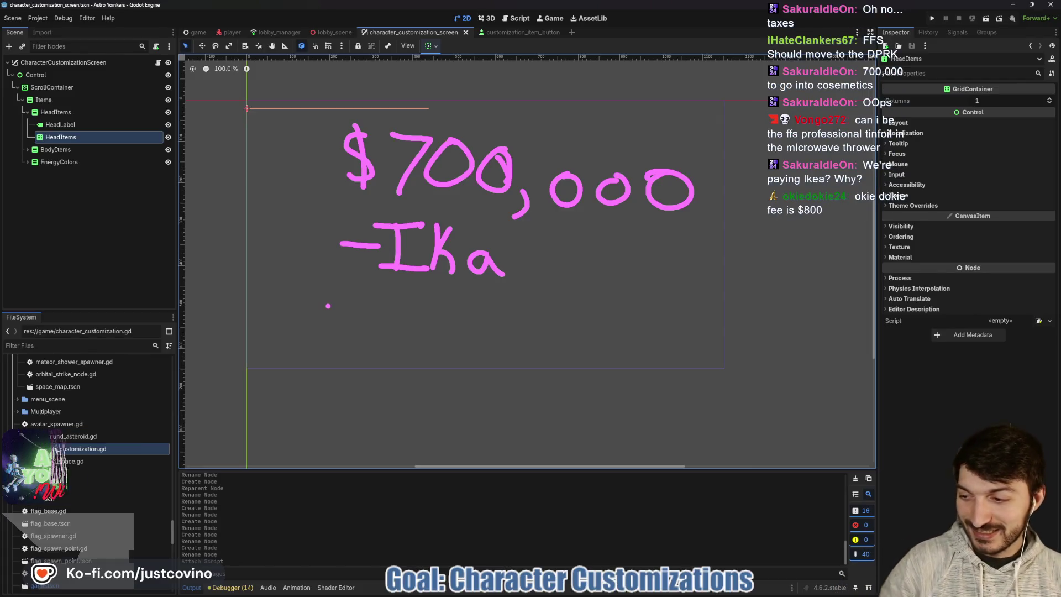
# Step: Dismiss the current popup and switch to the player scene's tab in the 3D editor
pyautogui.press('Escape')
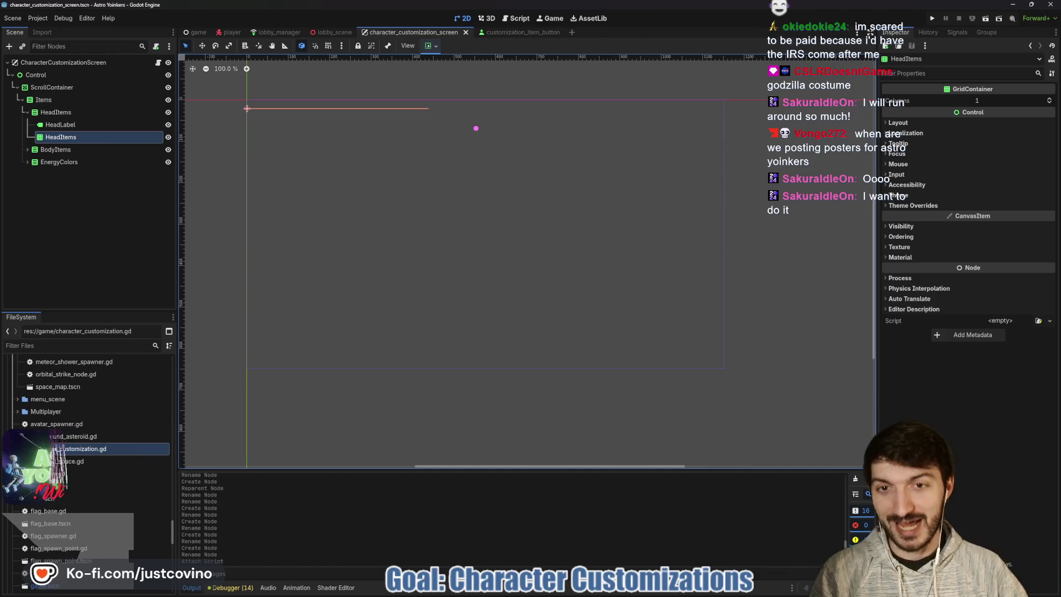
pyautogui.click(229, 33)
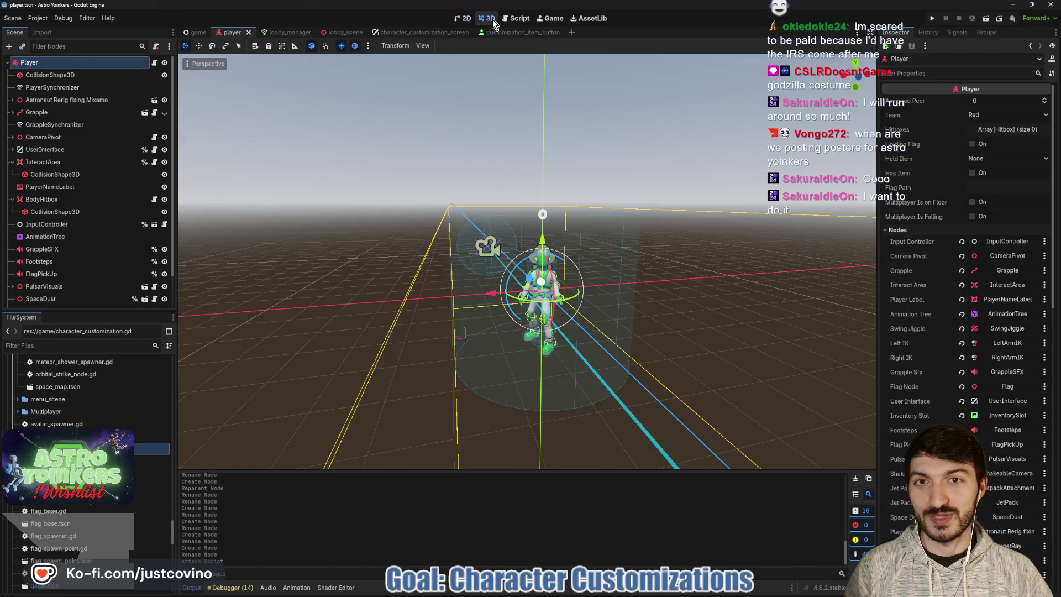
pyautogui.scroll(5, 681, 338)
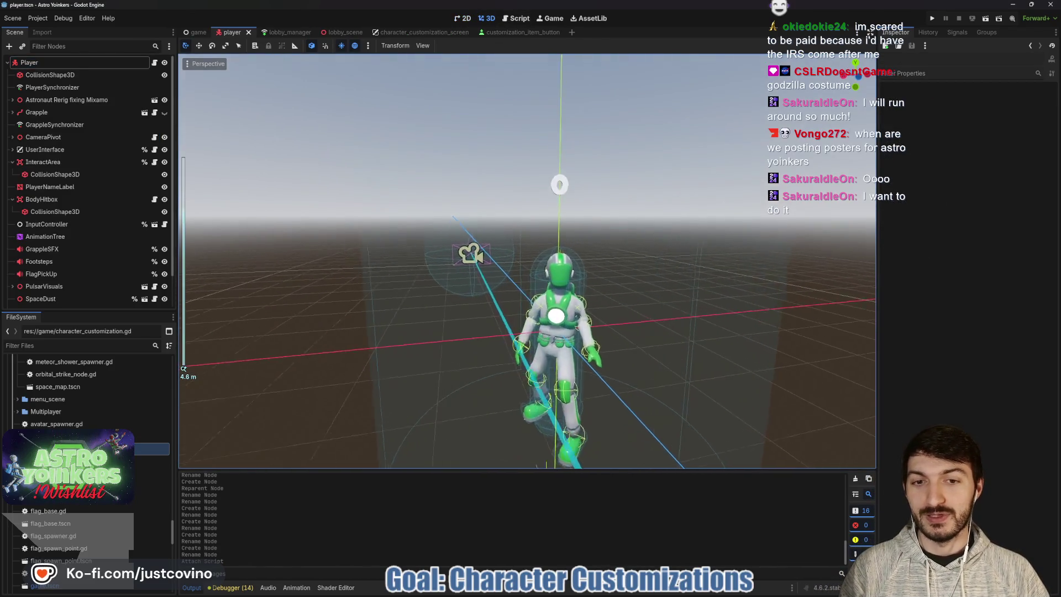
pyautogui.scroll(3, 571, 251)
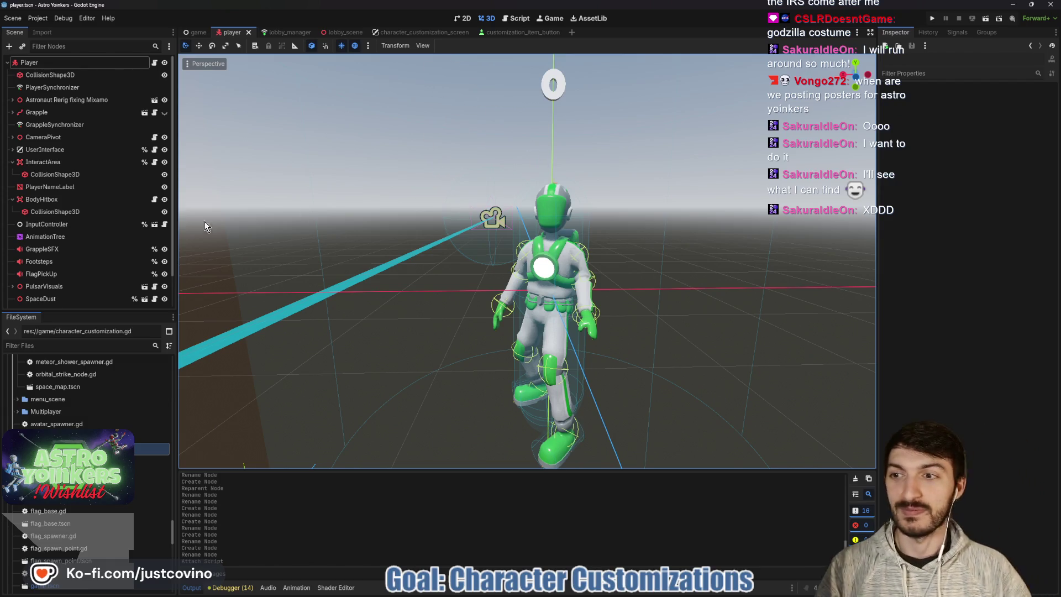
pyautogui.click(155, 63)
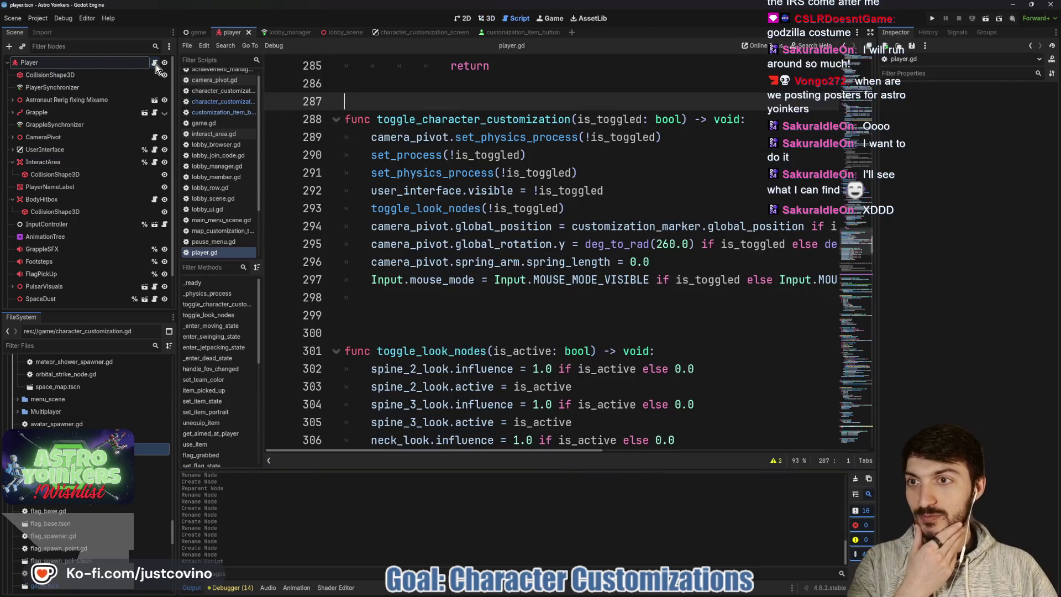
pyautogui.click(431, 308)
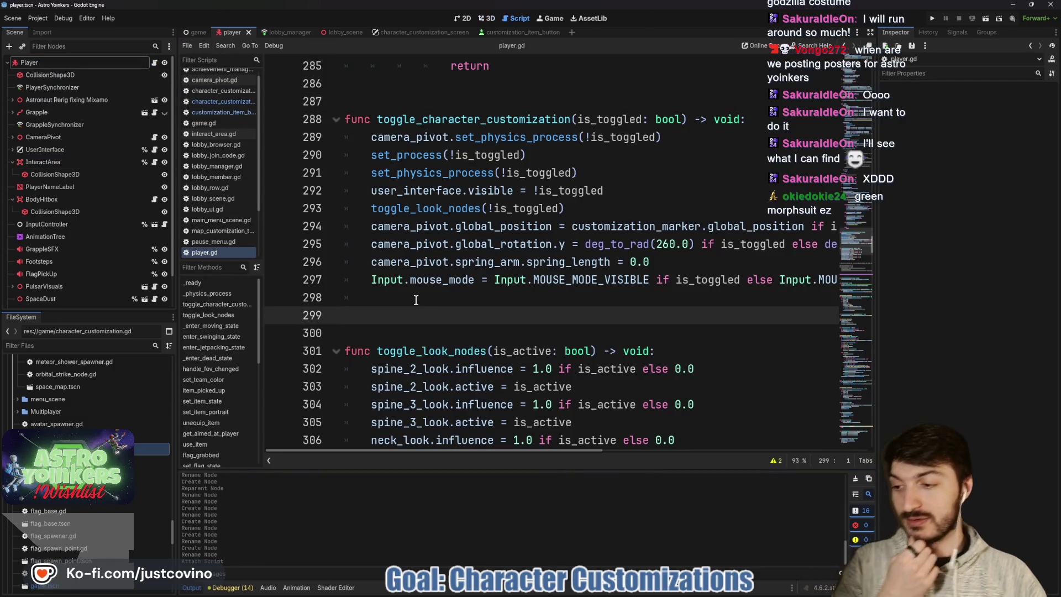
pyautogui.click(394, 294)
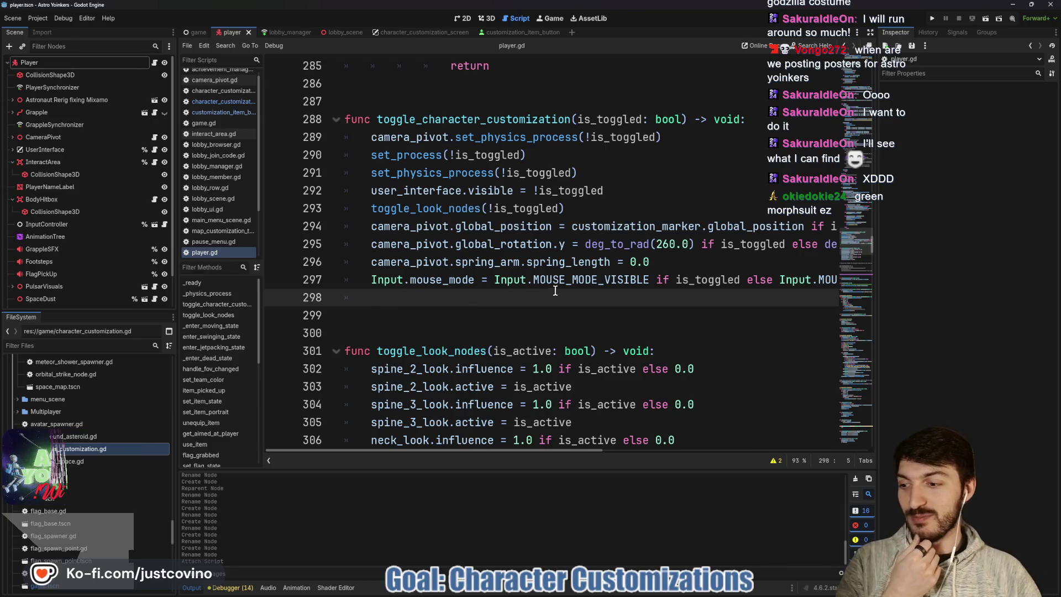
pyautogui.click(486, 18)
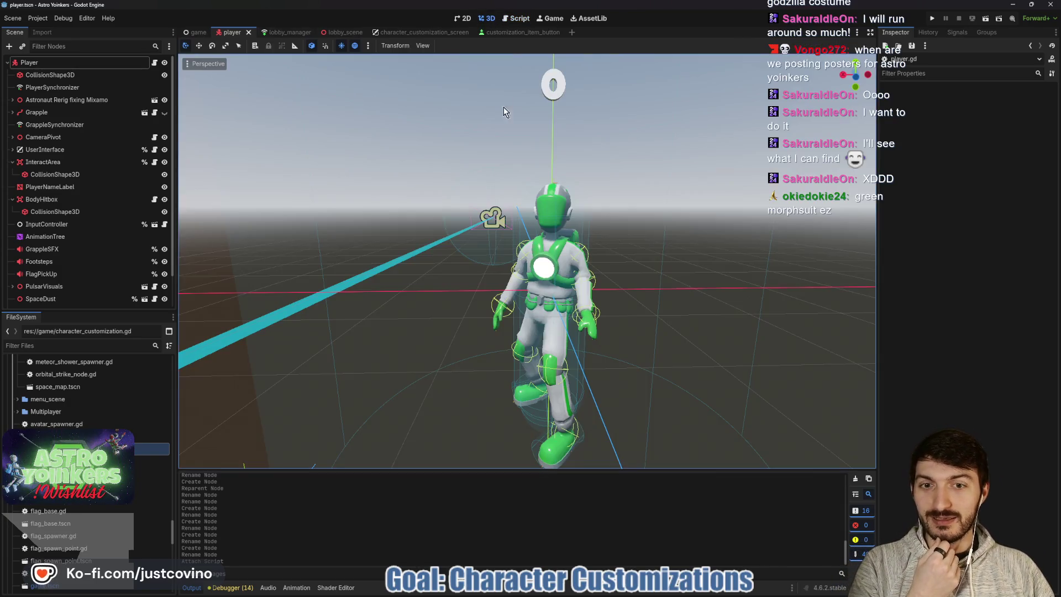
pyautogui.moveTo(648, 261)
pyautogui.mouseDown()
pyautogui.moveTo(491, 274)
pyautogui.moveTo(556, 305)
pyautogui.mouseUp()
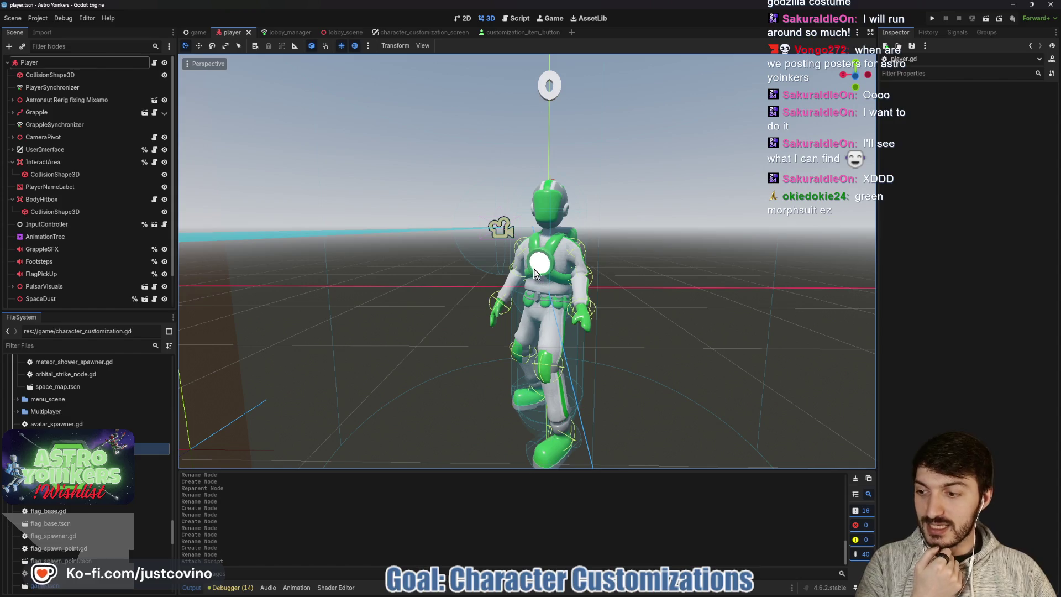
pyautogui.moveTo(606, 284)
pyautogui.mouseDown()
pyautogui.moveTo(641, 280)
pyautogui.moveTo(727, 301)
pyautogui.moveTo(612, 295)
pyautogui.mouseUp()
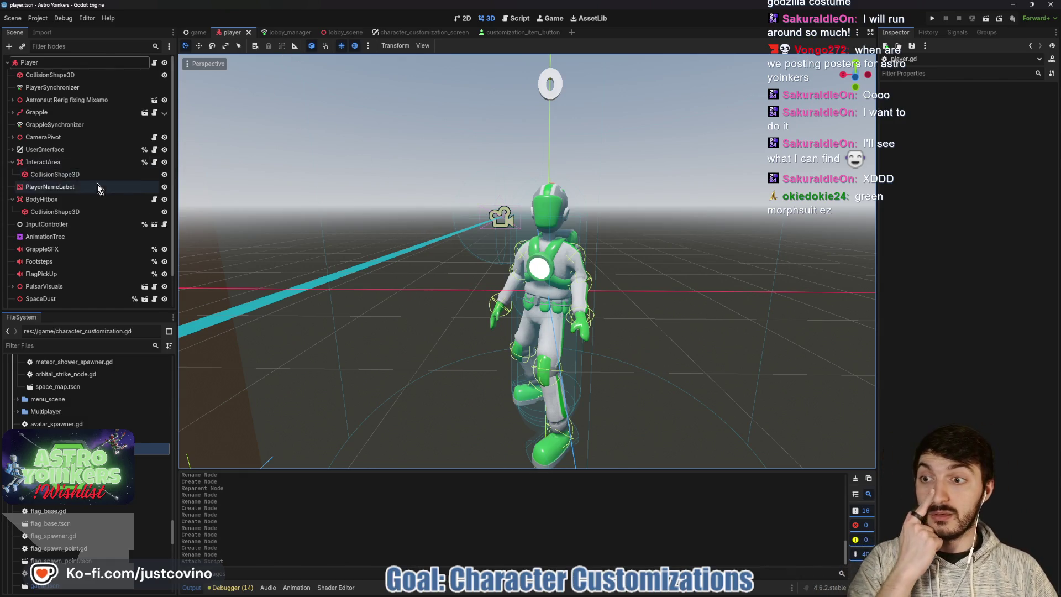
pyautogui.scroll(-2, 96, 186)
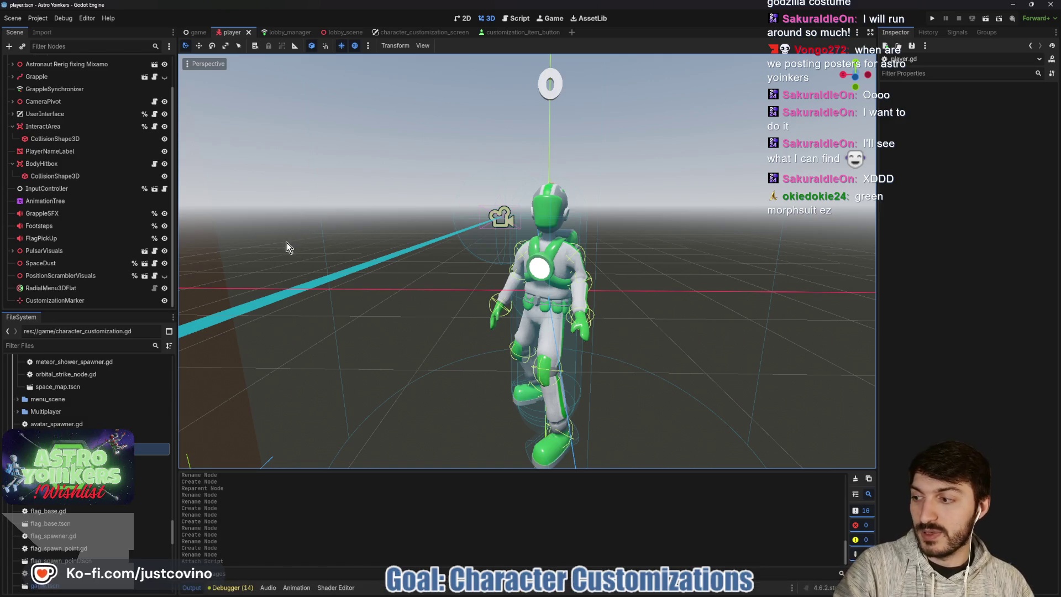
pyautogui.click(397, 30)
pyautogui.click(517, 32)
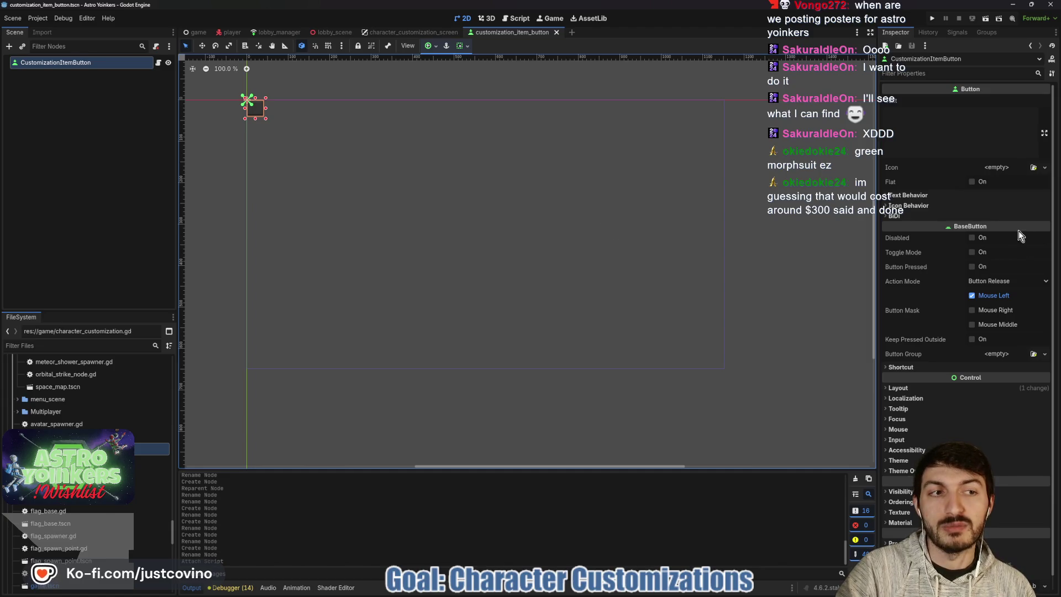
# Step: Set the item button's Layout custom minimum size to 50×50
pyautogui.click(895, 387)
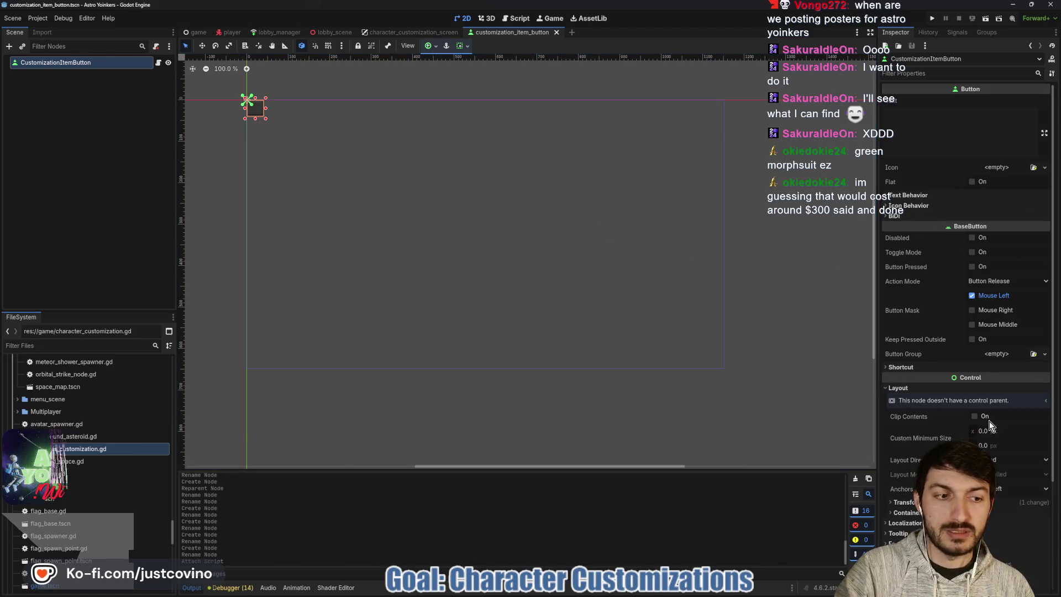
pyautogui.scroll(-3, 1022, 320)
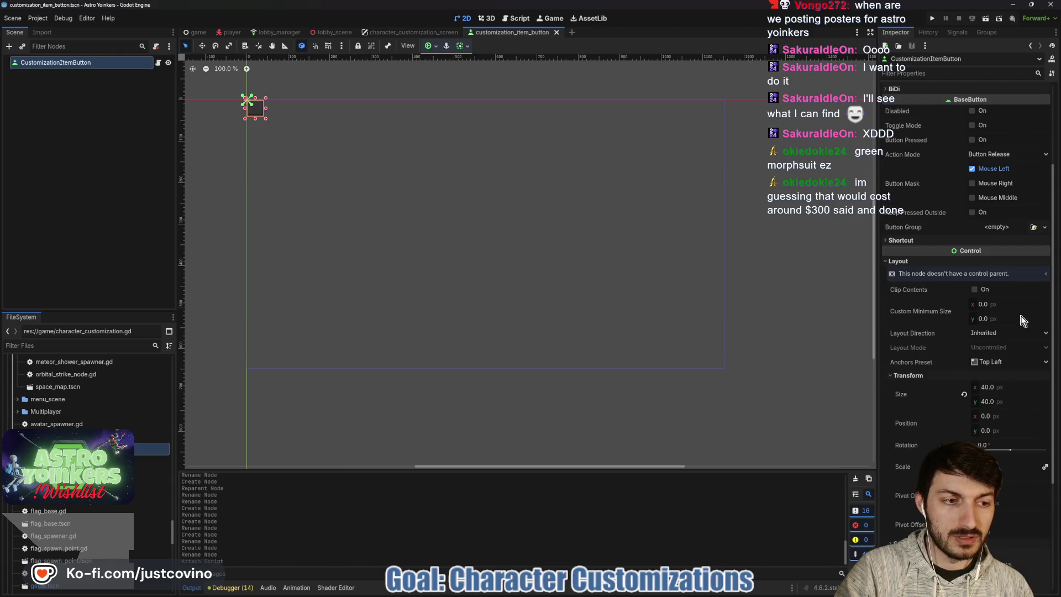
pyautogui.click(995, 303)
pyautogui.write('50')
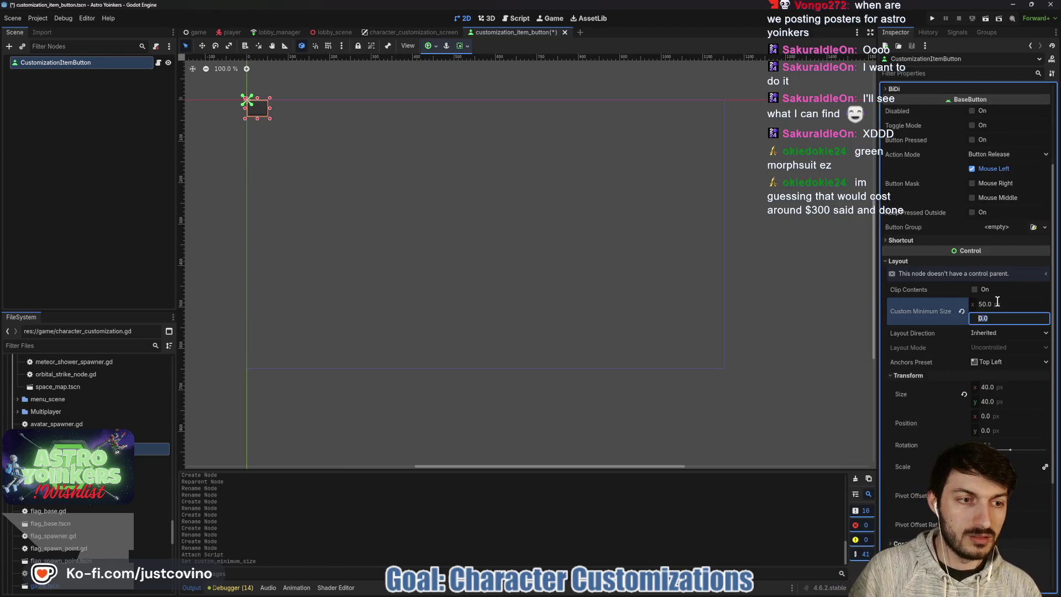
pyautogui.press('Tab')
pyautogui.write('50')
pyautogui.press('Return')
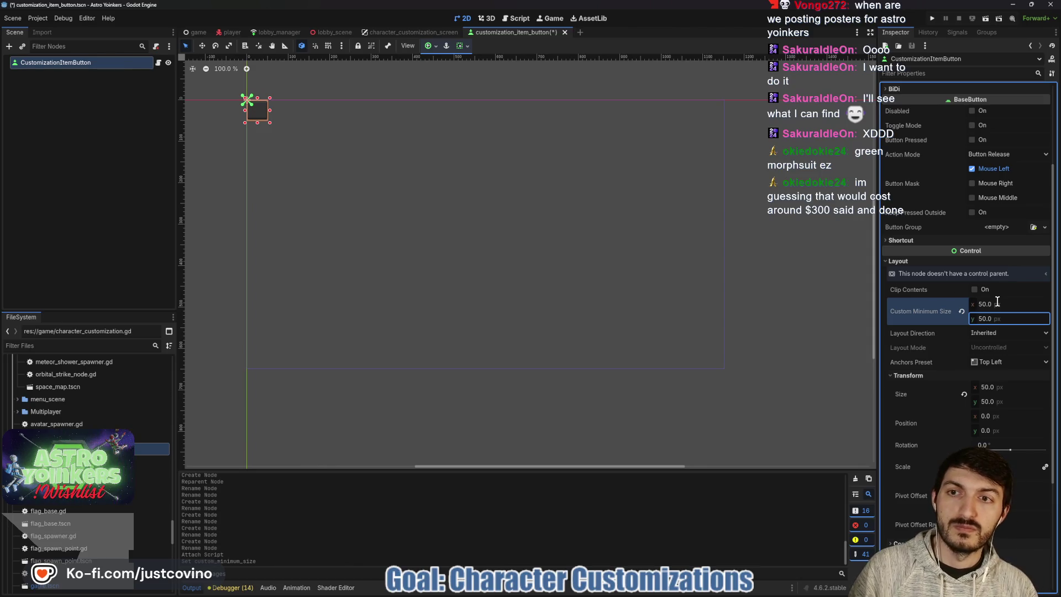
# Step: Change the minimum size to 100×100, save the button scene, and return to the player scene
pyautogui.click(997, 304)
pyautogui.write('100')
pyautogui.press('Tab')
pyautogui.write('100')
pyautogui.press('Return')
pyautogui.hotkey('ctrl', 's')
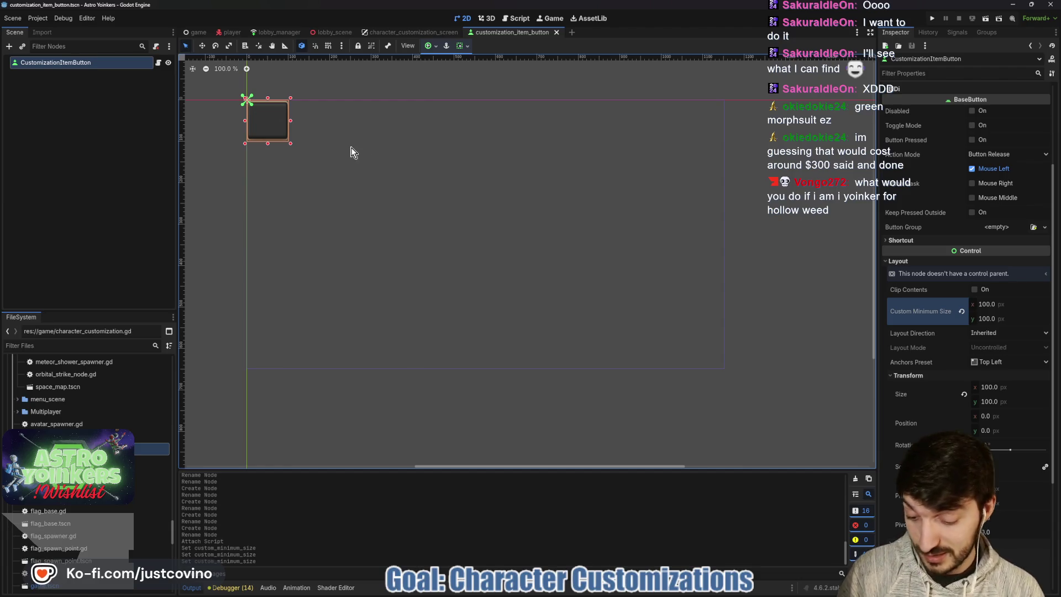
pyautogui.click(232, 32)
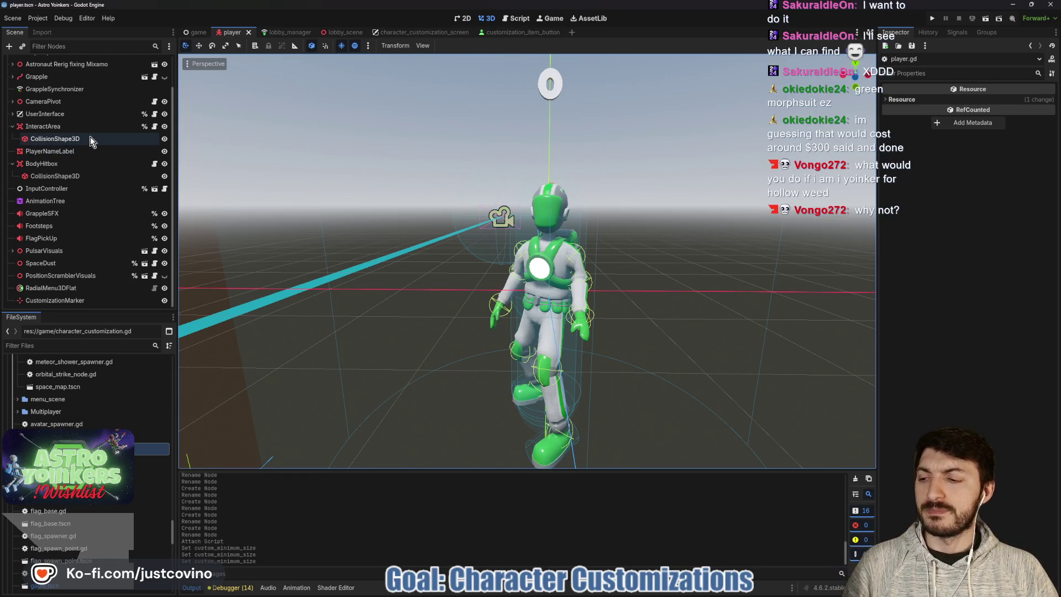
# Step: Open and save the character_customization_screen scene, then view its attached script
pyautogui.click(419, 35)
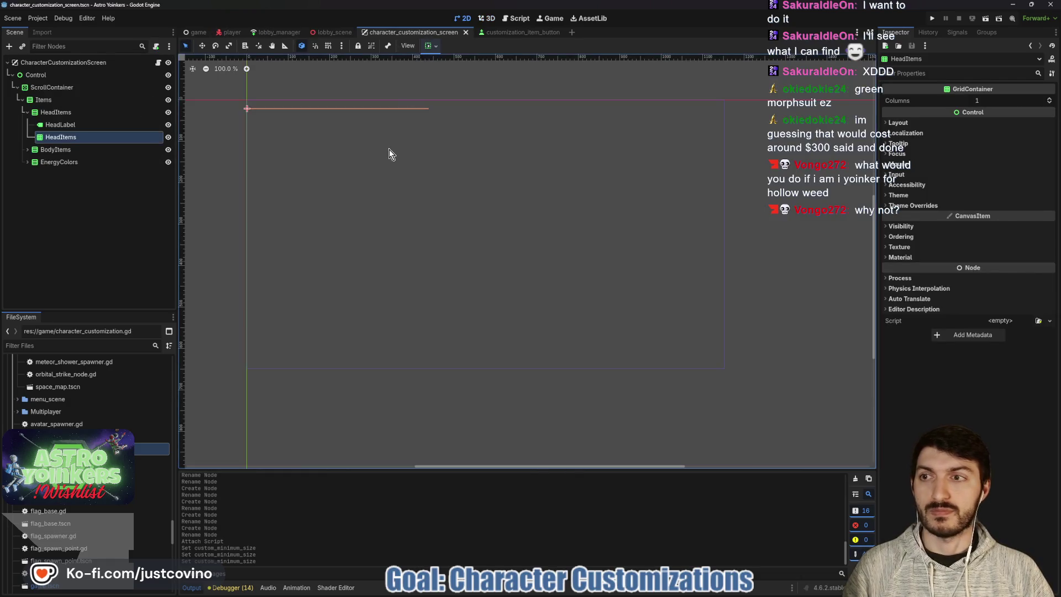
pyautogui.hotkey('ctrl', 's')
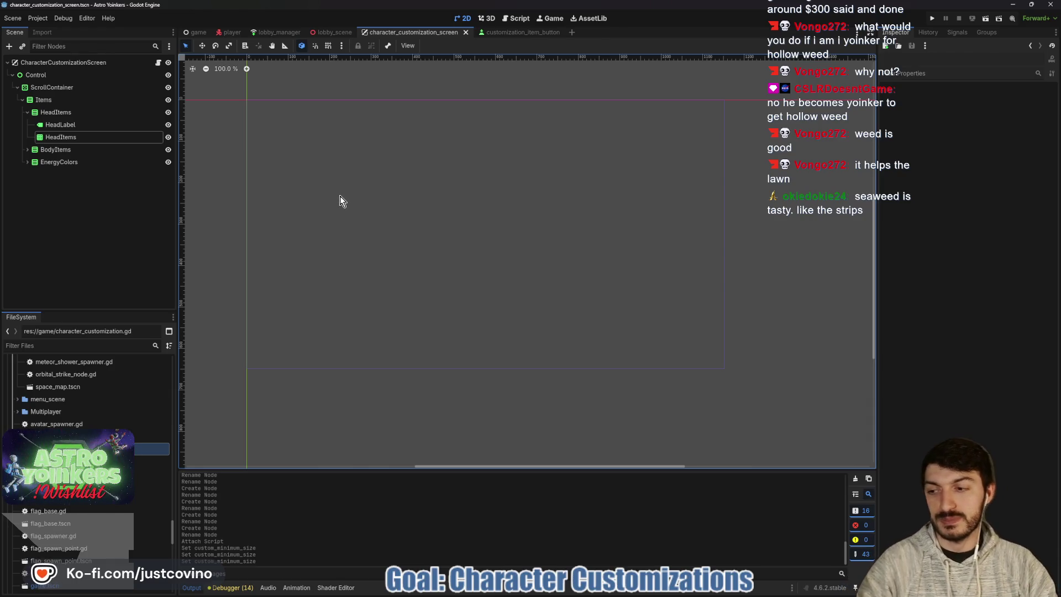
pyautogui.click(159, 62)
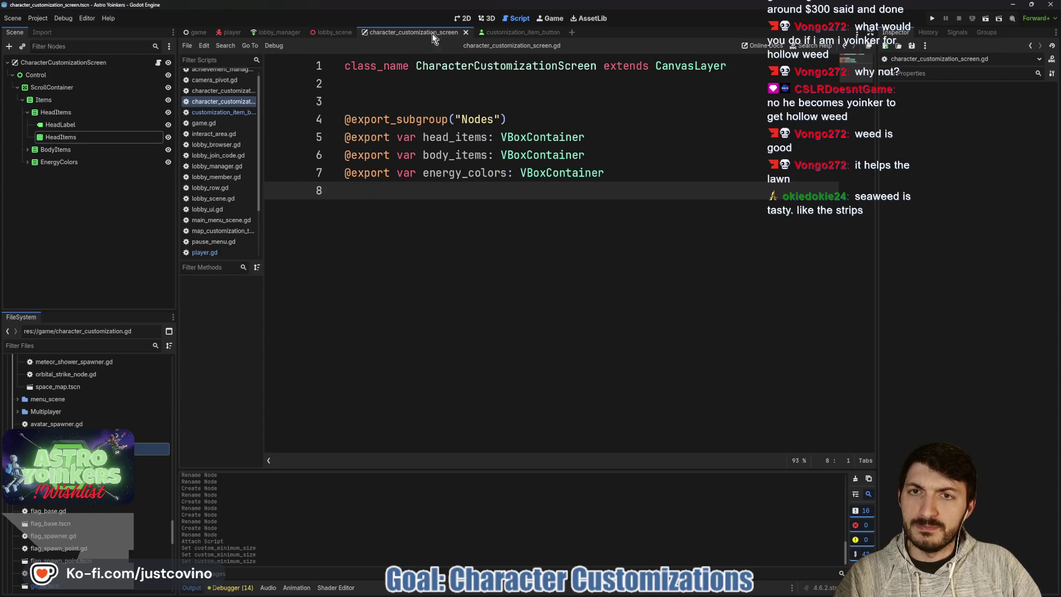
# Step: Back in 2D, instance customization_item_button.tscn as a child of the HeadItems grid
pyautogui.click(463, 18)
pyautogui.click(107, 139)
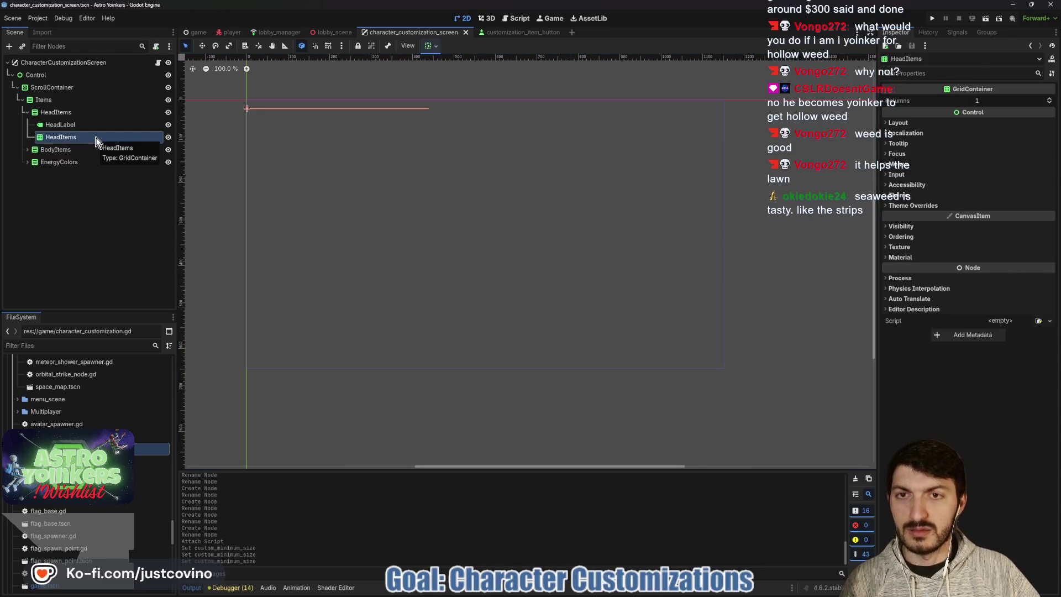
pyautogui.hotkey('ctrl', 'shift', 'a')
pyautogui.write('custom')
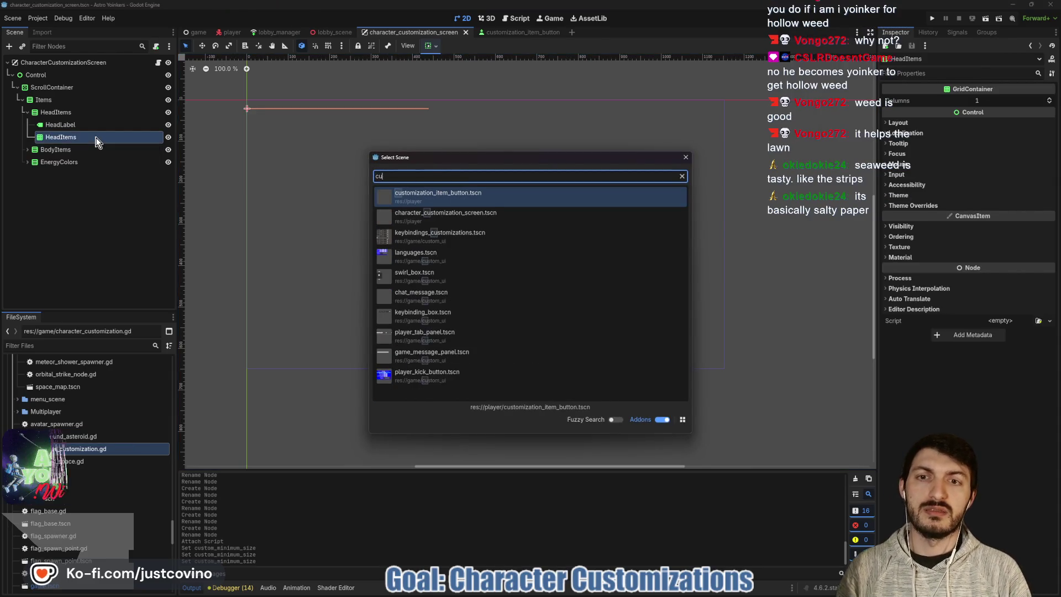
pyautogui.press('Return')
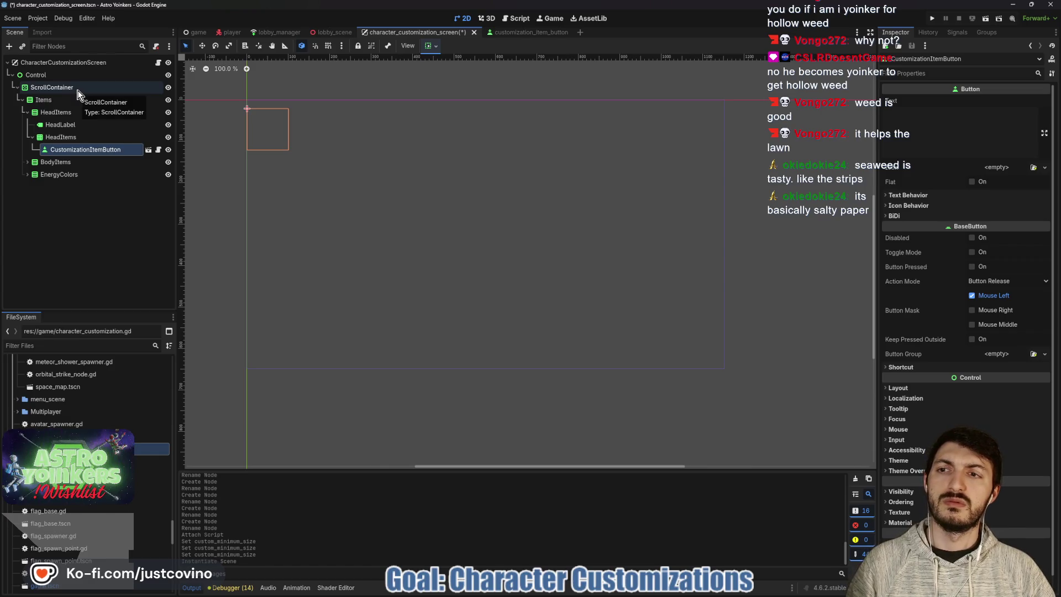
# Step: Inspect the new button in the scene tree, then select the ScrollContainer
pyautogui.click(71, 137)
pyautogui.click(72, 152)
pyautogui.click(66, 136)
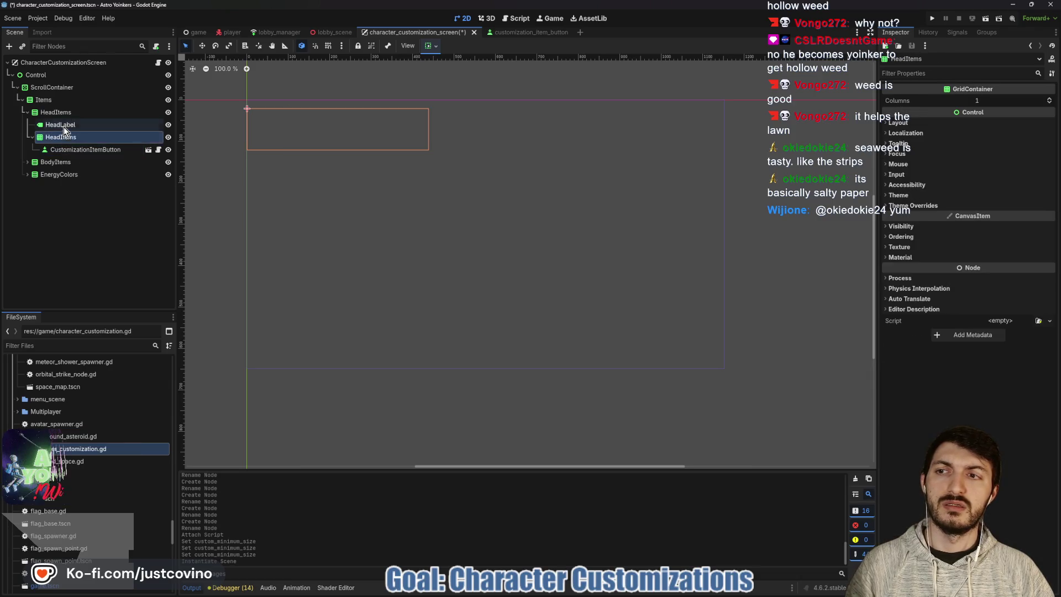
pyautogui.click(62, 103)
pyautogui.click(59, 88)
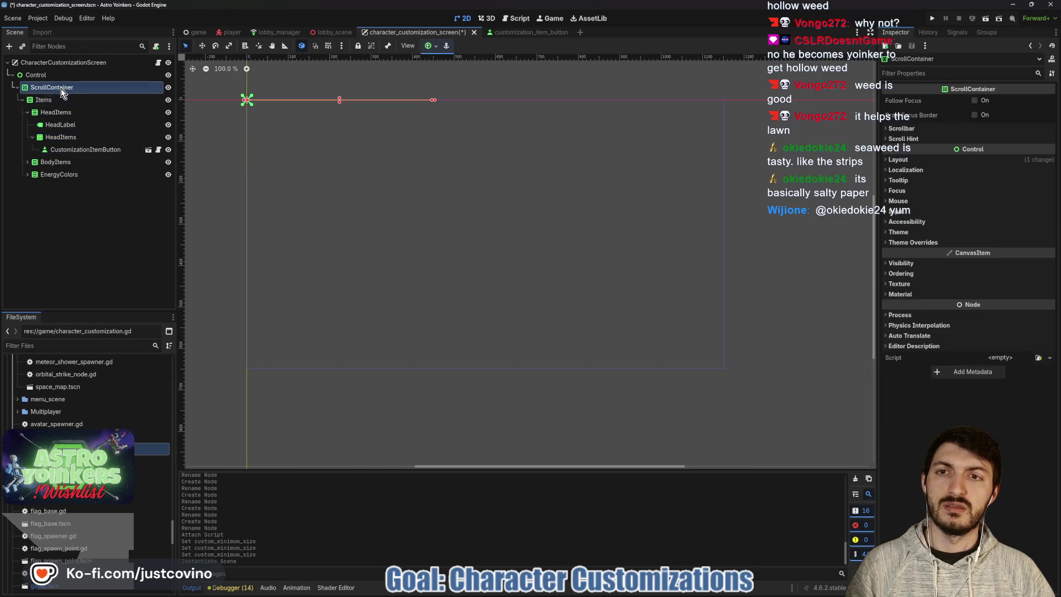
# Step: Enable follow focus on the ScrollContainer and apply the Full Rect anchor preset
pyautogui.moveTo(339, 100); pyautogui.dragTo(337, 537)
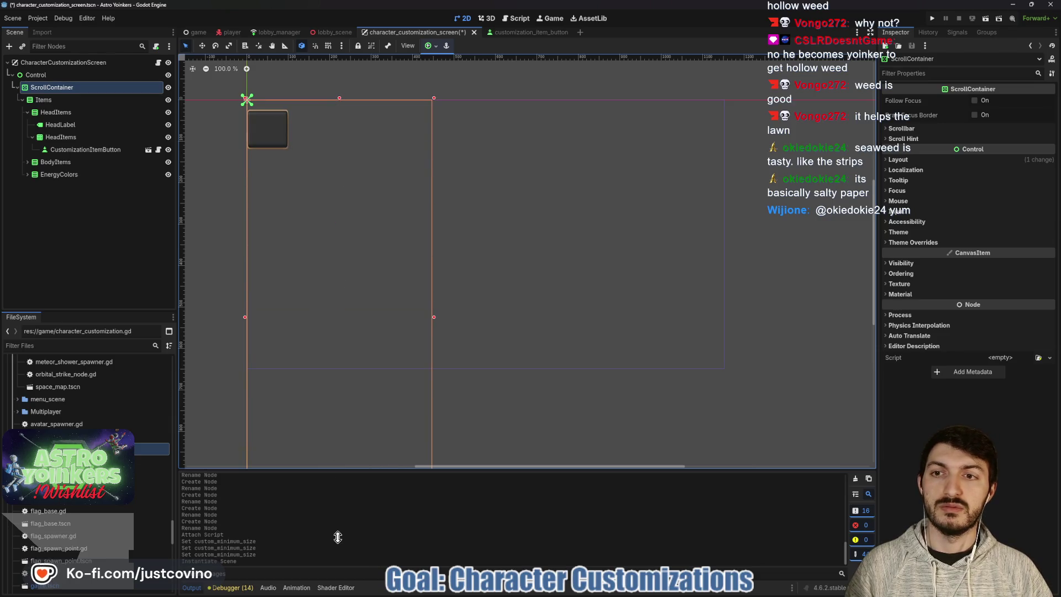
pyautogui.scroll(-6, 304, 198)
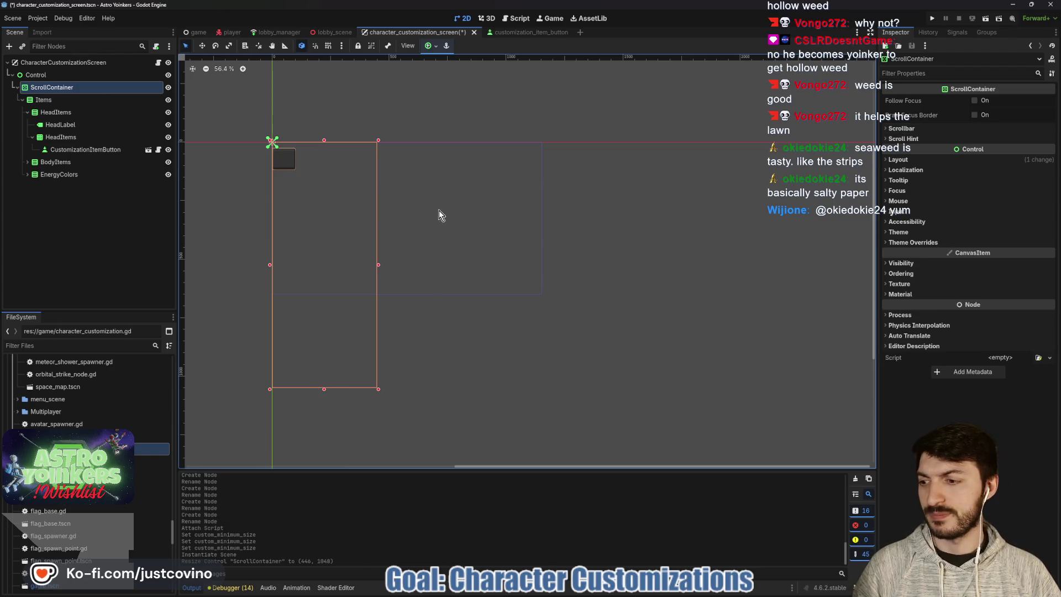
pyautogui.click(974, 100)
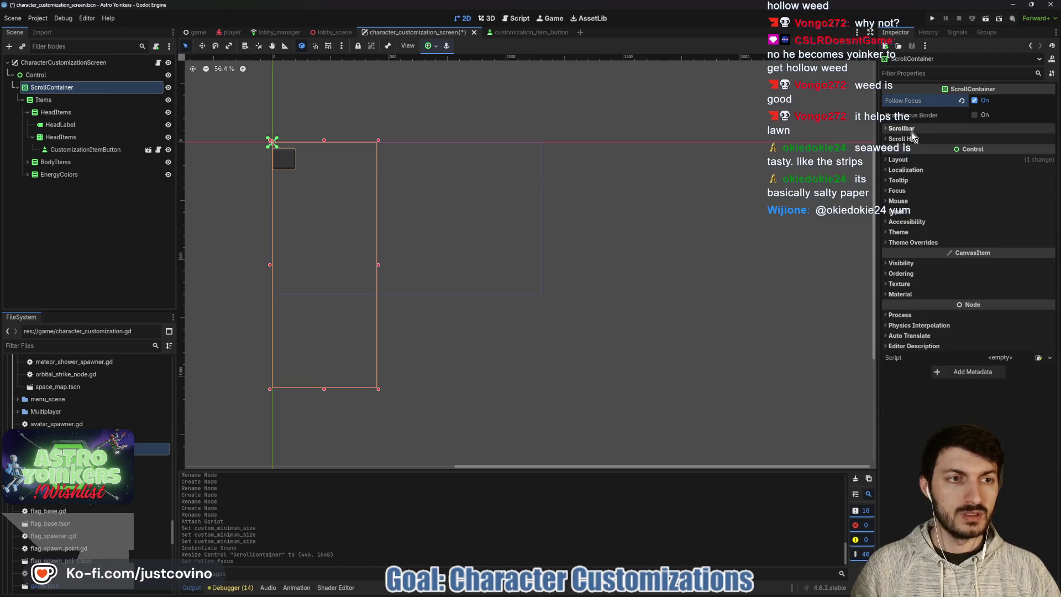
pyautogui.click(896, 160)
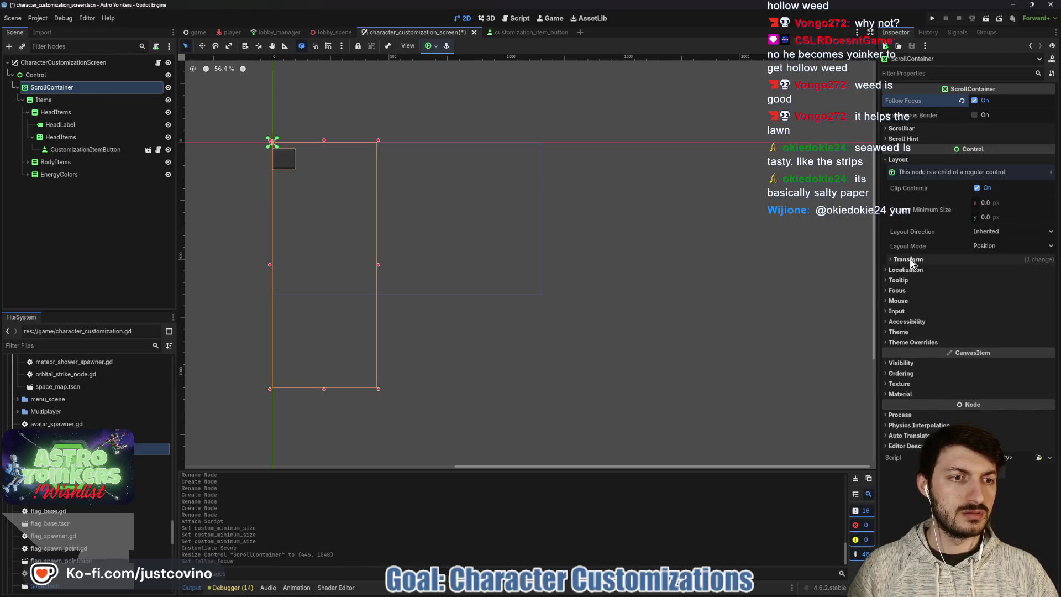
pyautogui.click(909, 259)
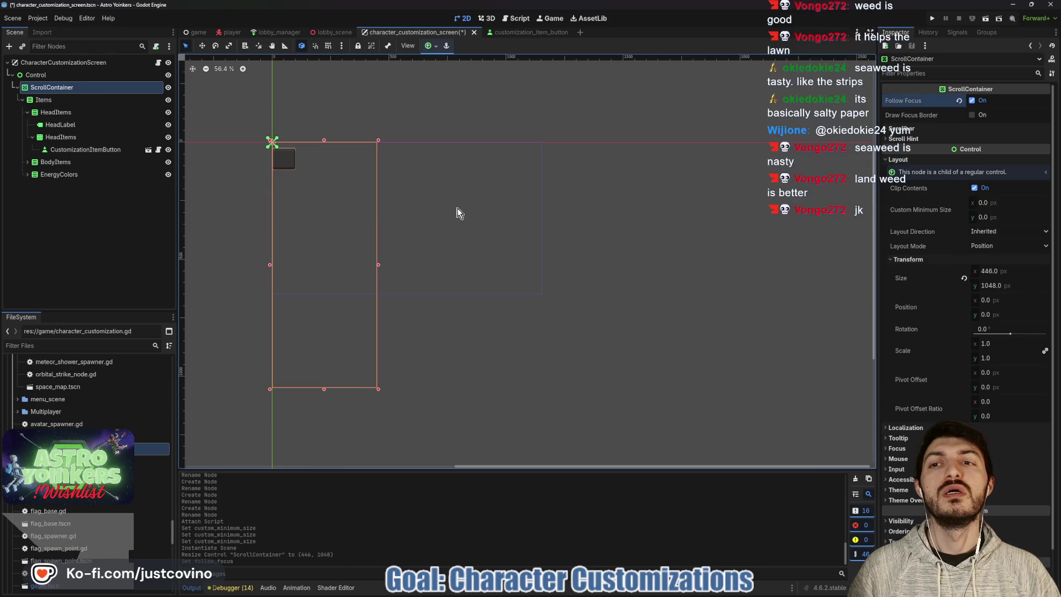
pyautogui.click(429, 46)
pyautogui.click(478, 122)
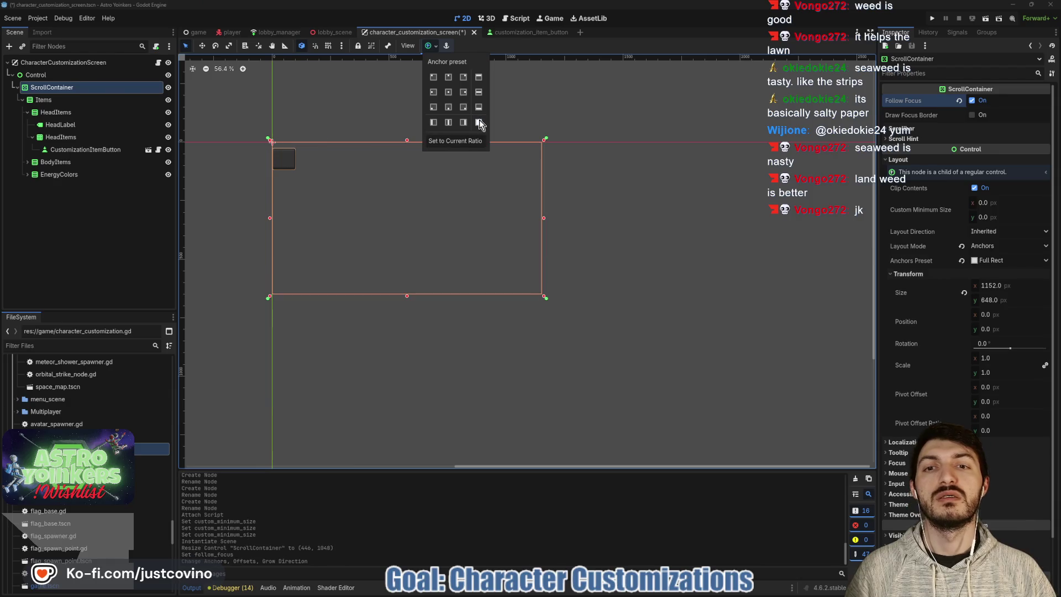
# Step: Set the ScrollContainer's transform size to 445×1000 px
pyautogui.click(1007, 285)
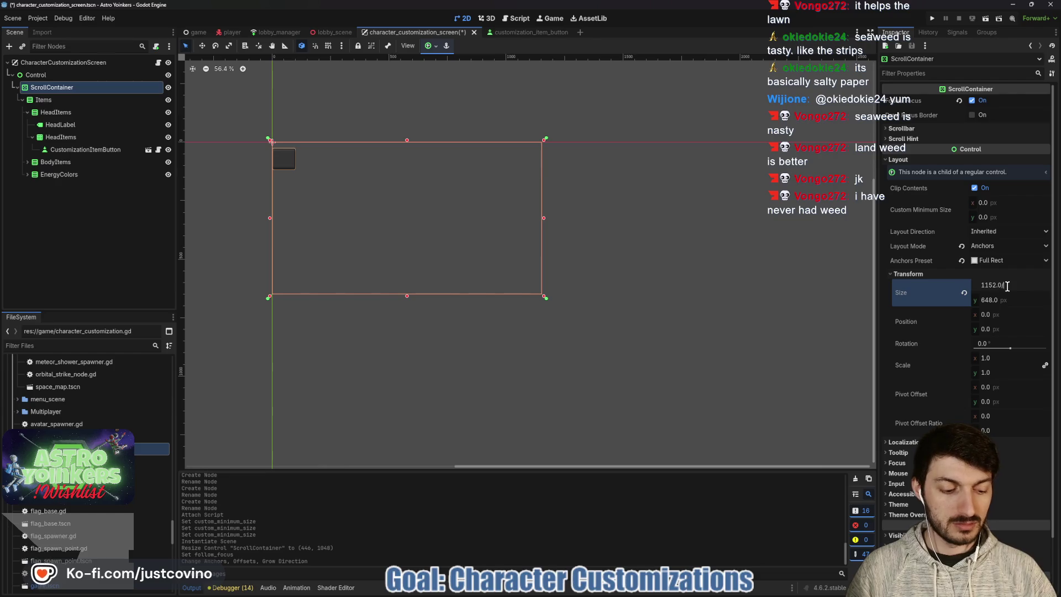
pyautogui.press('Return')
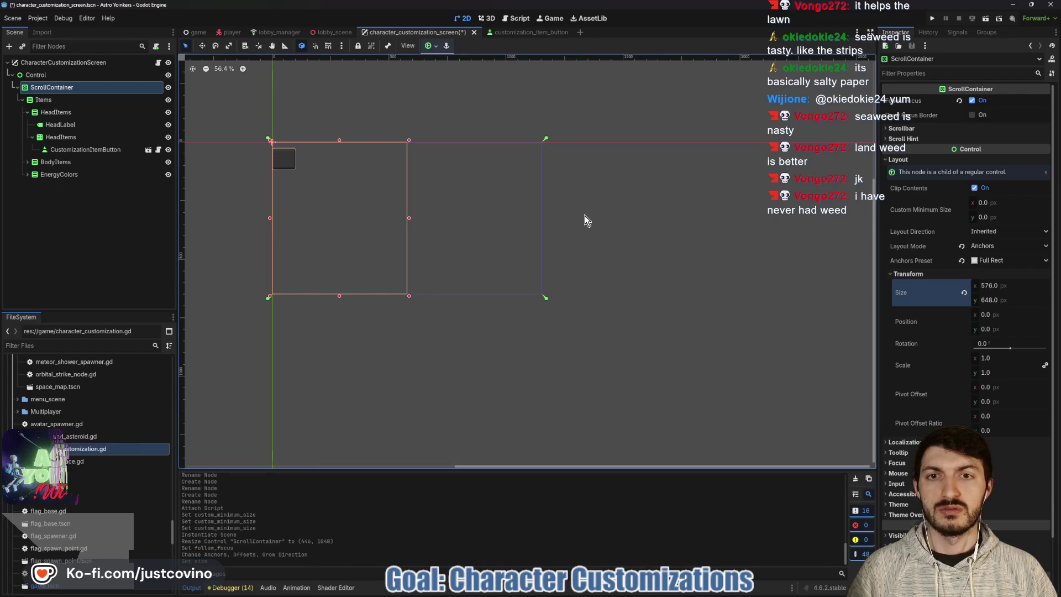
pyautogui.moveTo(409, 219); pyautogui.dragTo(379, 220)
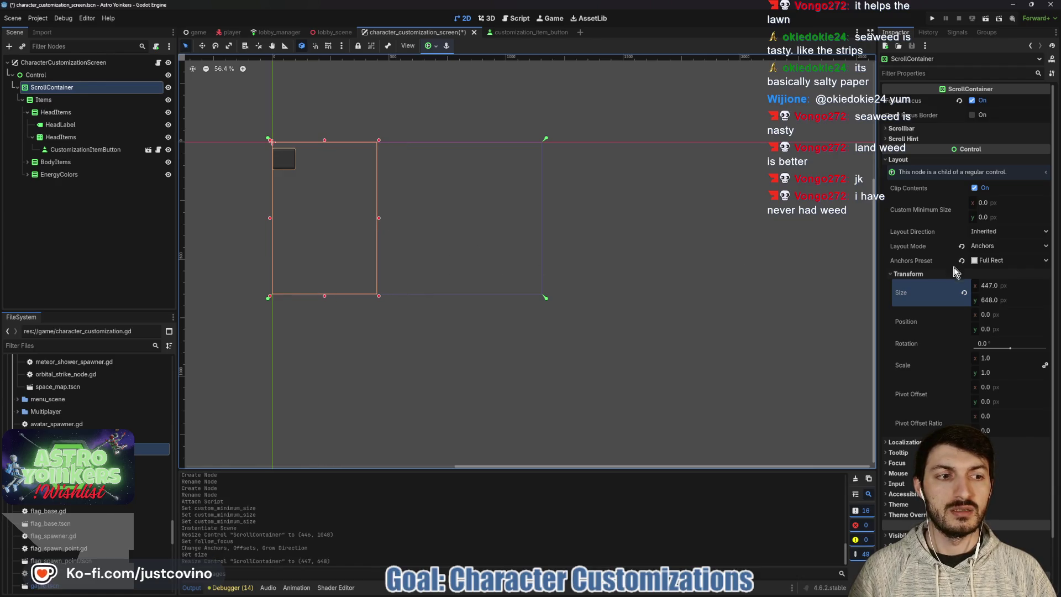
pyautogui.click(1006, 285)
pyautogui.write('445')
pyautogui.press('Return')
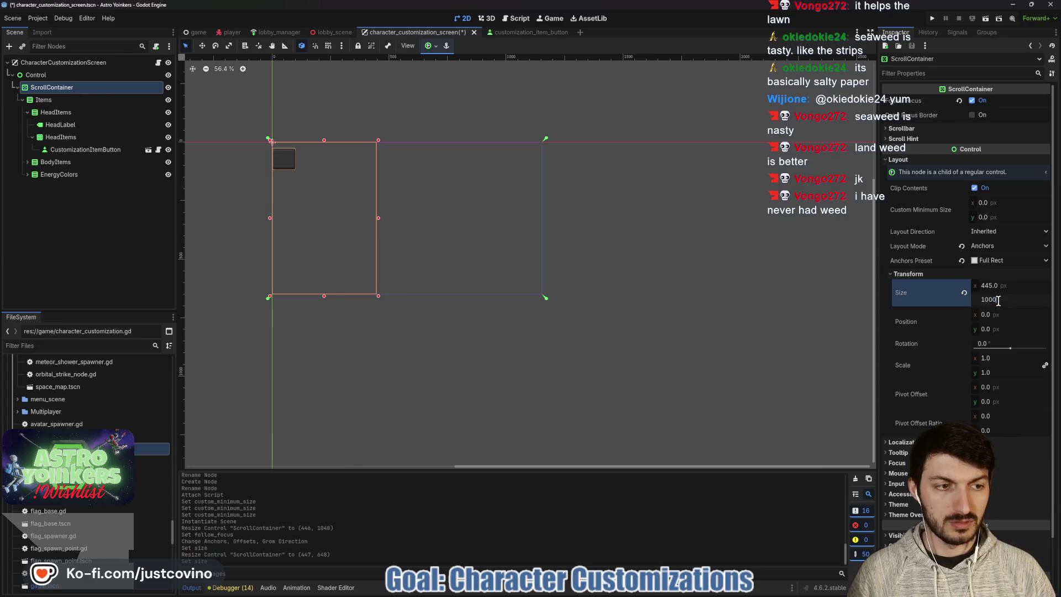
pyautogui.press('Return')
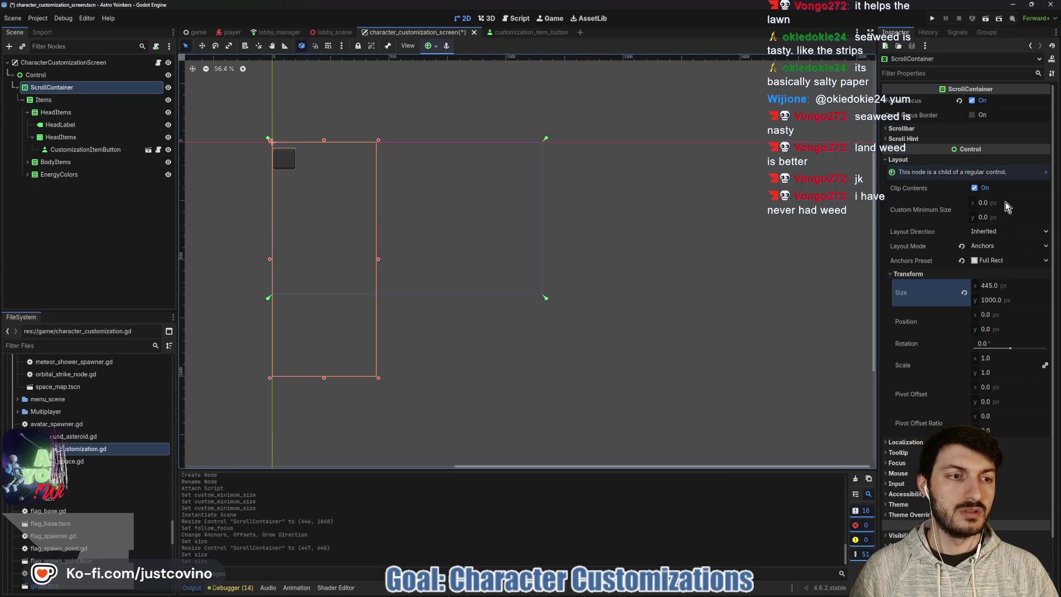
# Step: Give the ScrollContainer a 445×1000 custom minimum size and save the scene
pyautogui.click(1002, 203)
pyautogui.write('445')
pyautogui.press('Tab')
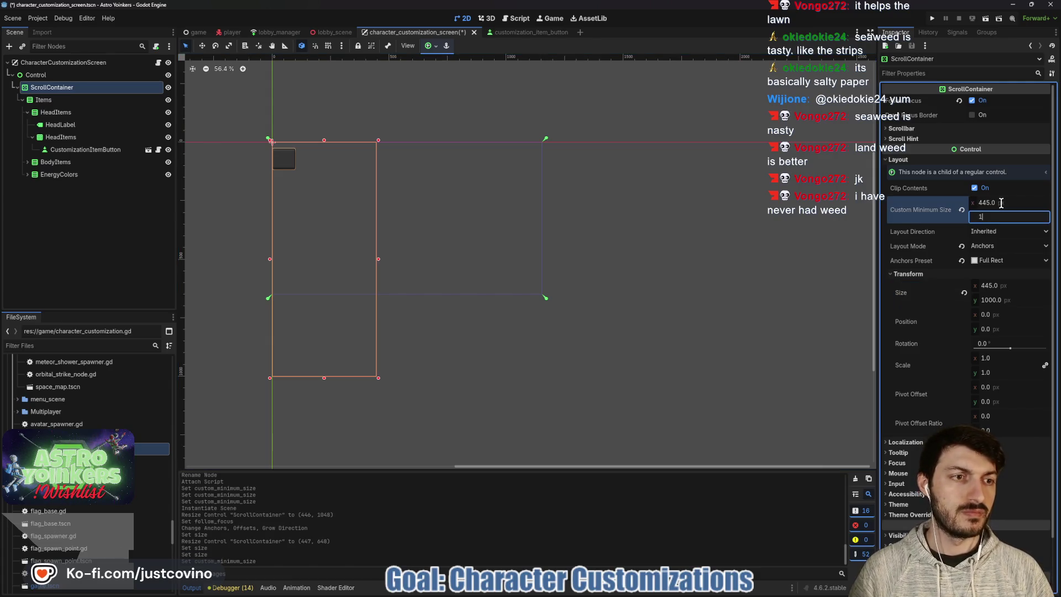
pyautogui.press('Return')
pyautogui.hotkey('ctrl', 's')
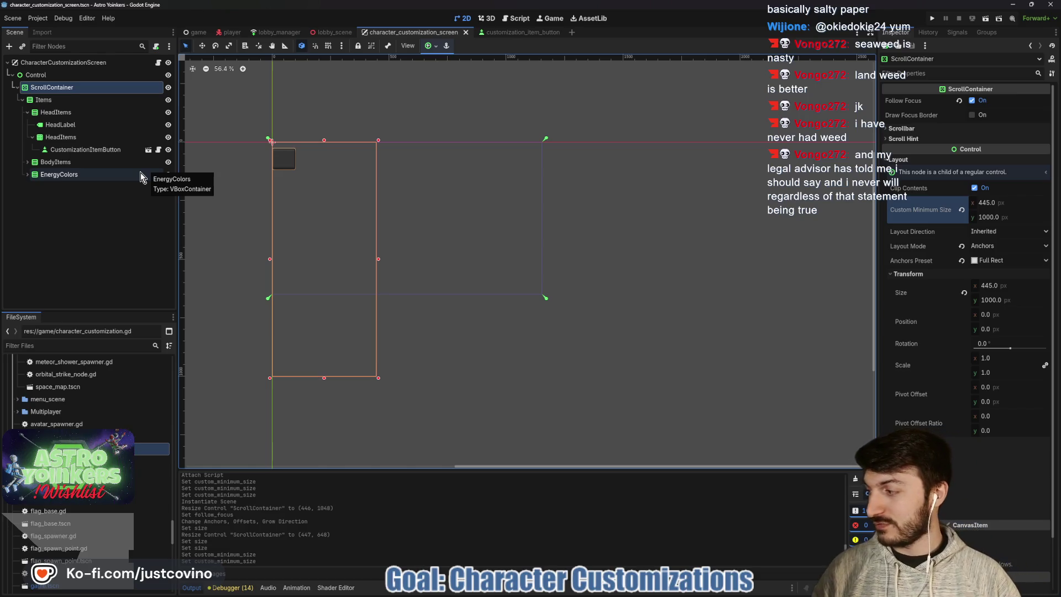
pyautogui.click(78, 149)
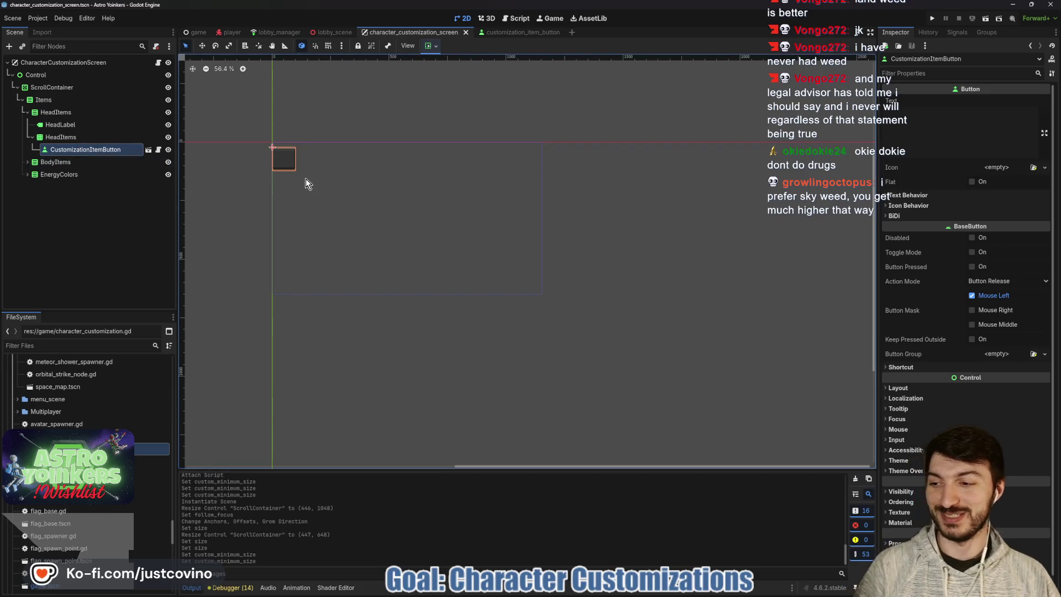
pyautogui.click(78, 138)
# Step: Duplicate the CustomizationItemButton and set the HeadItems grid to 3 columns
pyautogui.click(89, 149)
pyautogui.hotkey('ctrl', 'd')
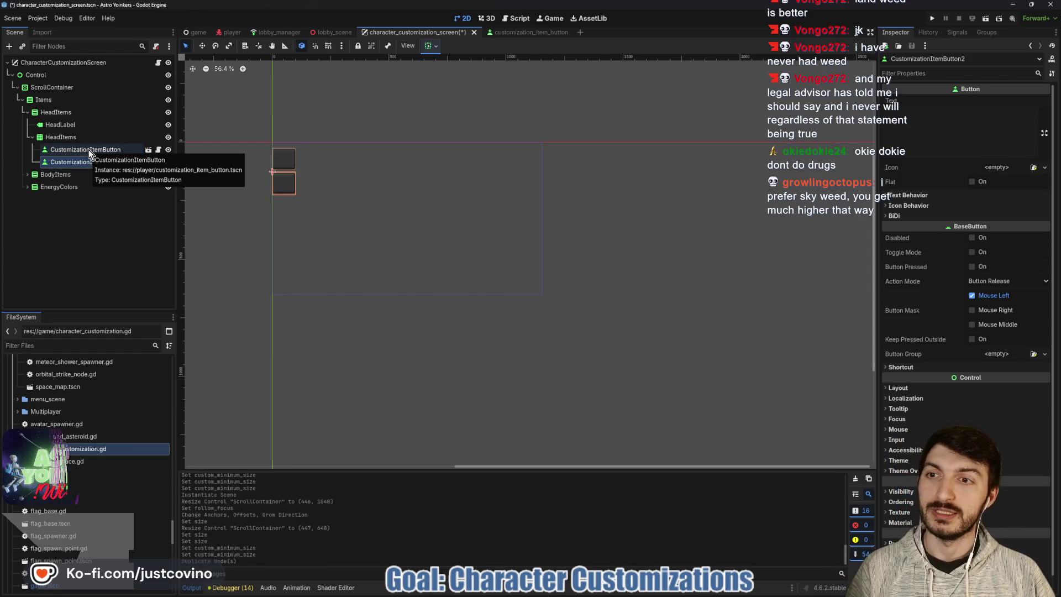
pyautogui.click(78, 137)
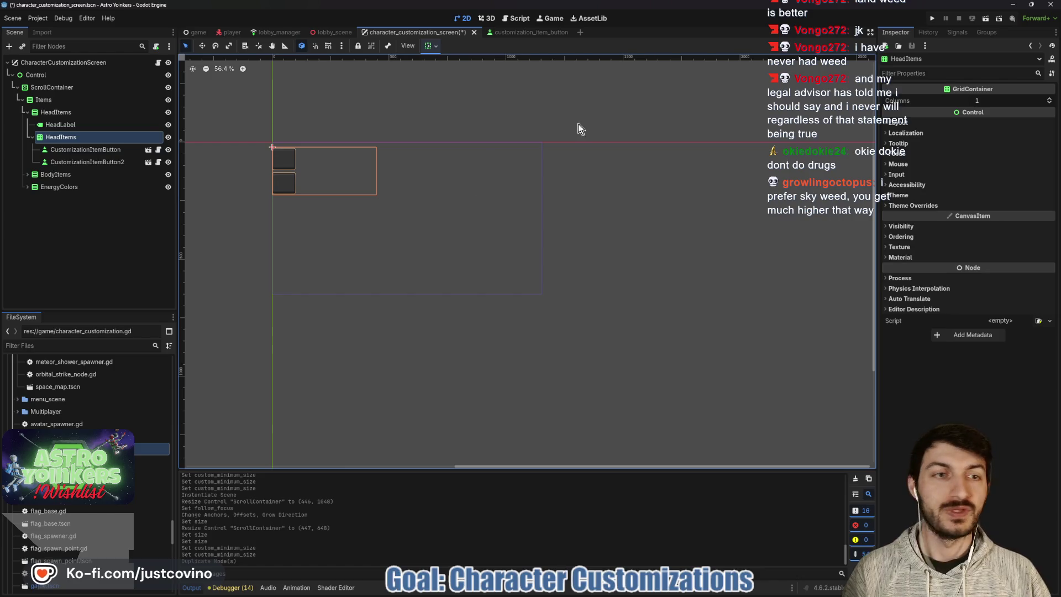
pyautogui.click(987, 101)
pyautogui.write('3')
pyautogui.press('Return')
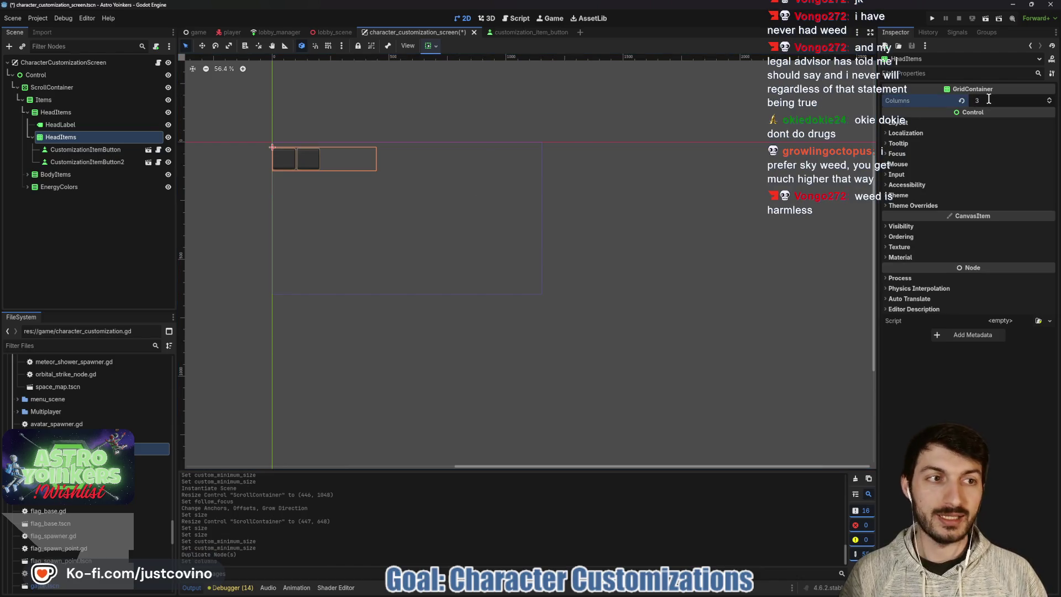
# Step: Duplicate CustomizationItemButton2 into a third button and save the scene
pyautogui.click(77, 161)
pyautogui.hotkey('ctrl', 'd')
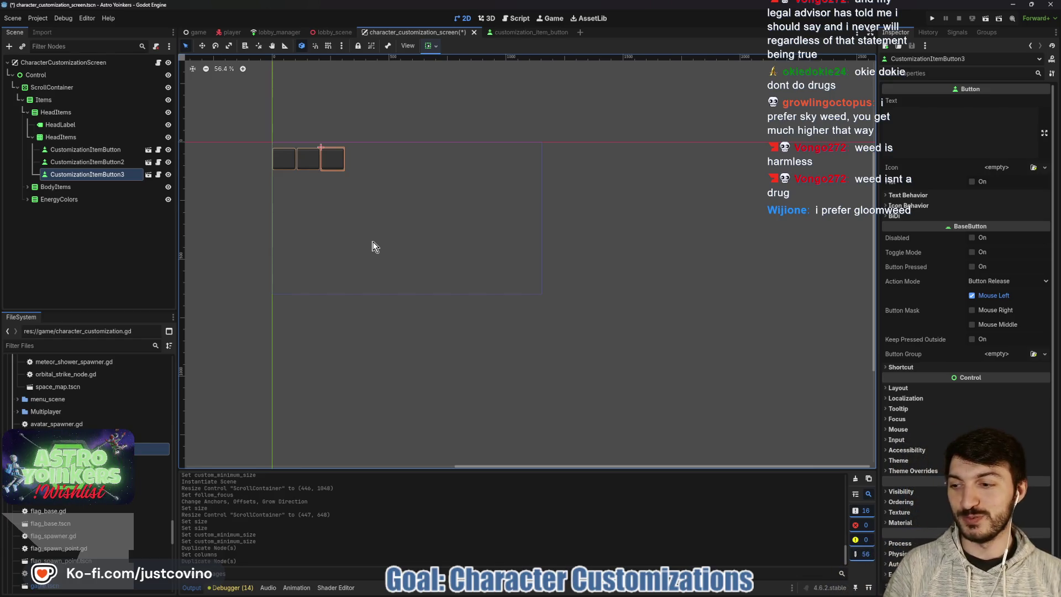
pyautogui.hotkey('ctrl', 's')
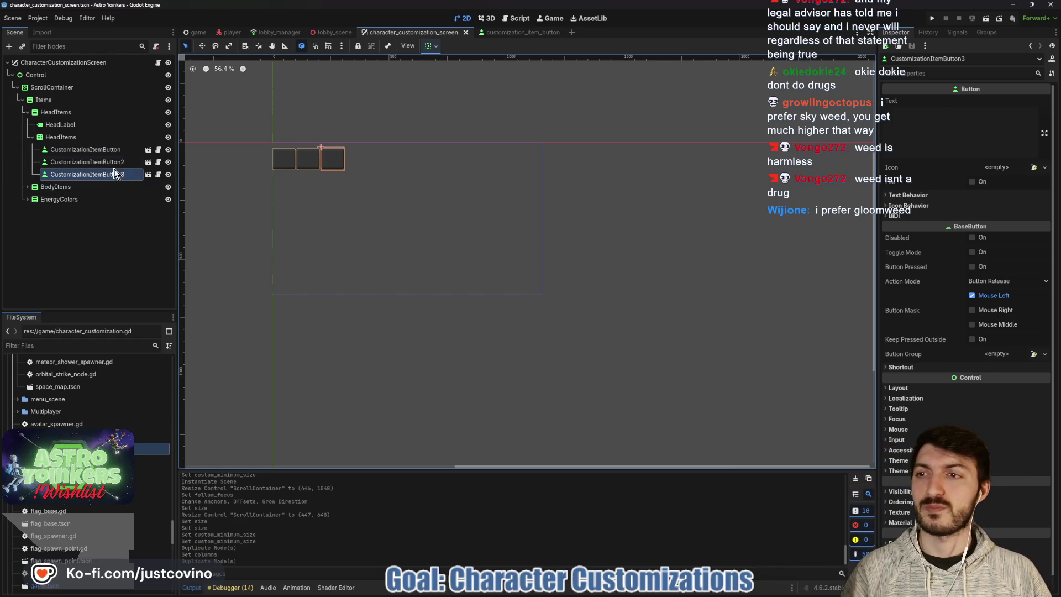
pyautogui.click(107, 166)
pyautogui.click(92, 148)
pyautogui.click(94, 161)
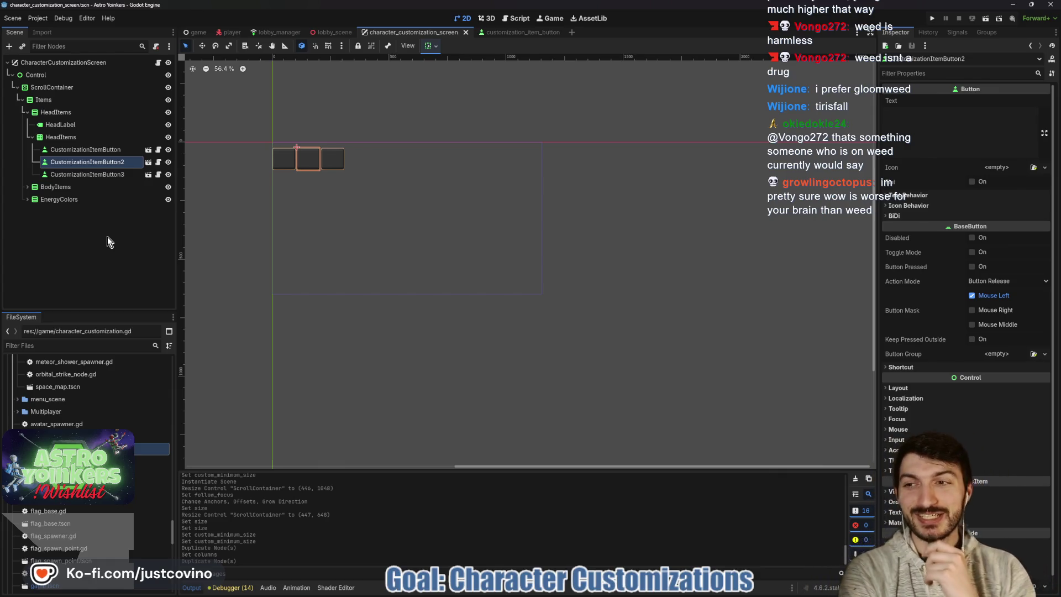
# Step: Centre the HeadItems grid horizontally, set the HeadItems VBox alignment to Center, and save
pyautogui.click(65, 137)
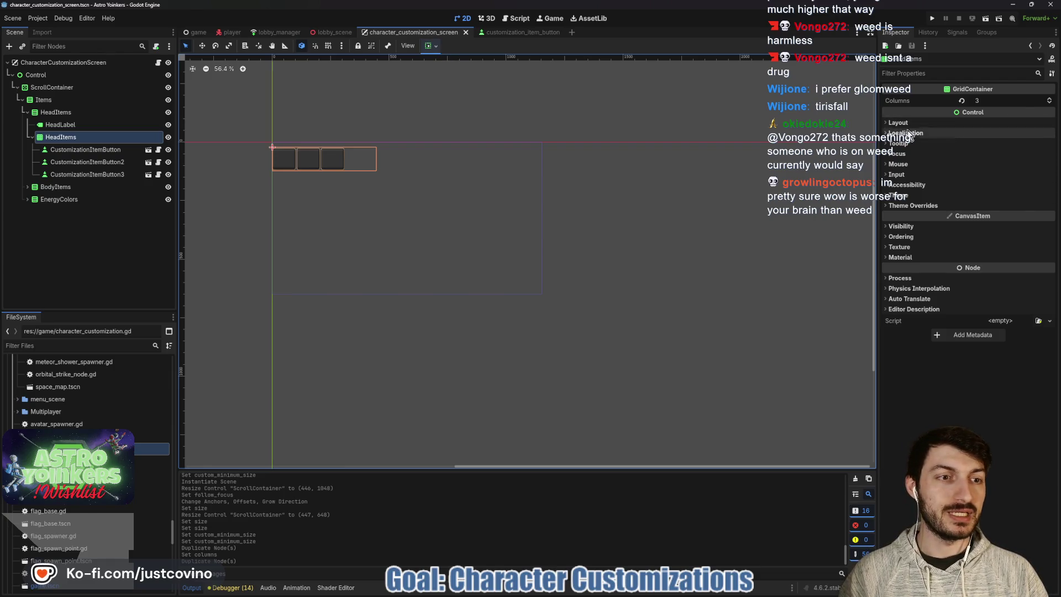
pyautogui.click(435, 47)
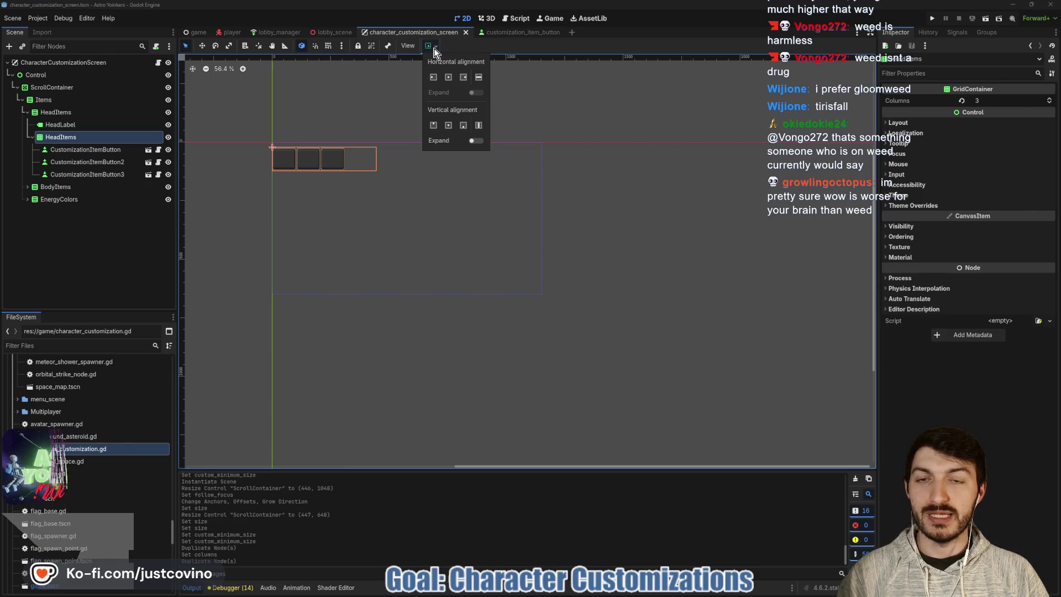
pyautogui.click(448, 76)
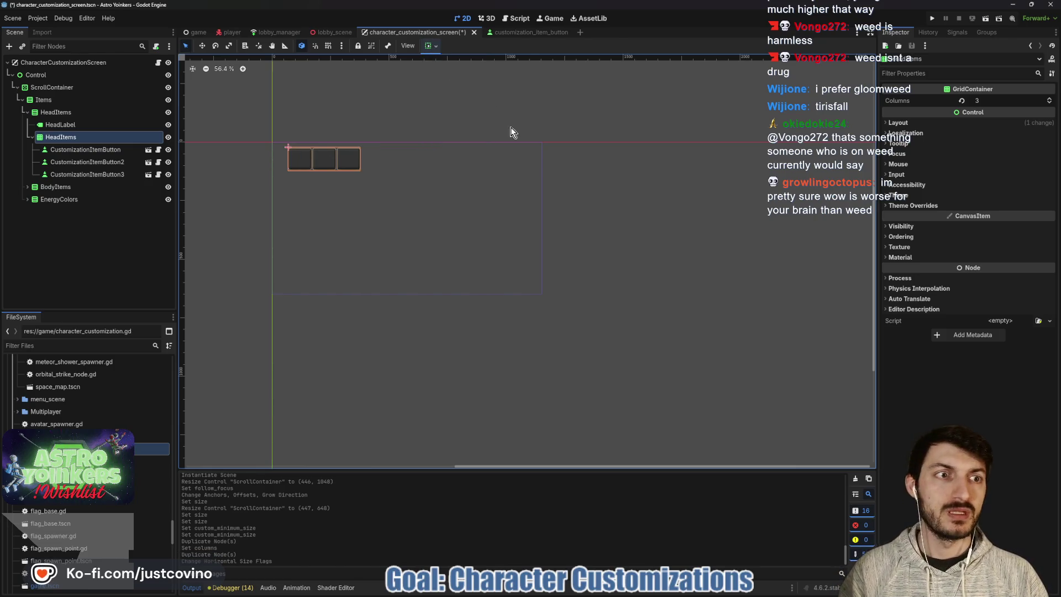
pyautogui.click(65, 111)
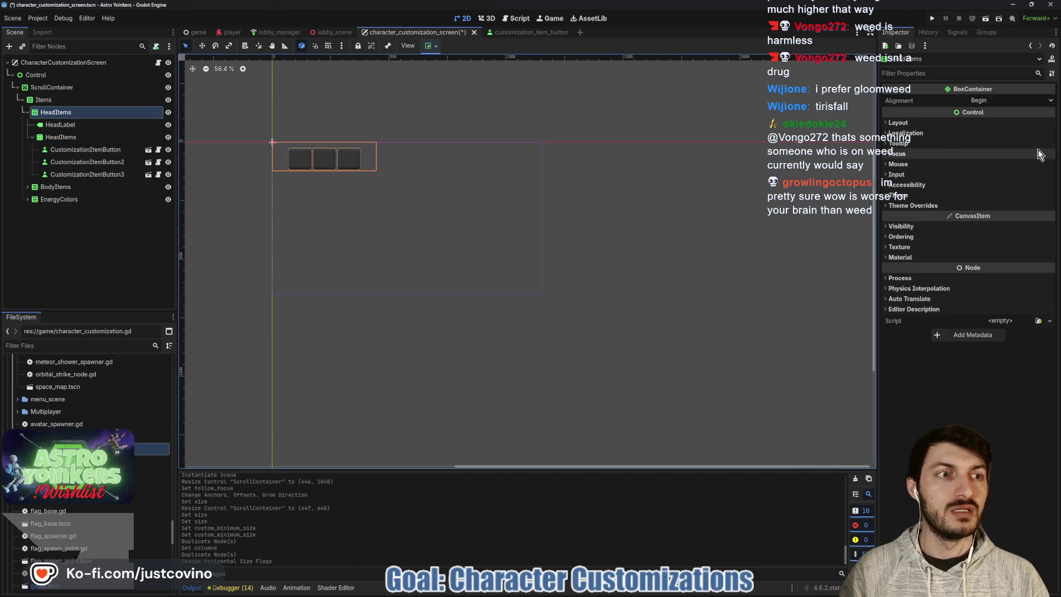
pyautogui.click(1028, 100)
pyautogui.click(1003, 121)
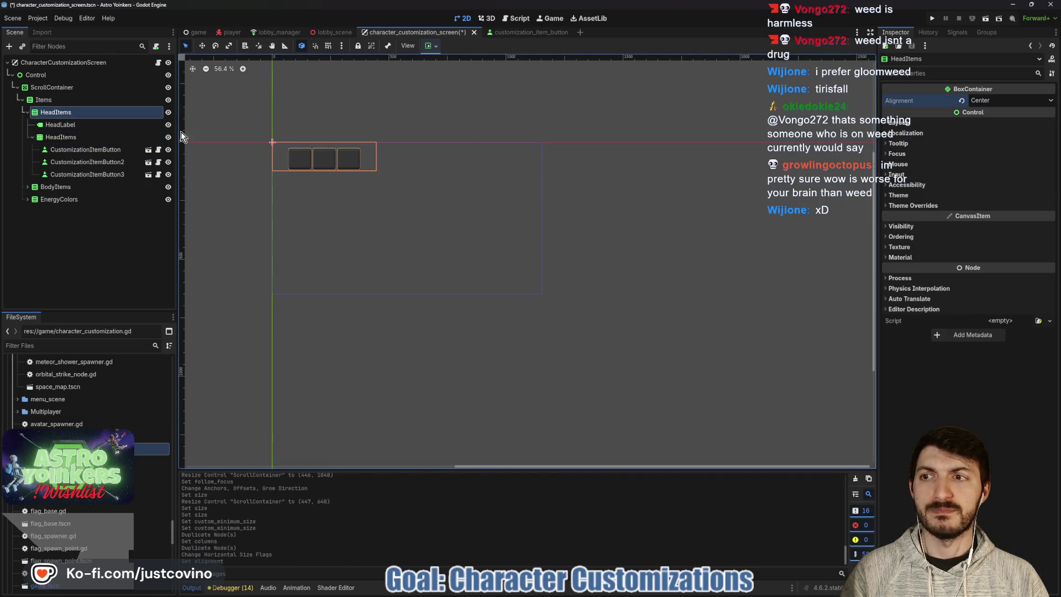
pyautogui.click(81, 134)
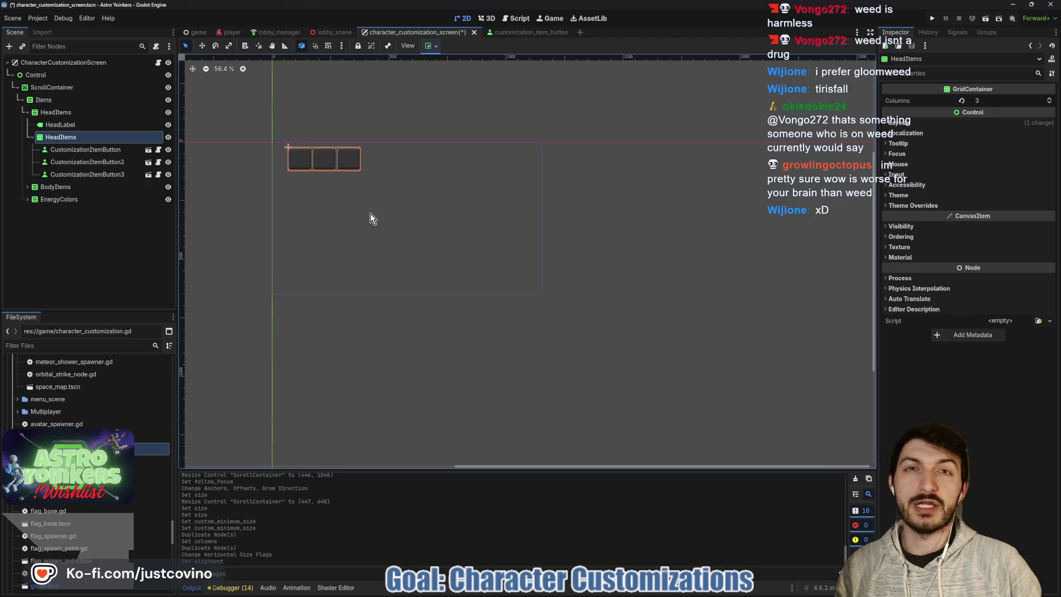
pyautogui.hotkey('ctrl', 's')
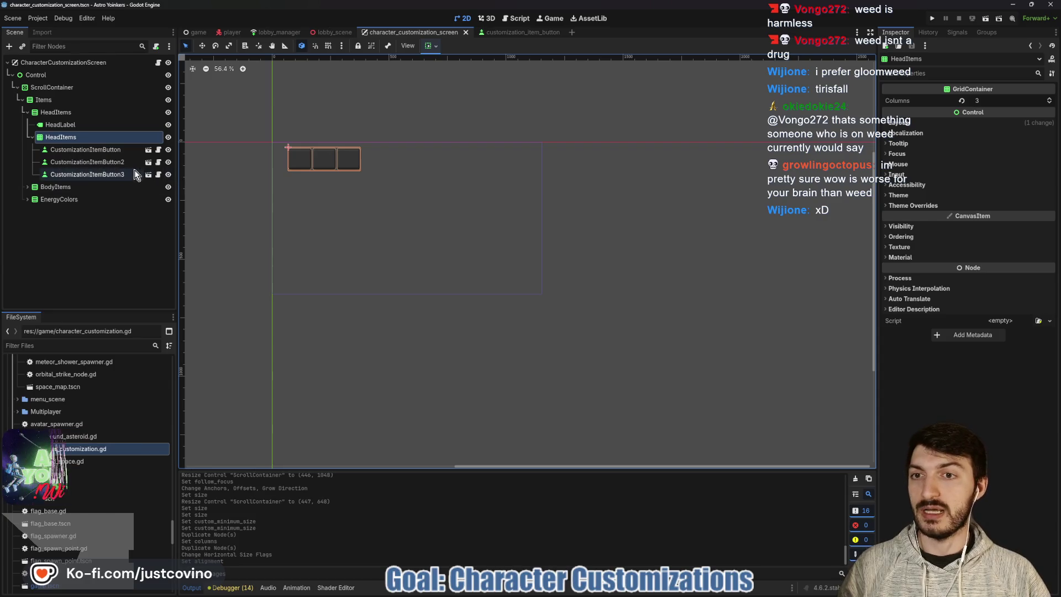
# Step: Override the grid's H Separation constant to 25 and save the scene
pyautogui.click(939, 205)
pyautogui.click(908, 215)
pyautogui.moveTo(995, 227); pyautogui.dragTo(995, 226)
pyautogui.write('25')
pyautogui.press('Return')
pyautogui.hotkey('ctrl', 's')
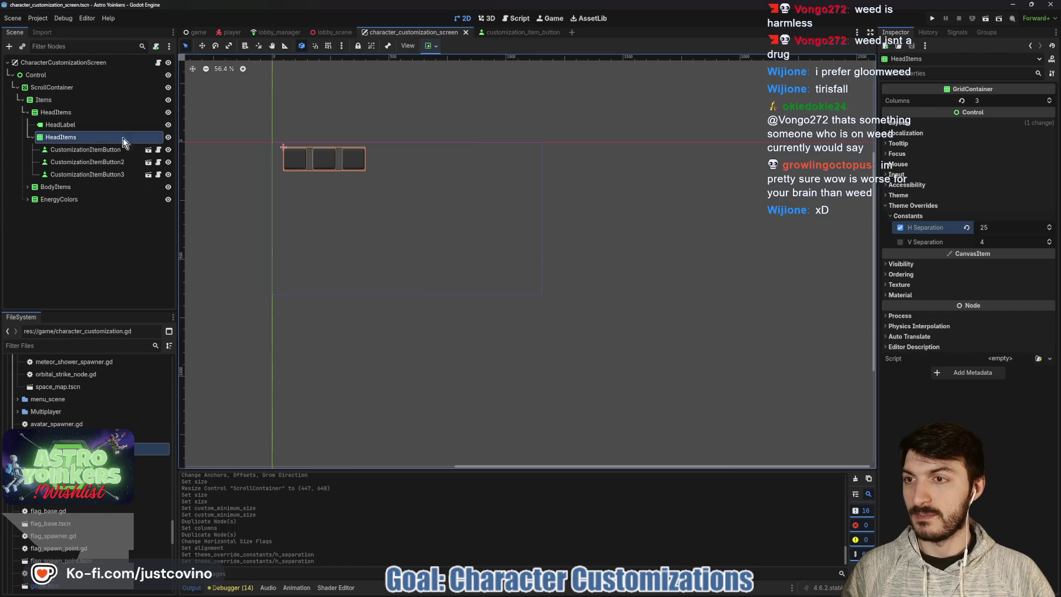
pyautogui.click(28, 186)
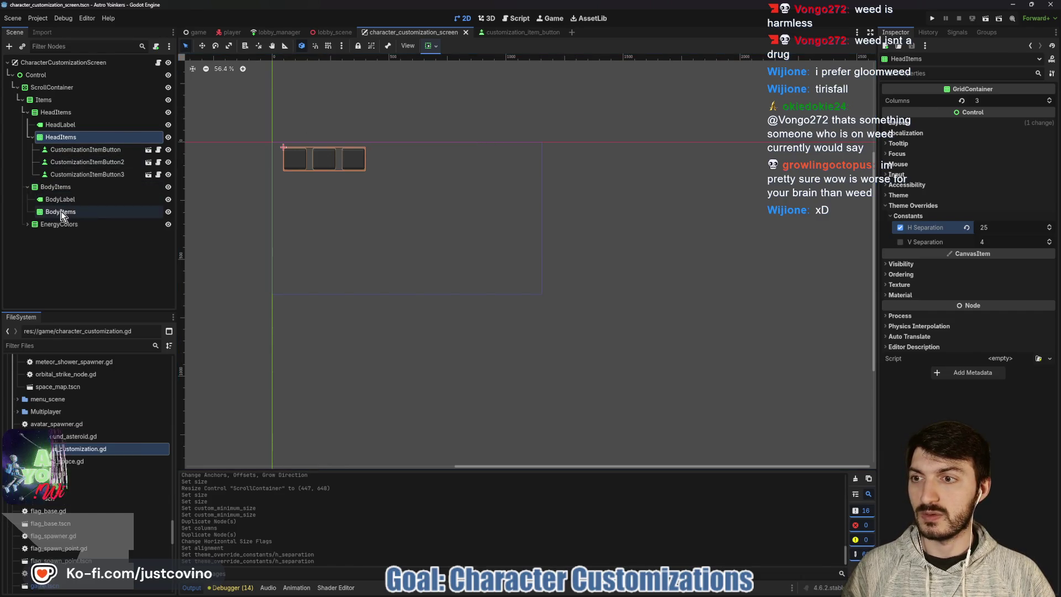
# Step: Instance a CustomizationItemButton under the BodyItems grid and duplicate it
pyautogui.click(65, 213)
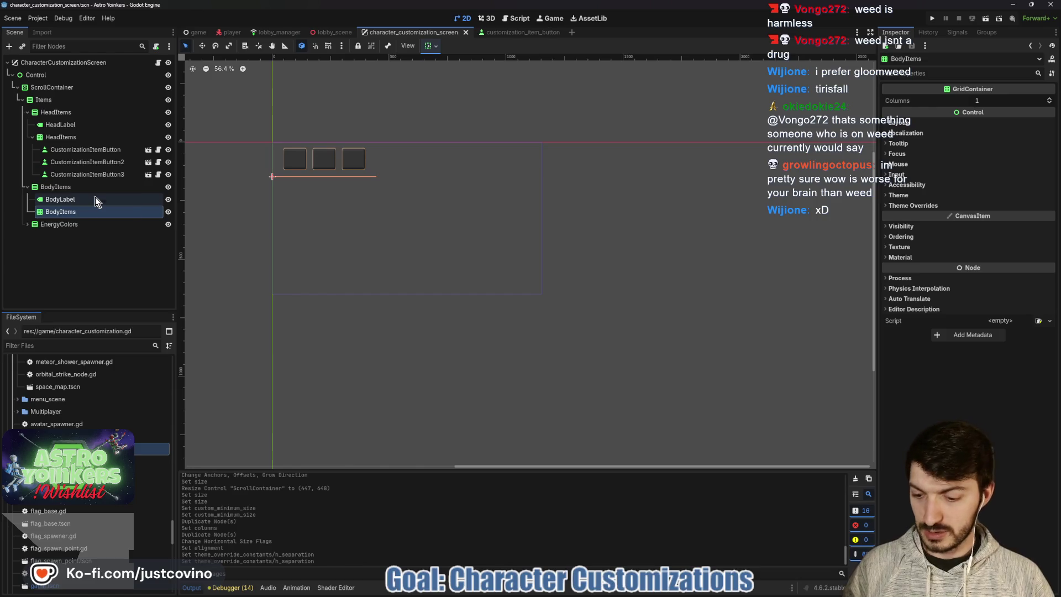
pyautogui.hotkey('ctrl', 'shift', 'a')
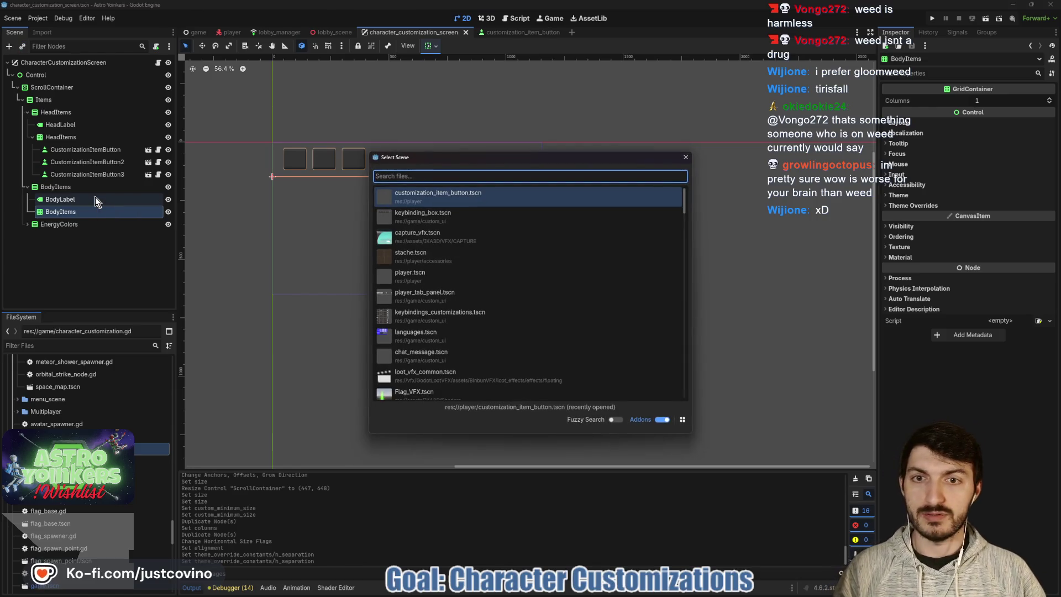
pyautogui.press('Return')
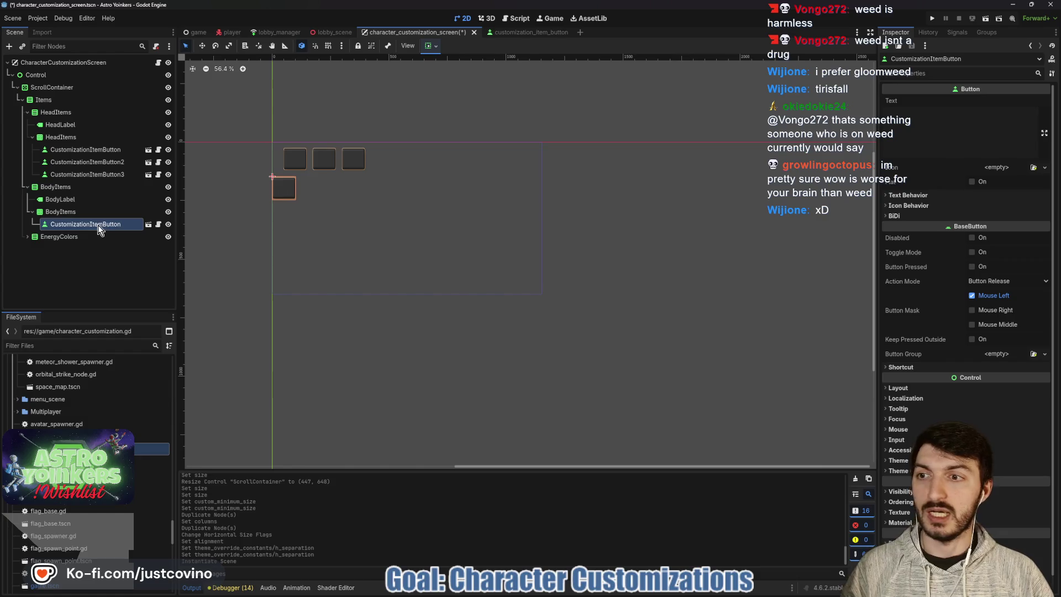
pyautogui.hotkey('ctrl', 'd')
pyautogui.hotkey('ctrl', 'd')
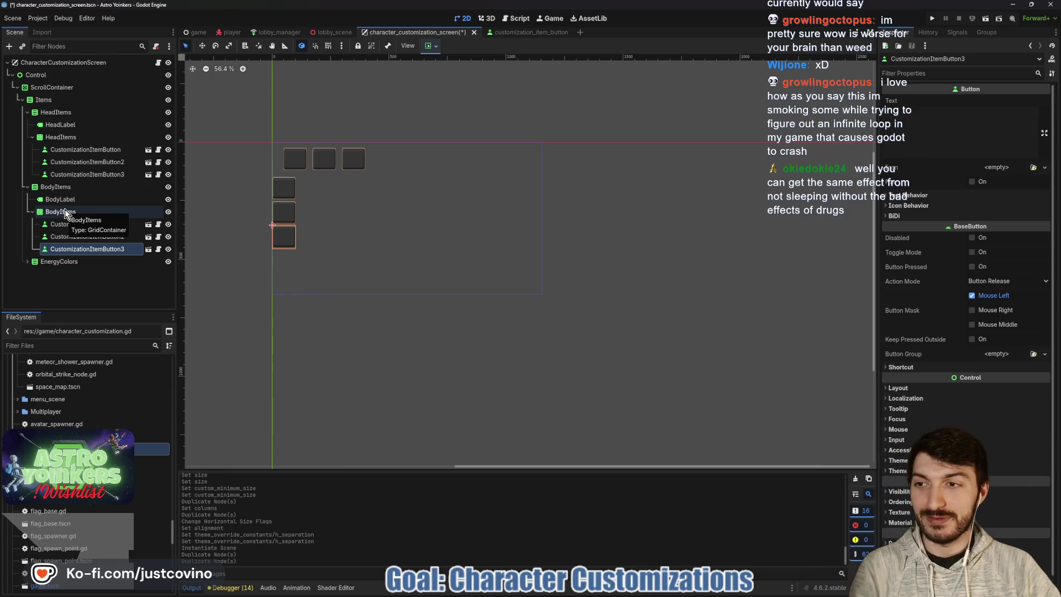
# Step: Set the BodyItems grid's Columns to 3 and save the scene
pyautogui.click(76, 224)
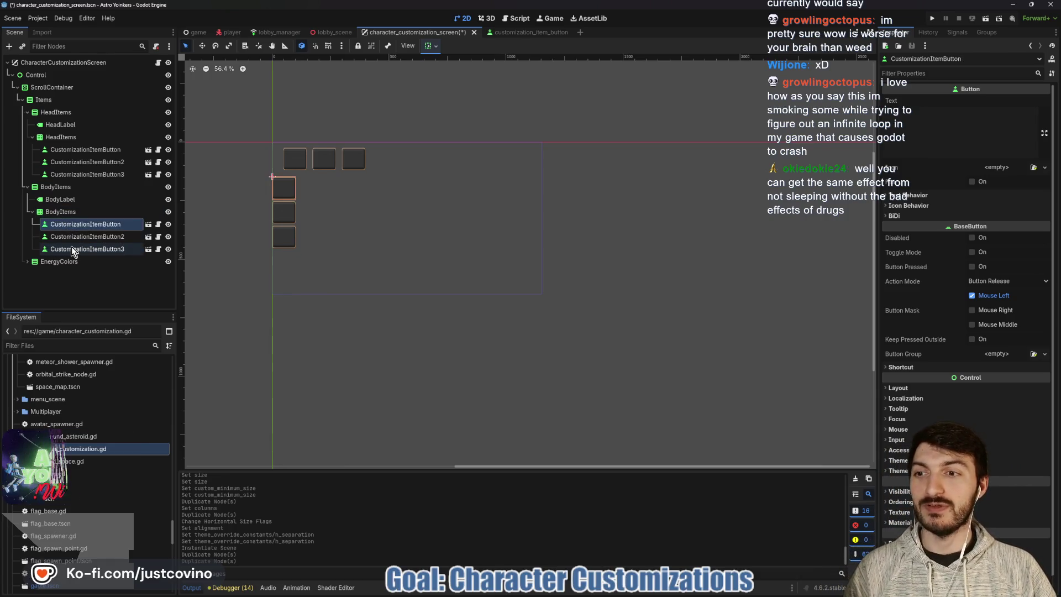
pyautogui.keyDown('shift'); pyautogui.click(72, 248); pyautogui.keyUp('shift')
pyautogui.click(61, 212)
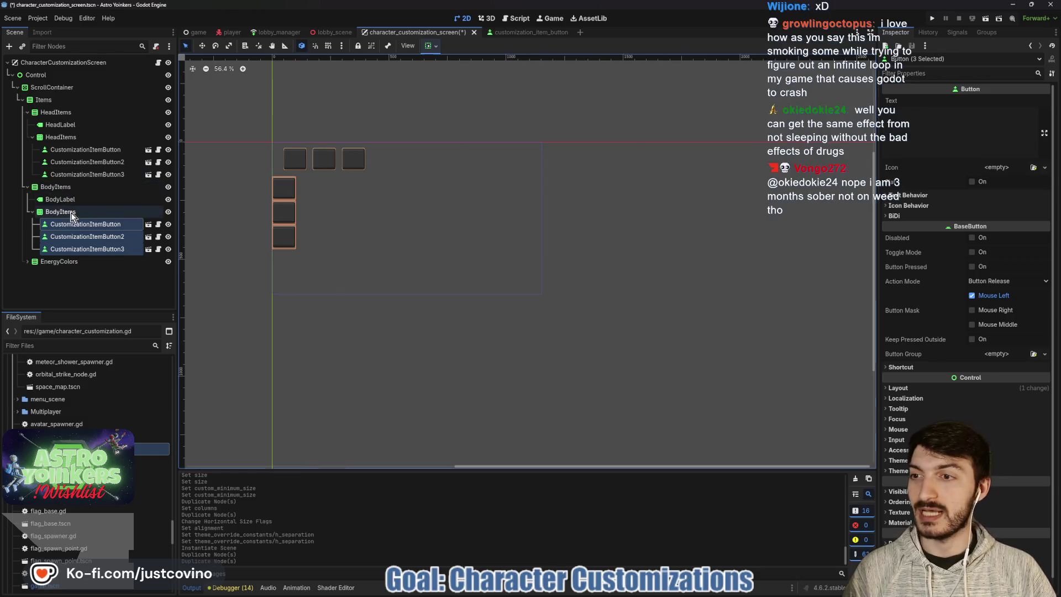
pyautogui.click(987, 98)
pyautogui.write('3')
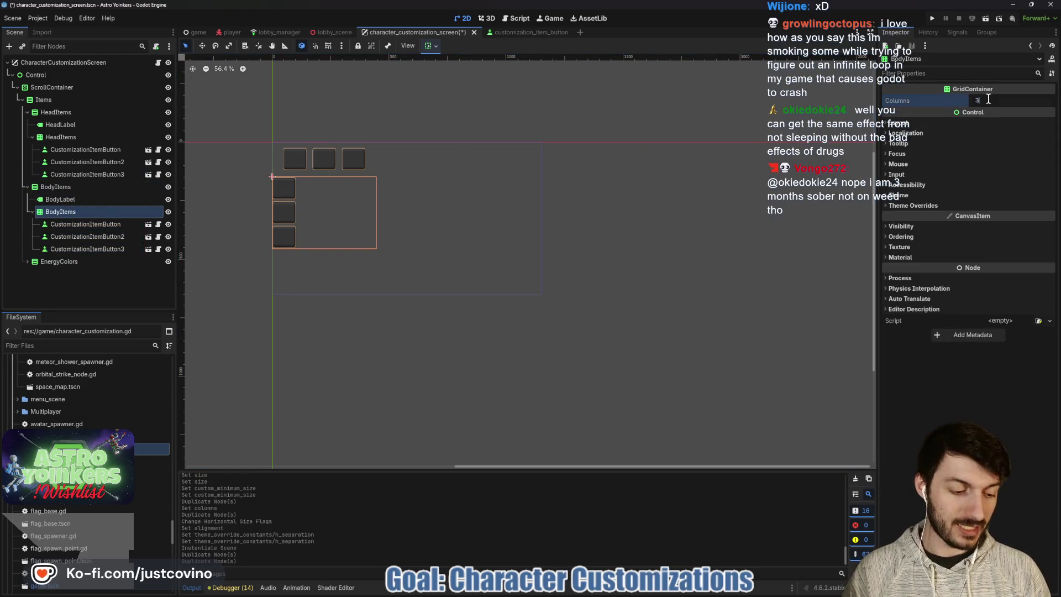
pyautogui.press('Return')
pyautogui.hotkey('ctrl', 's')
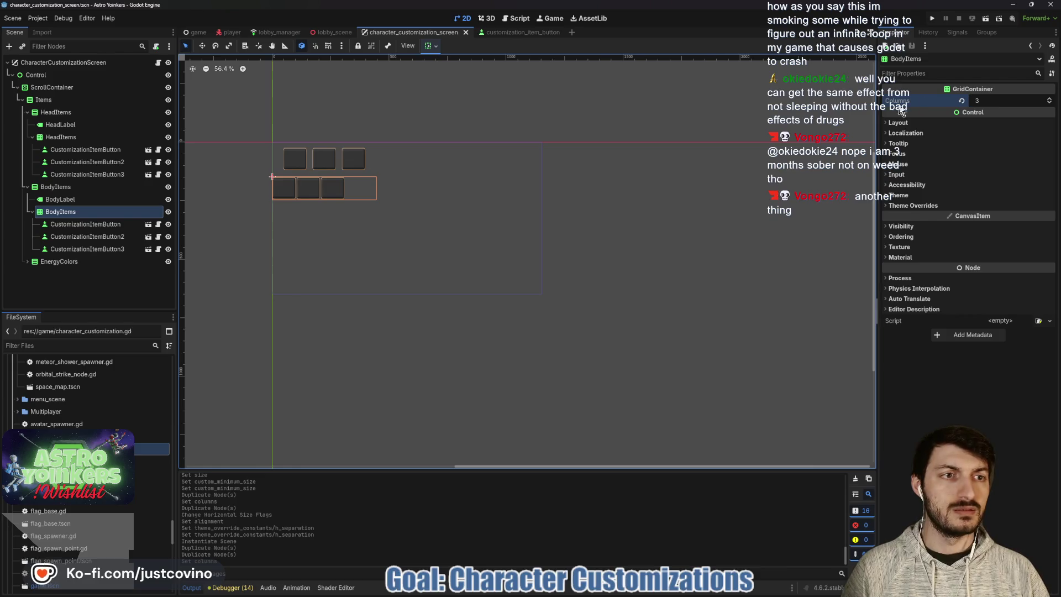
# Step: Set the BodyItems grid's H Separation theme override to 25, matching HeadItems
pyautogui.click(913, 205)
pyautogui.click(913, 216)
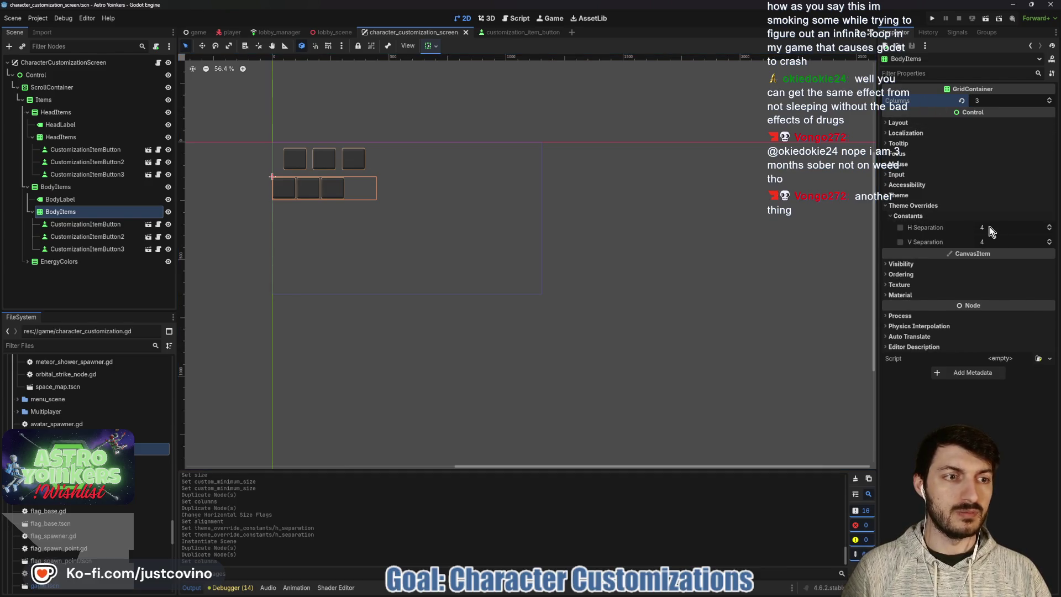
pyautogui.click(64, 136)
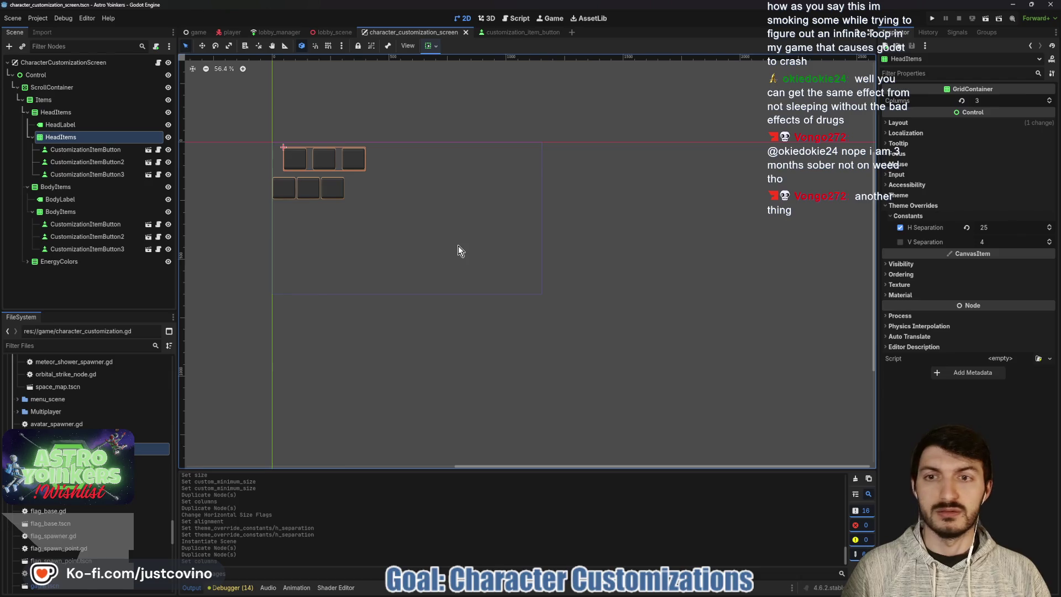
pyautogui.click(81, 212)
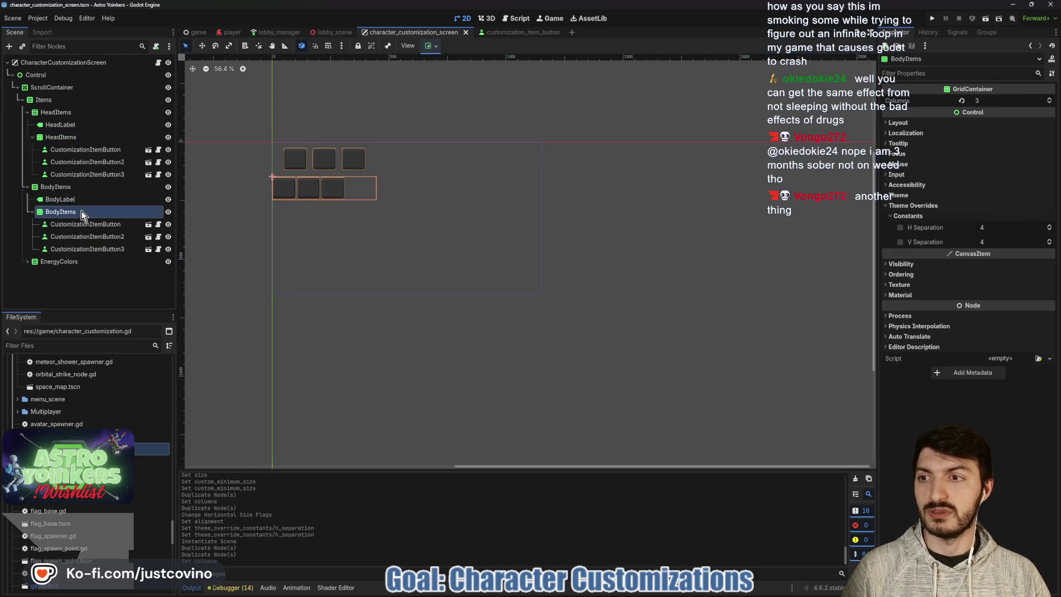
pyautogui.click(997, 227)
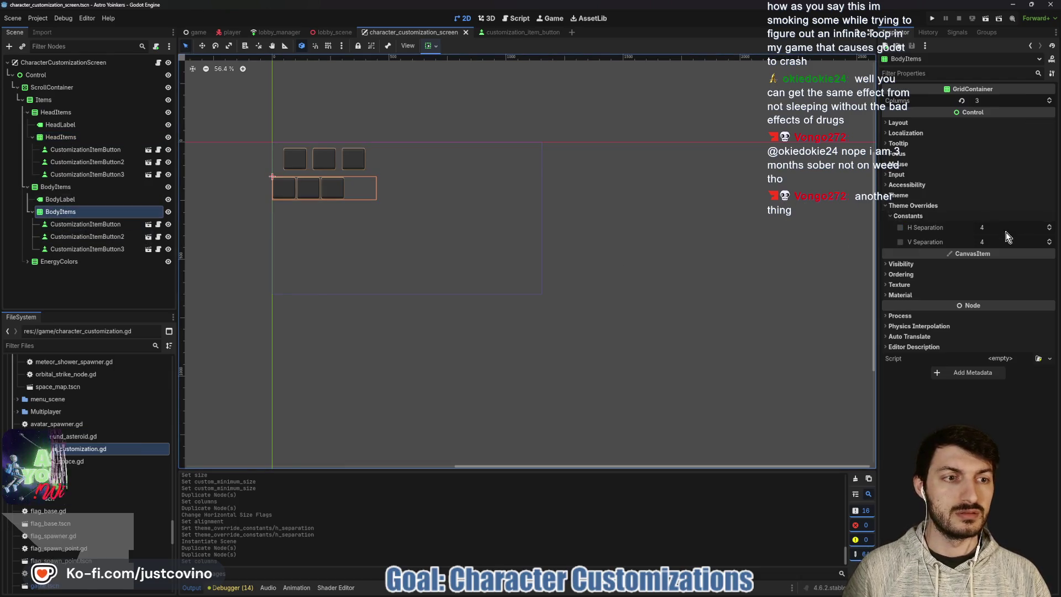
pyautogui.write('25')
pyautogui.press('Return')
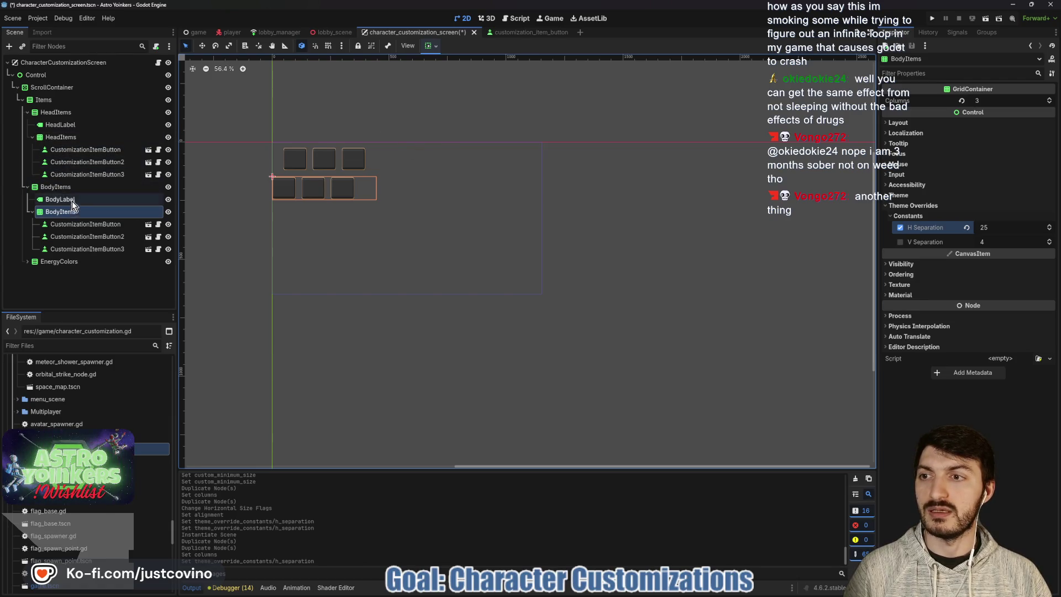
# Step: Set the BodyItems VBox alignment to Center and centre its grid horizontally
pyautogui.click(76, 187)
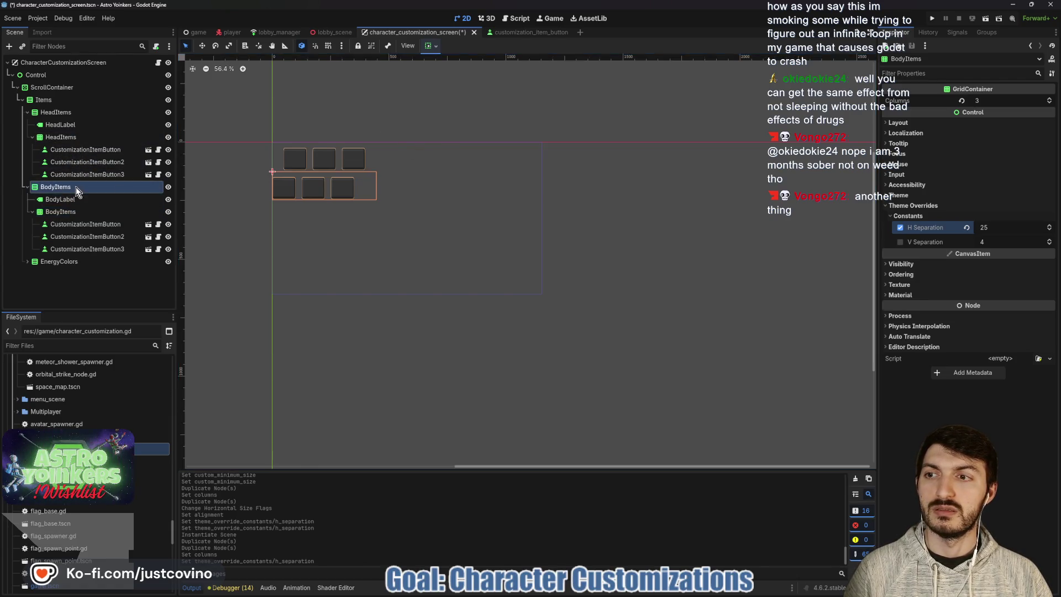
pyautogui.click(430, 46)
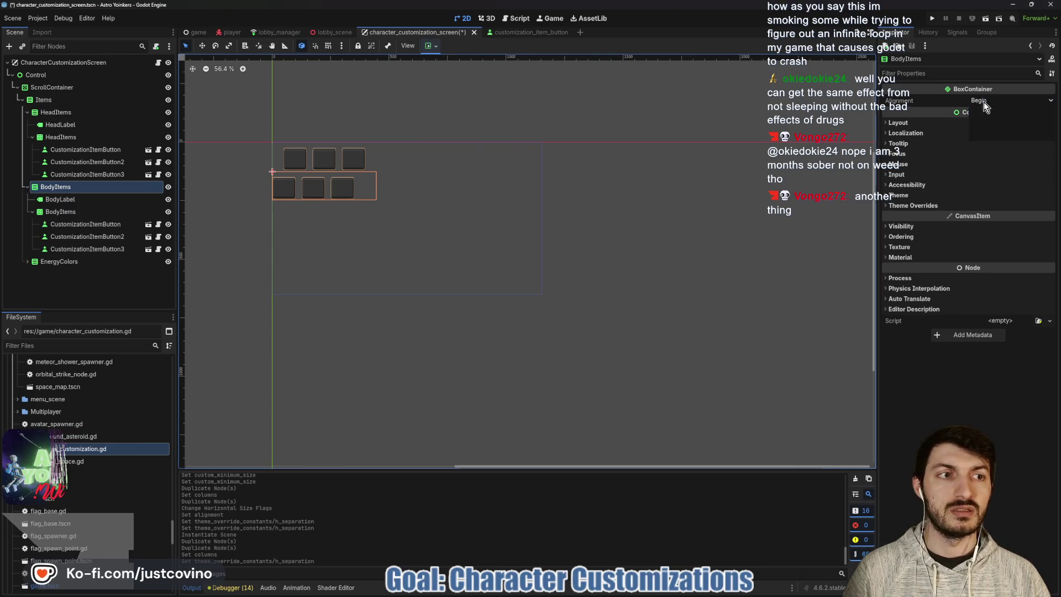
pyautogui.click(983, 102)
pyautogui.click(988, 124)
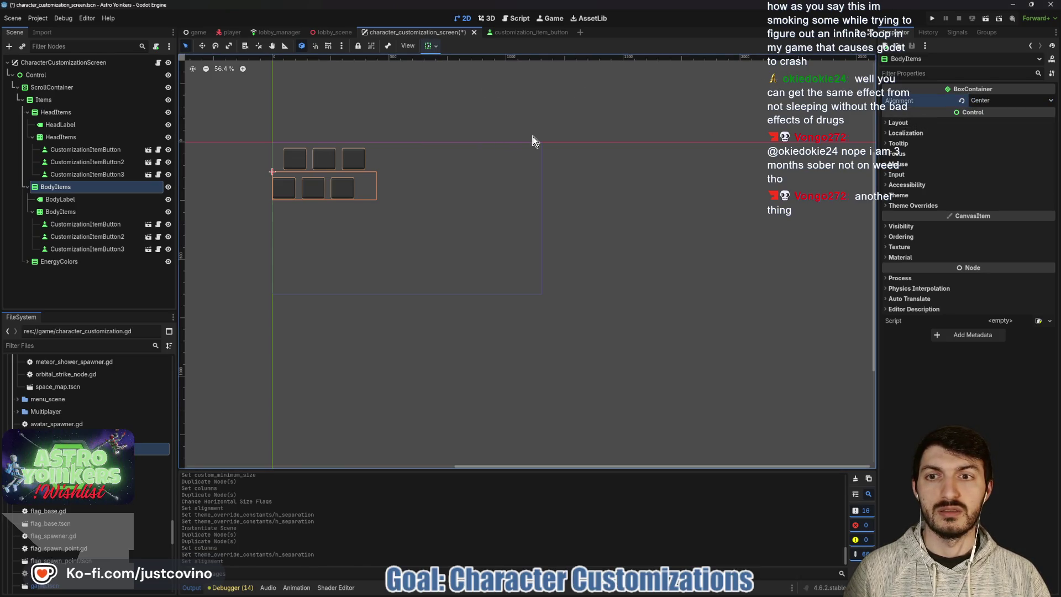
pyautogui.click(67, 211)
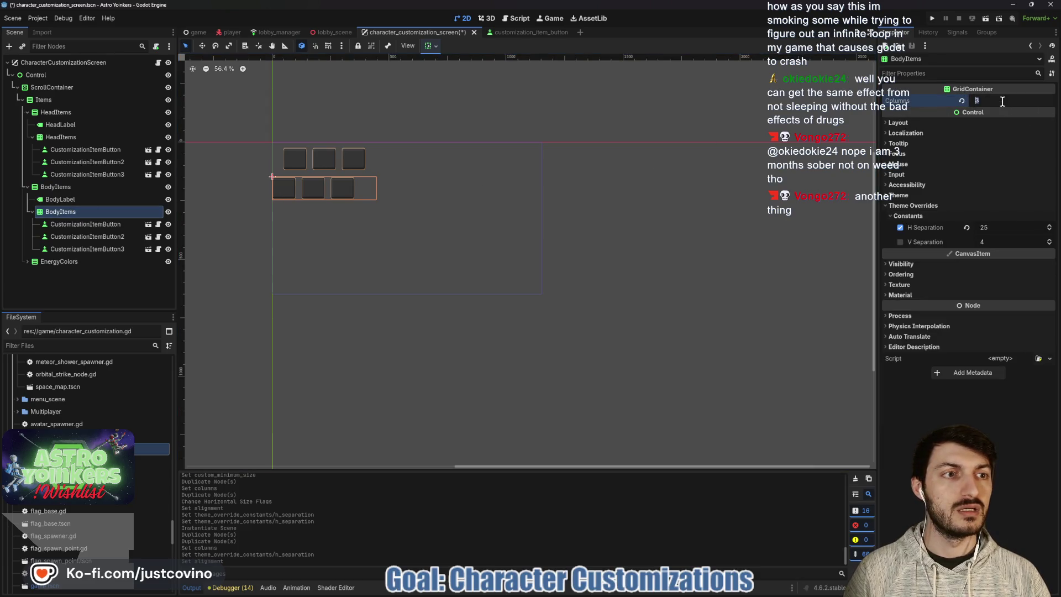
pyautogui.click(432, 46)
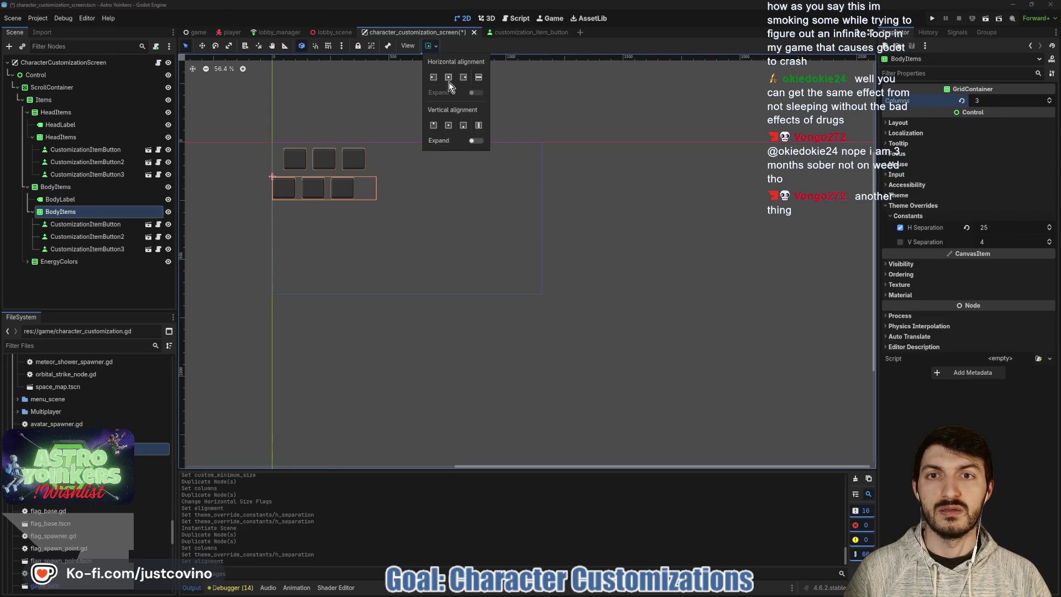
pyautogui.click(448, 76)
pyautogui.click(464, 41)
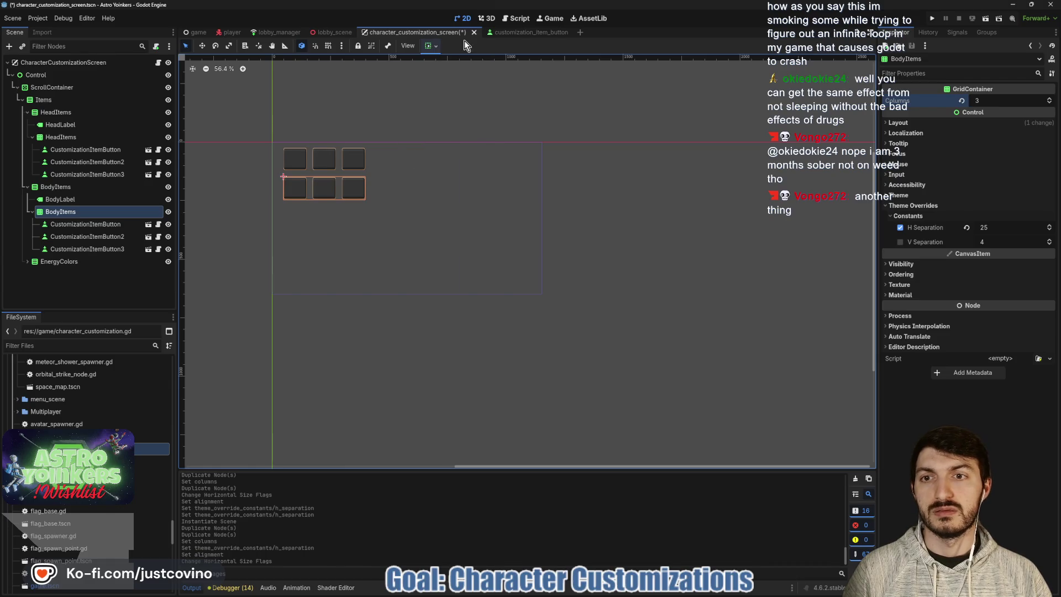
pyautogui.click(61, 125)
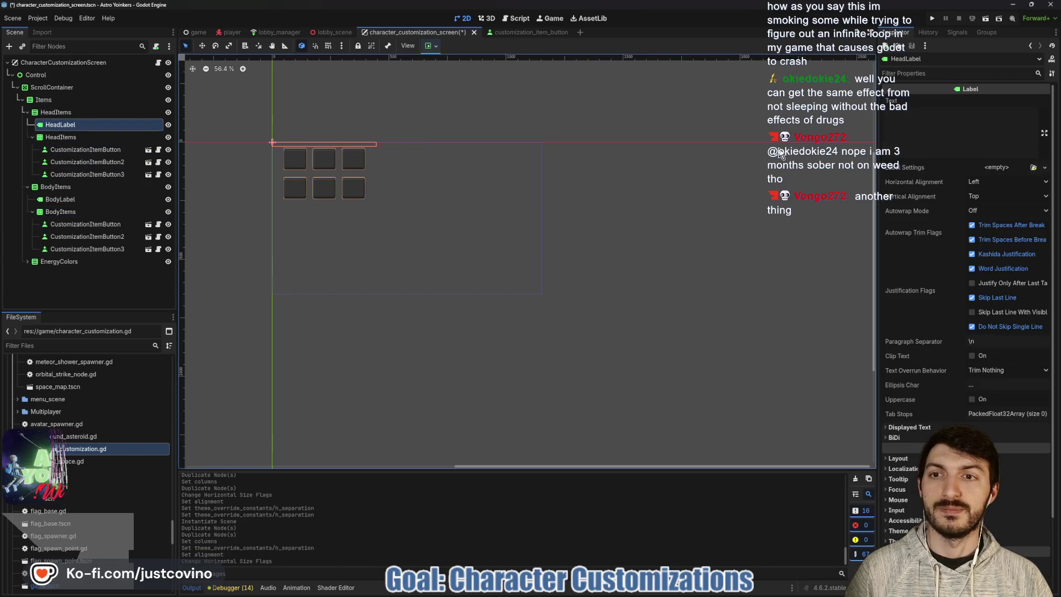
# Step: Give HeadLabel the text HEAD and new LabelSettings with font size 36
pyautogui.click(963, 120)
pyautogui.write('HEAD')
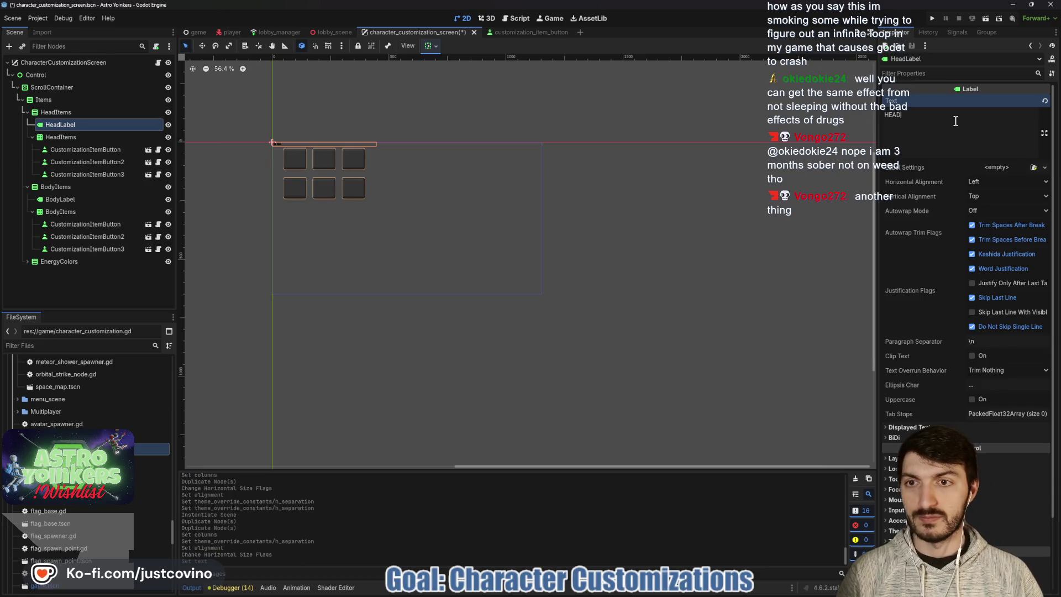
pyautogui.click(1002, 169)
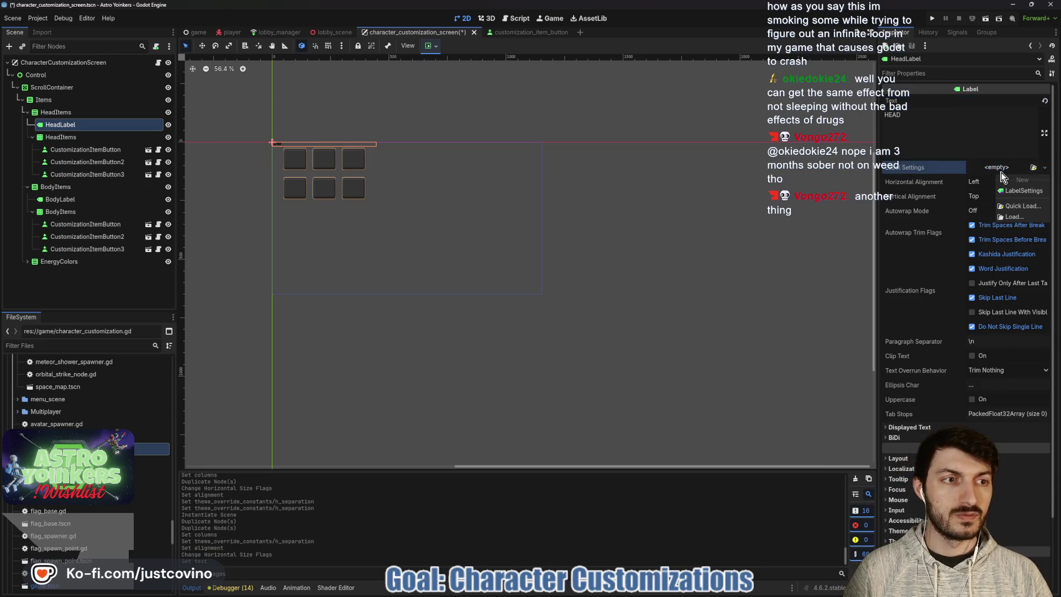
pyautogui.click(1018, 188)
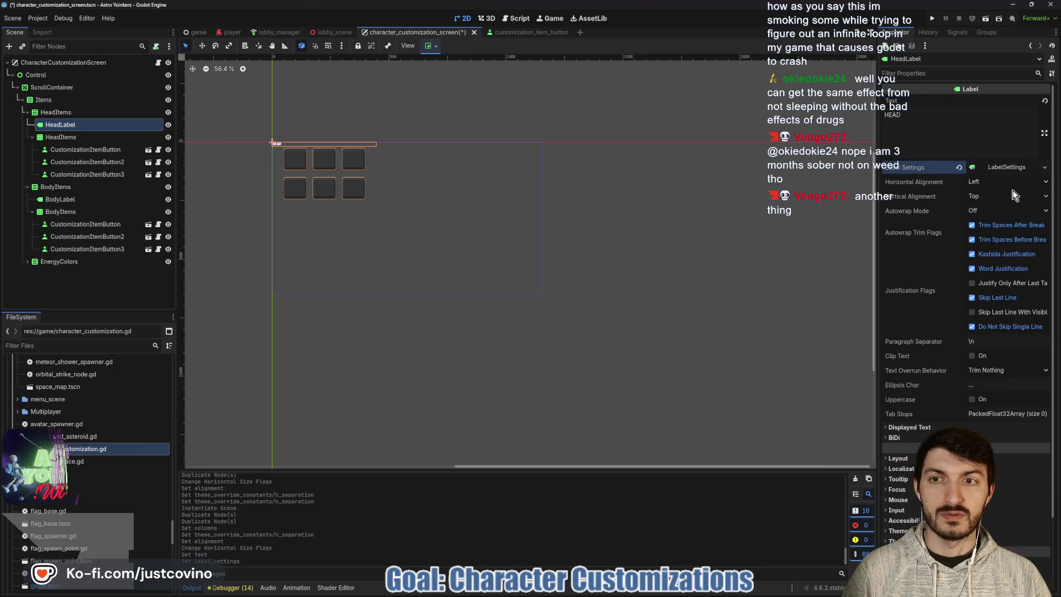
pyautogui.click(990, 168)
pyautogui.click(906, 211)
pyautogui.click(1001, 238)
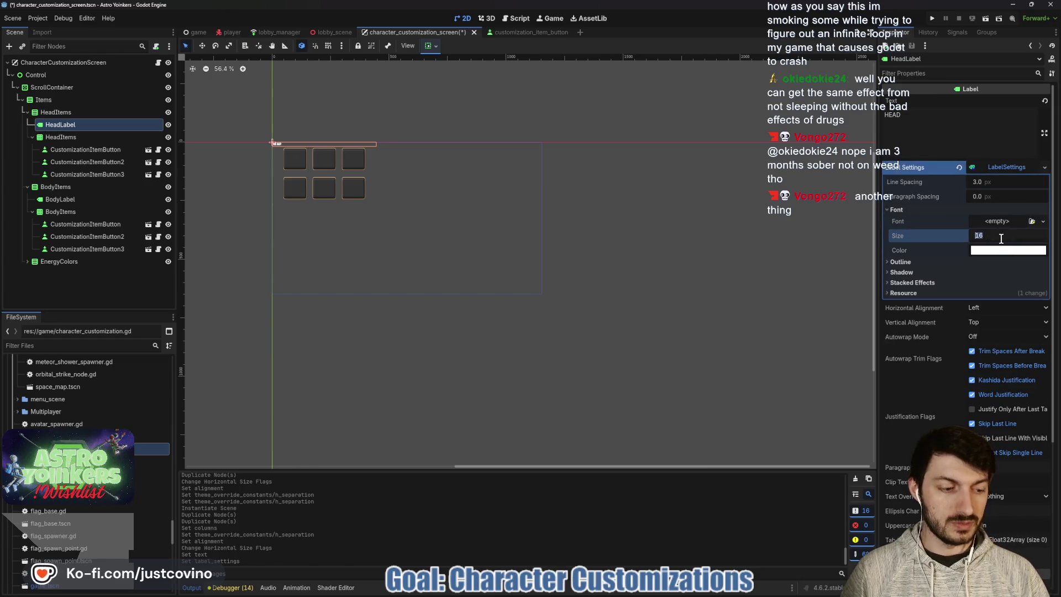
pyautogui.write('36')
pyautogui.press('Return')
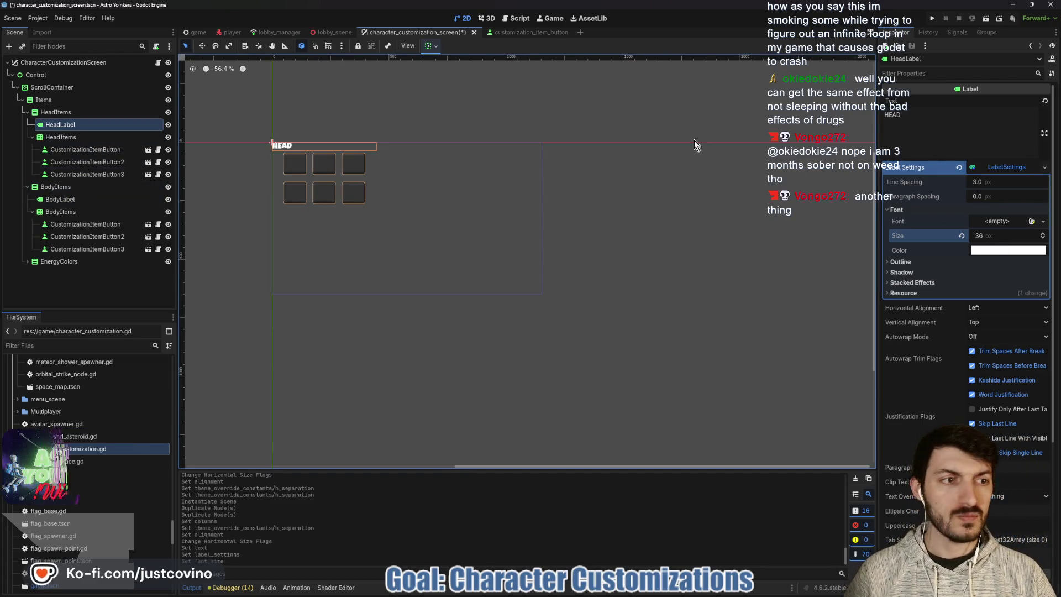
pyautogui.click(1044, 167)
# Step: Copy HeadLabel's LabelSettings and paste the resource onto BodyLabel and EnergyLabel
pyautogui.click(1023, 278)
pyautogui.click(85, 199)
pyautogui.click(1003, 169)
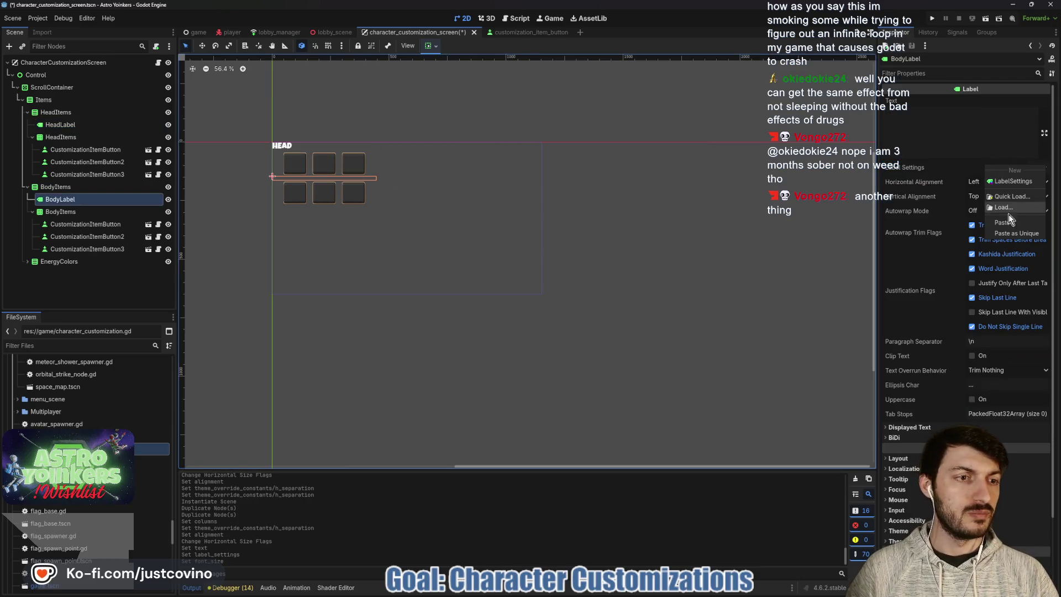
pyautogui.click(996, 224)
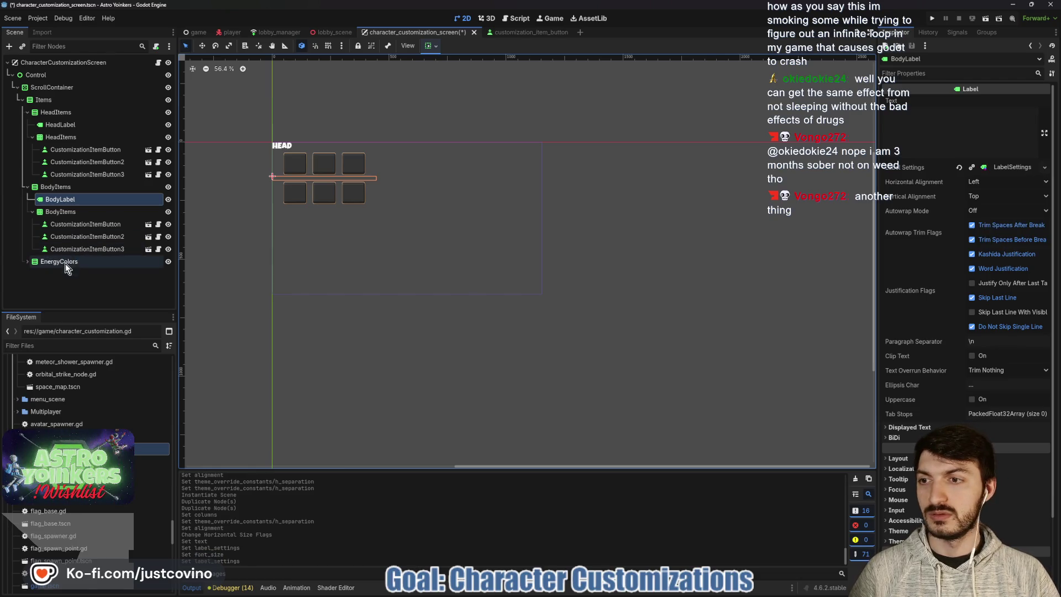
pyautogui.click(28, 261)
pyautogui.click(51, 273)
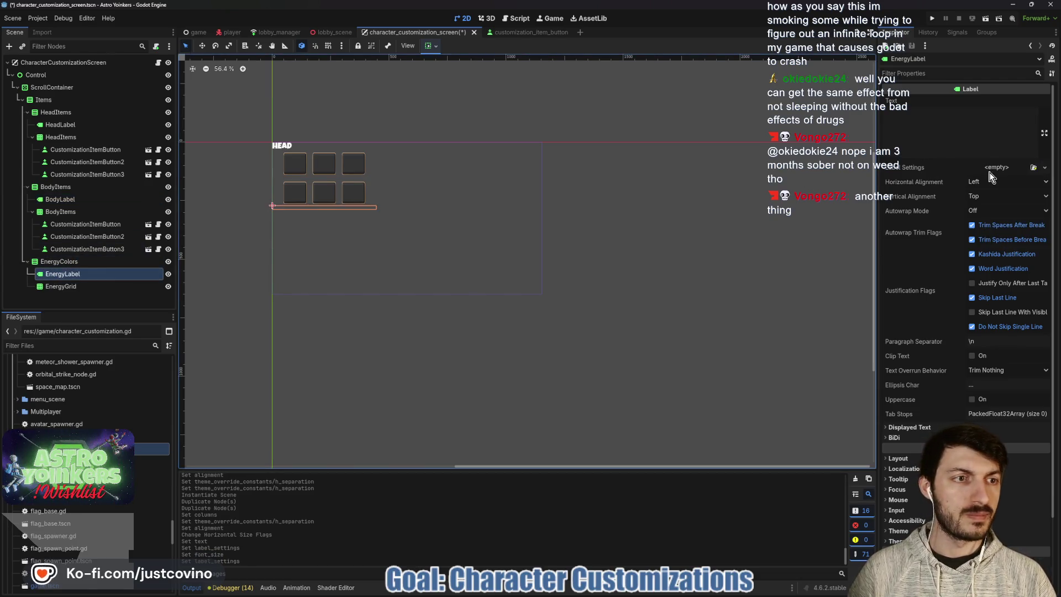
pyautogui.click(1003, 167)
pyautogui.click(1001, 229)
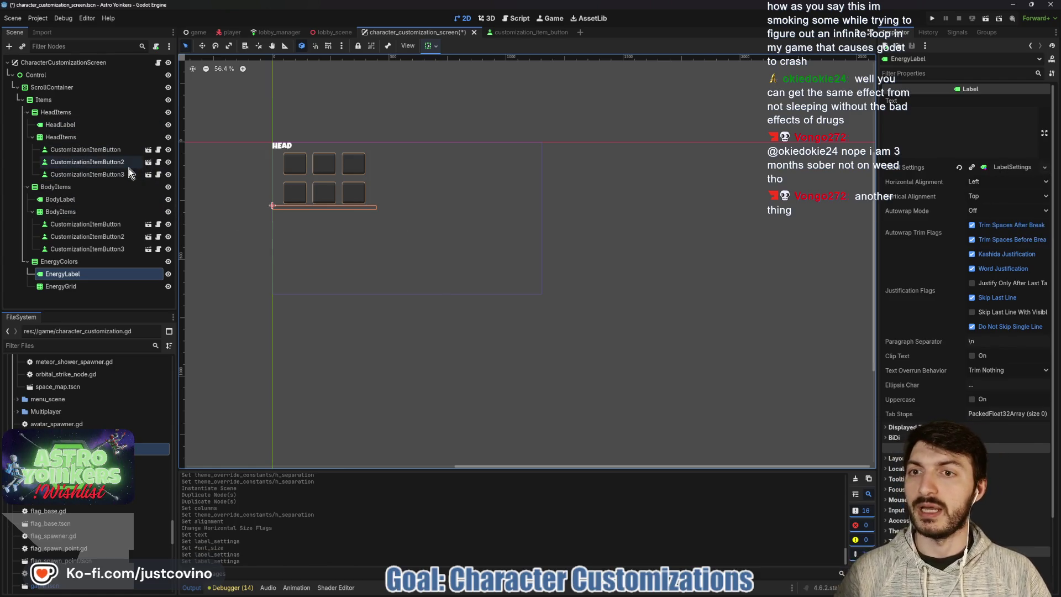
pyautogui.click(62, 113)
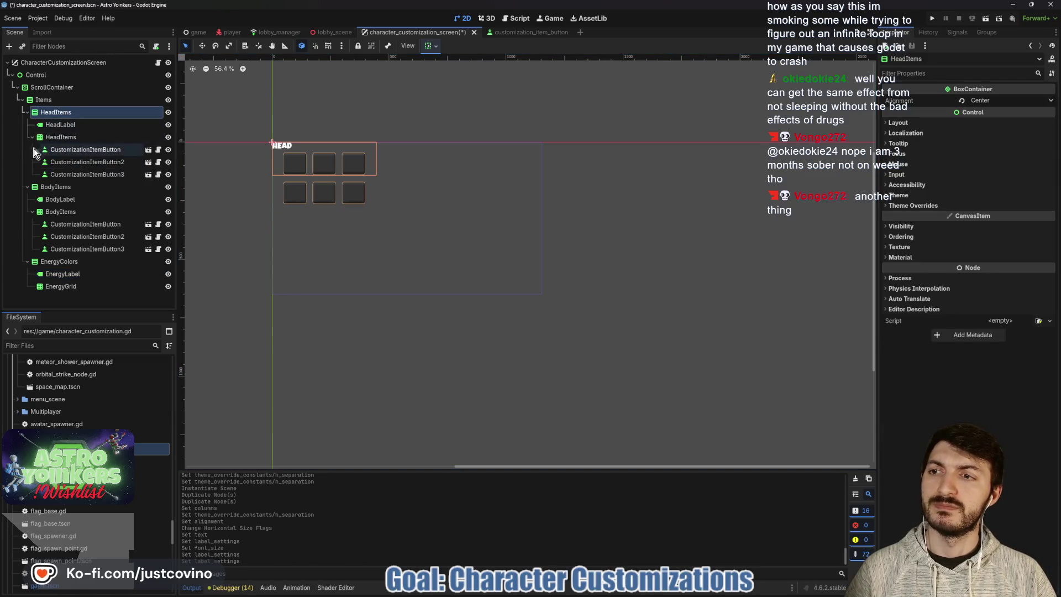
# Step: Add an HSeparator to HeadItems and place it between HeadLabel and the grid
pyautogui.hotkey('ctrl', 'a')
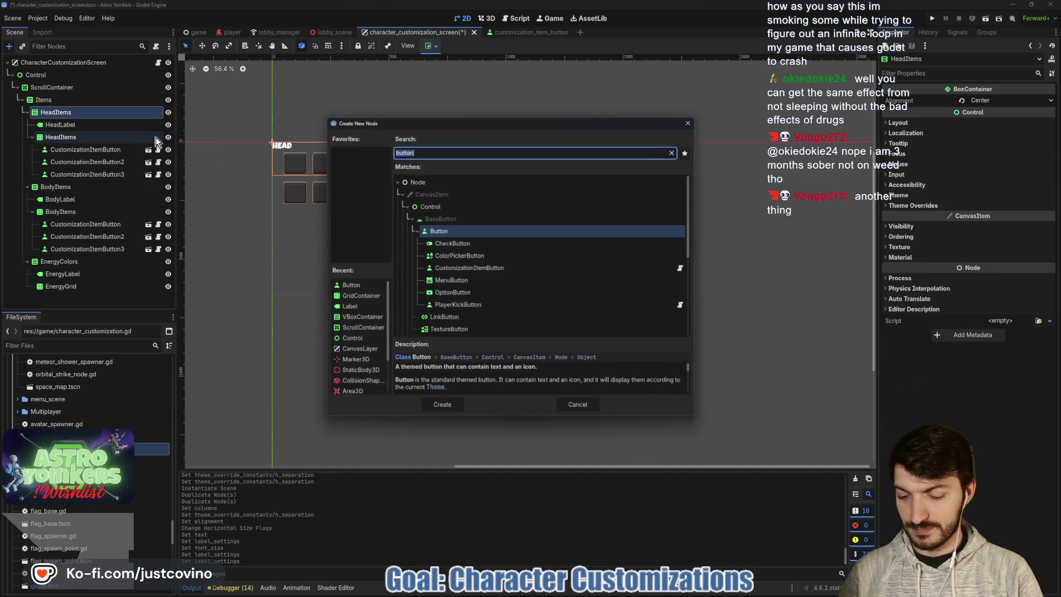
pyautogui.write('vsep')
pyautogui.press('BackSpace')
pyautogui.press('BackSpace')
pyautogui.press('BackSpace')
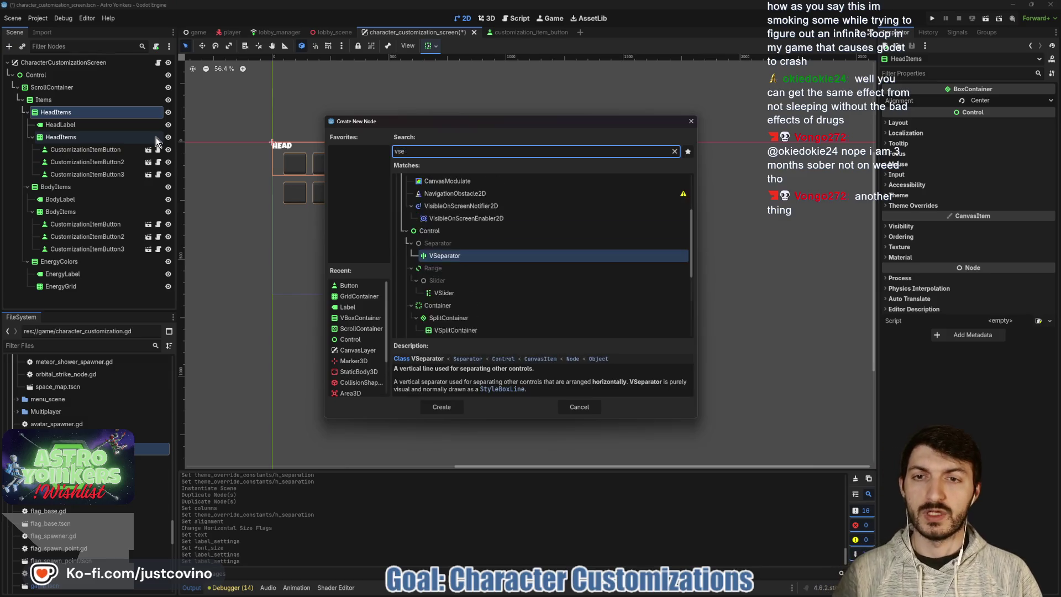
pyautogui.write('hsep')
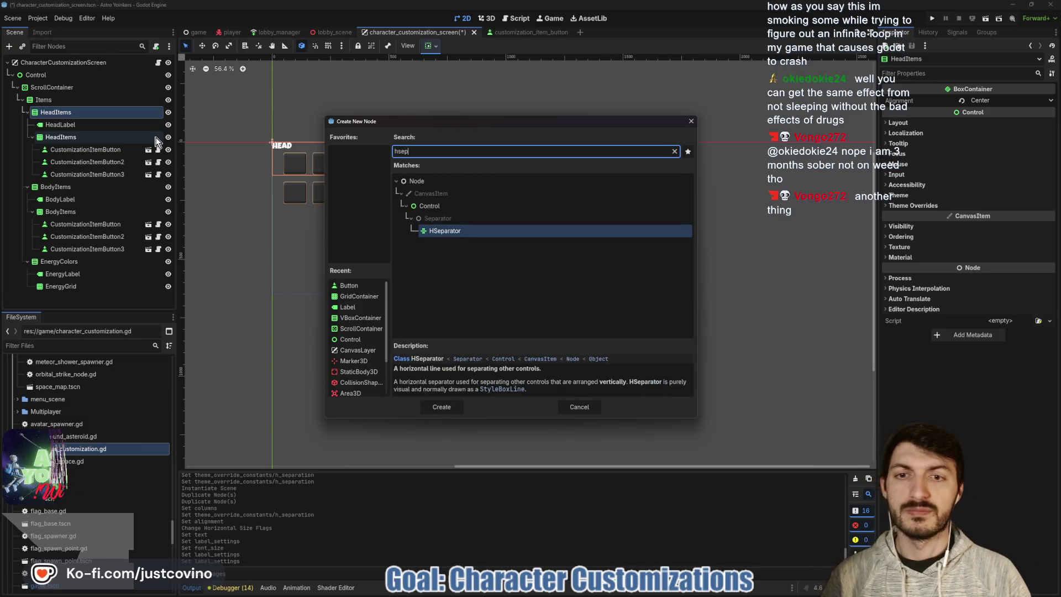
pyautogui.press('Return')
pyautogui.moveTo(40, 187); pyautogui.dragTo(45, 133)
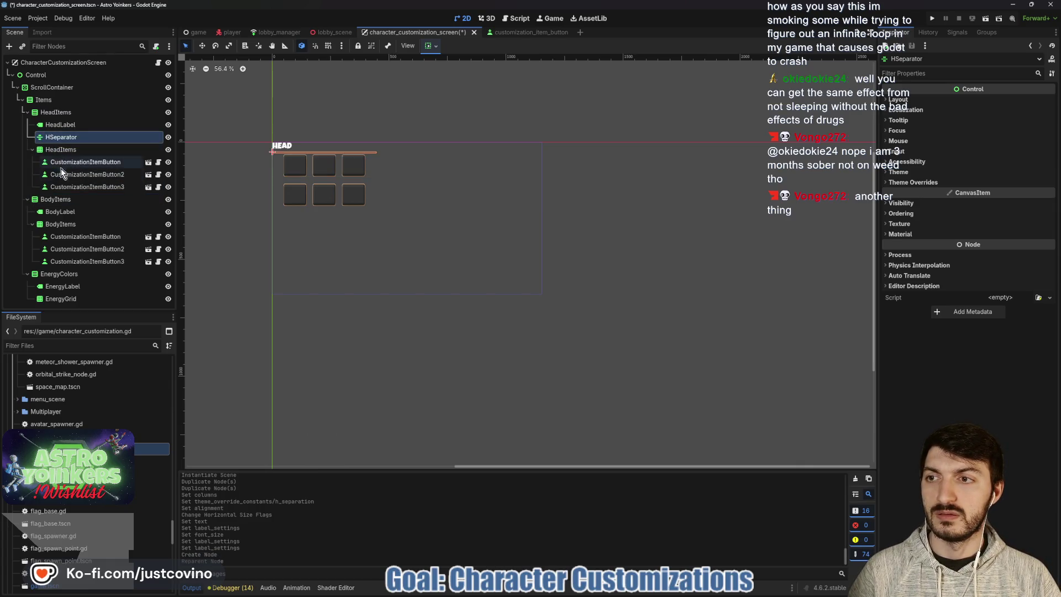
# Step: Inspect the separator's theme override styles and constants, keeping the default Separation of 4
pyautogui.click(209, 194)
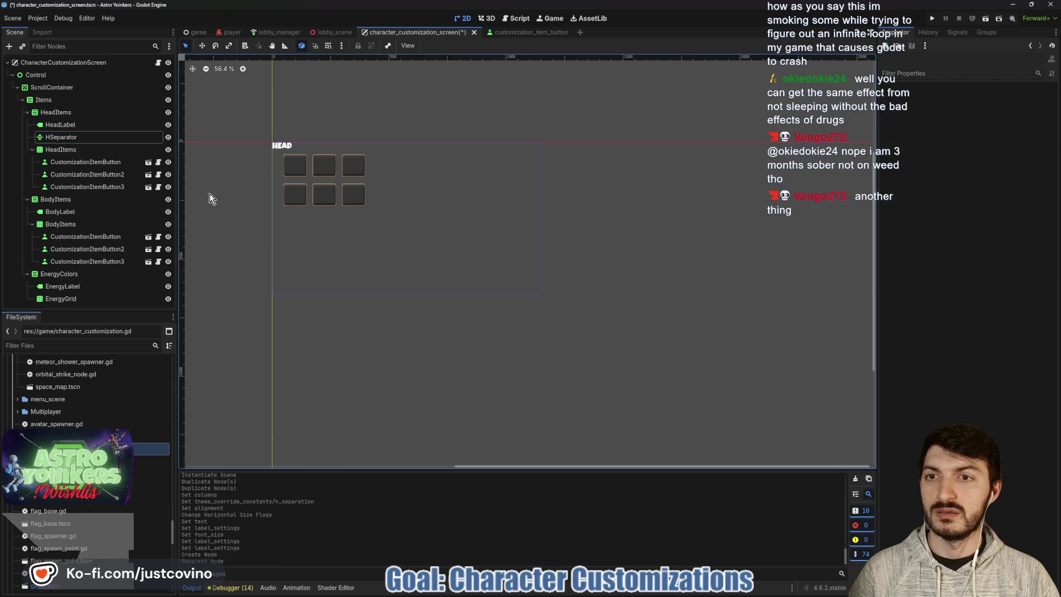
pyautogui.click(55, 138)
pyautogui.click(937, 182)
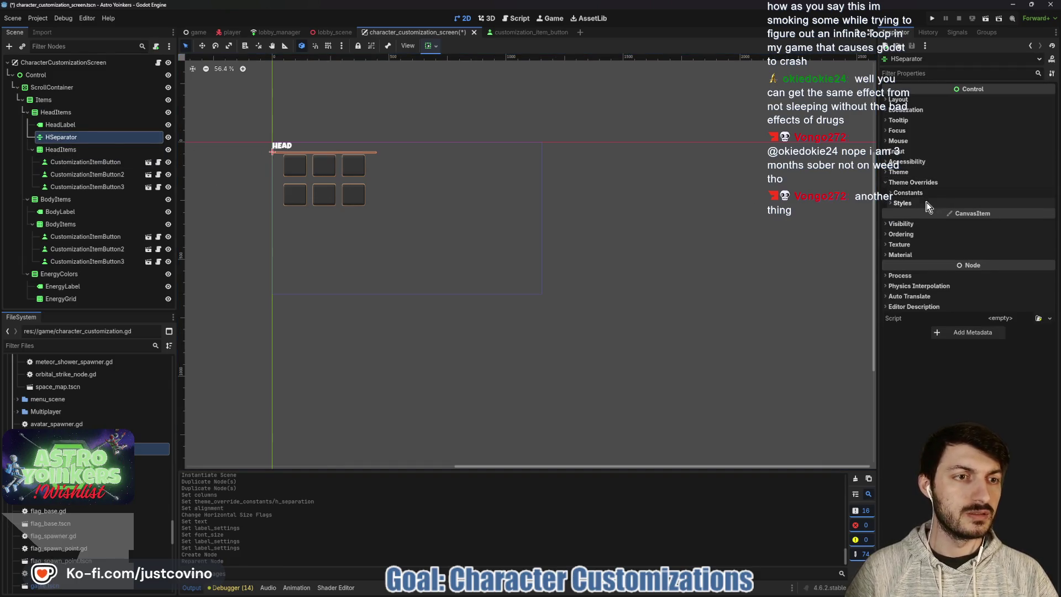
pyautogui.click(928, 204)
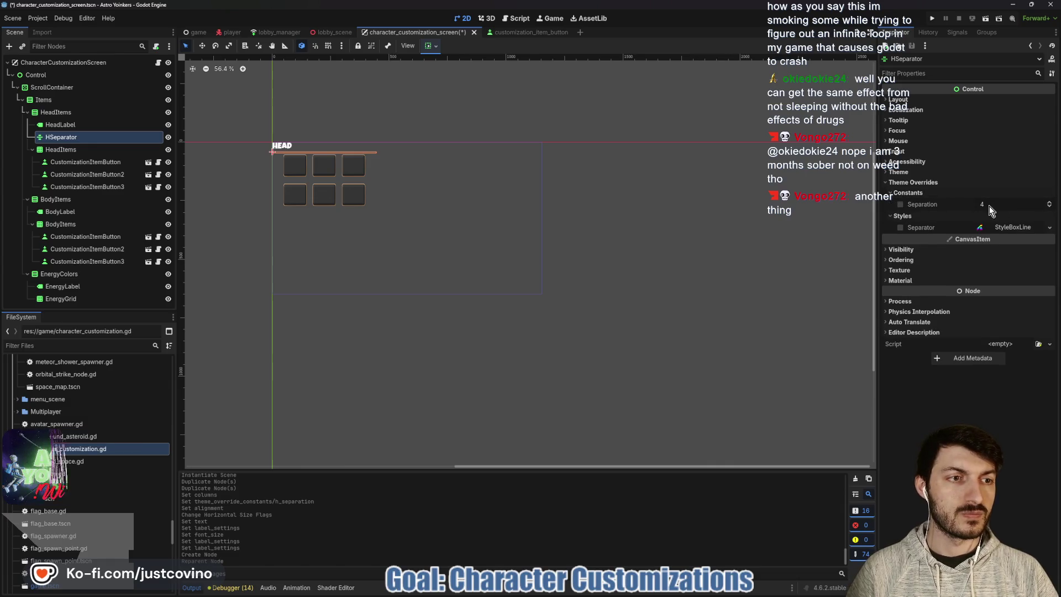
pyautogui.click(903, 193)
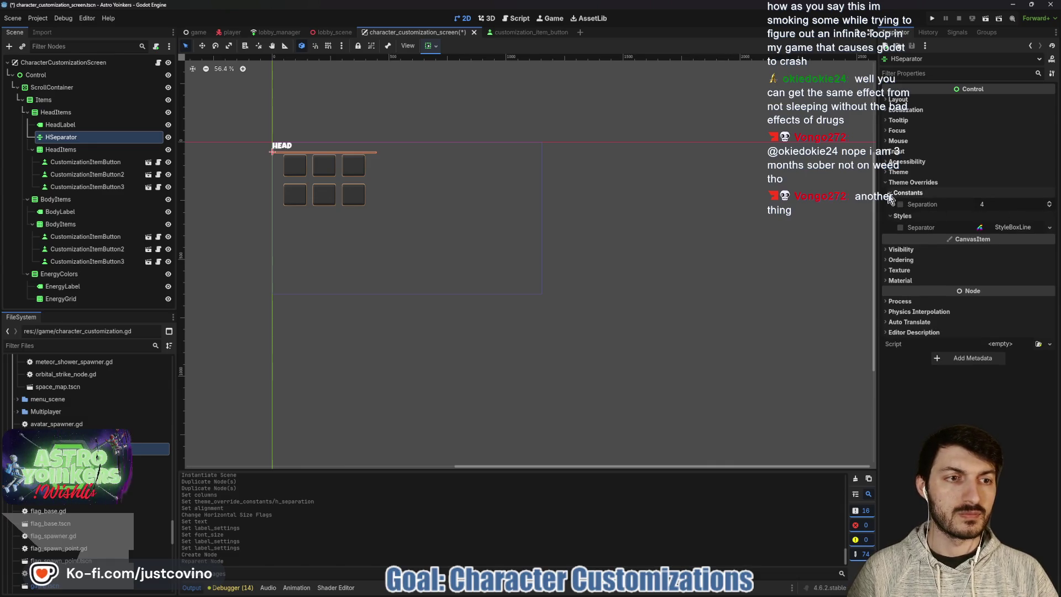
pyautogui.click(1003, 226)
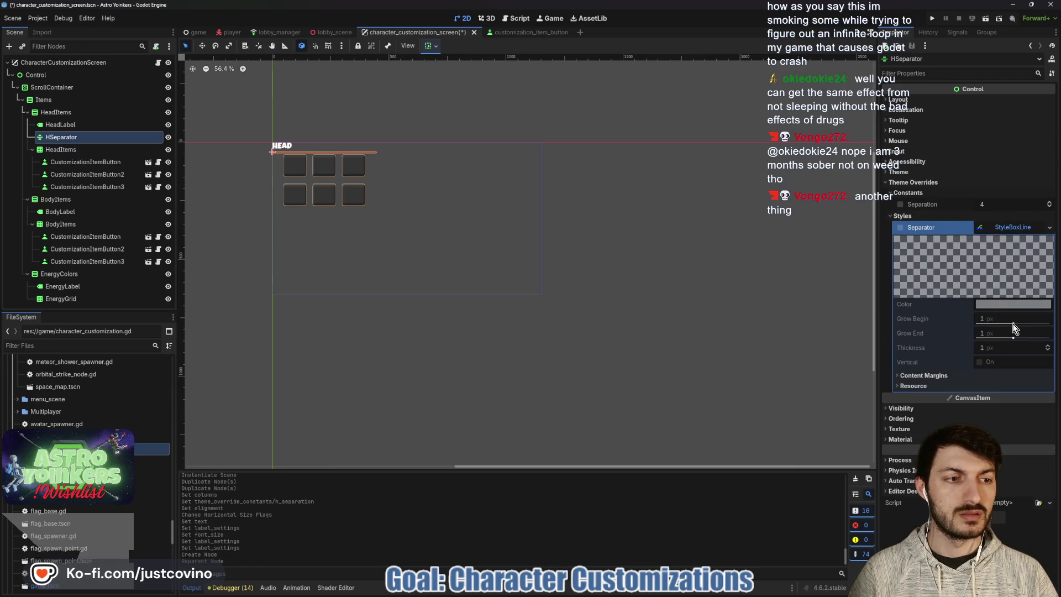
pyautogui.scroll(4, 400, 234)
pyautogui.click(638, 330)
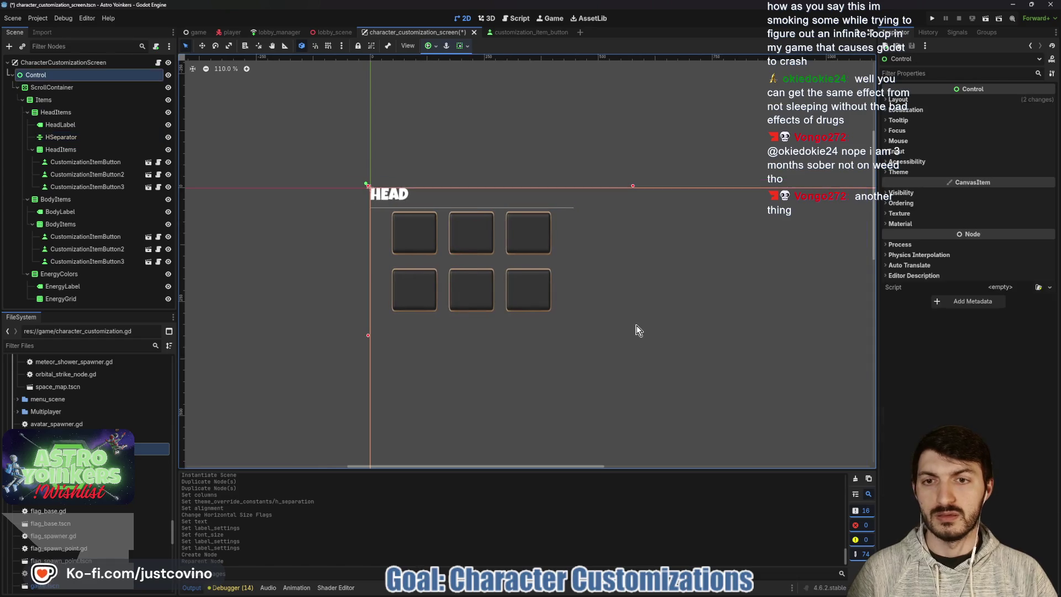
pyautogui.moveTo(647, 318); pyautogui.dragTo(606, 277)
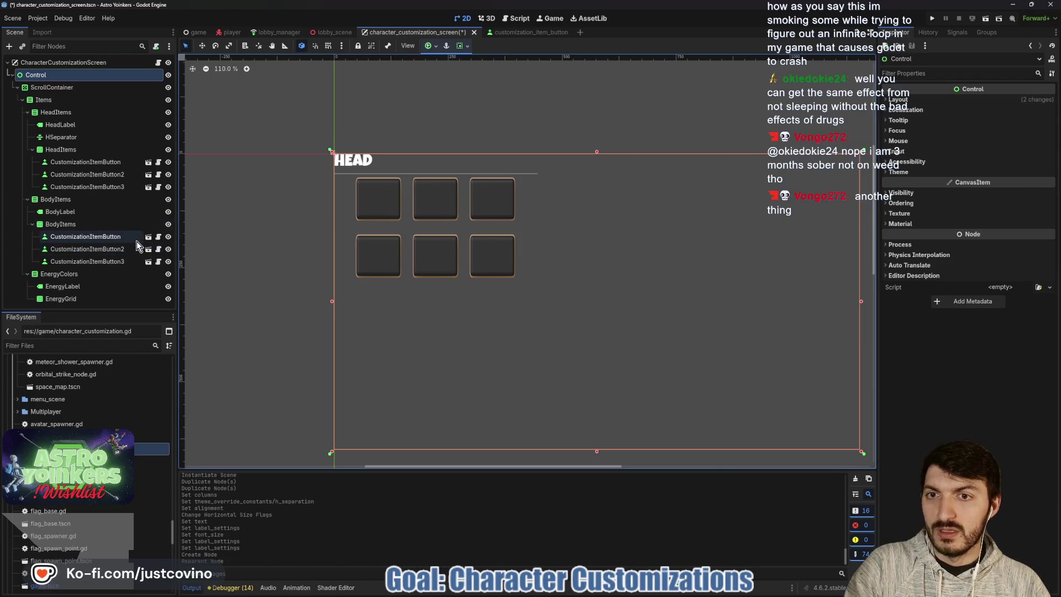
pyautogui.scroll(-3, 407, 217)
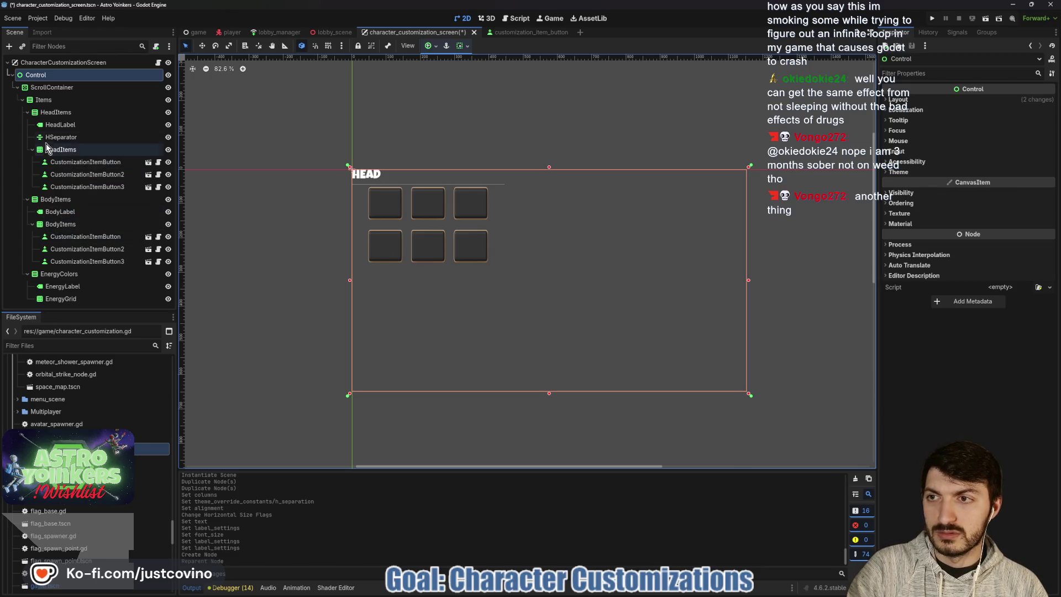
pyautogui.click(27, 112)
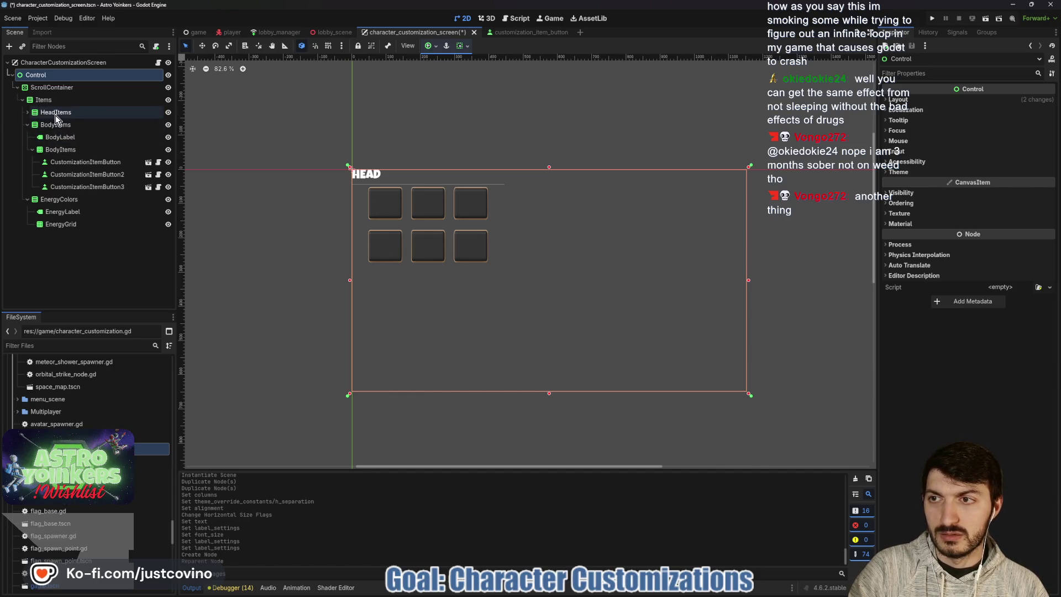
pyautogui.click(27, 112)
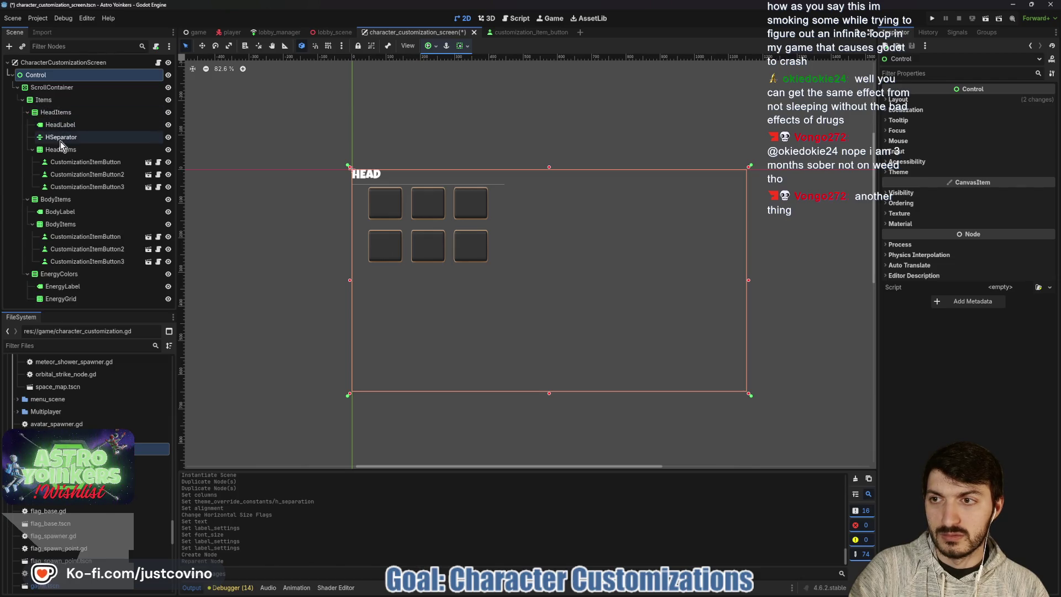
pyautogui.click(55, 138)
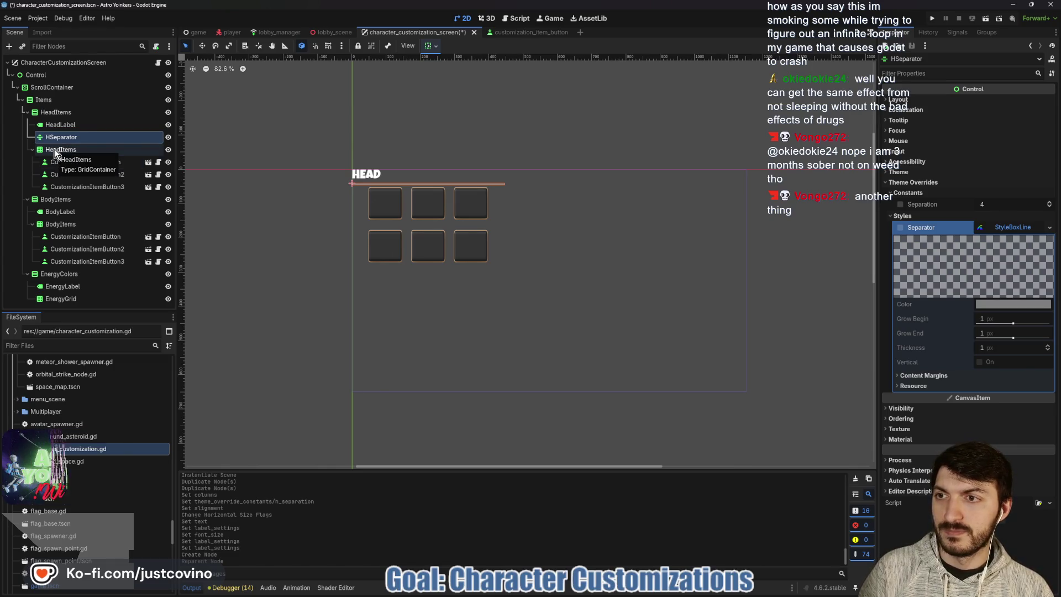
# Step: Paste the copied HSeparator into BodyItems, placing it below BodyLabel
pyautogui.click(25, 112)
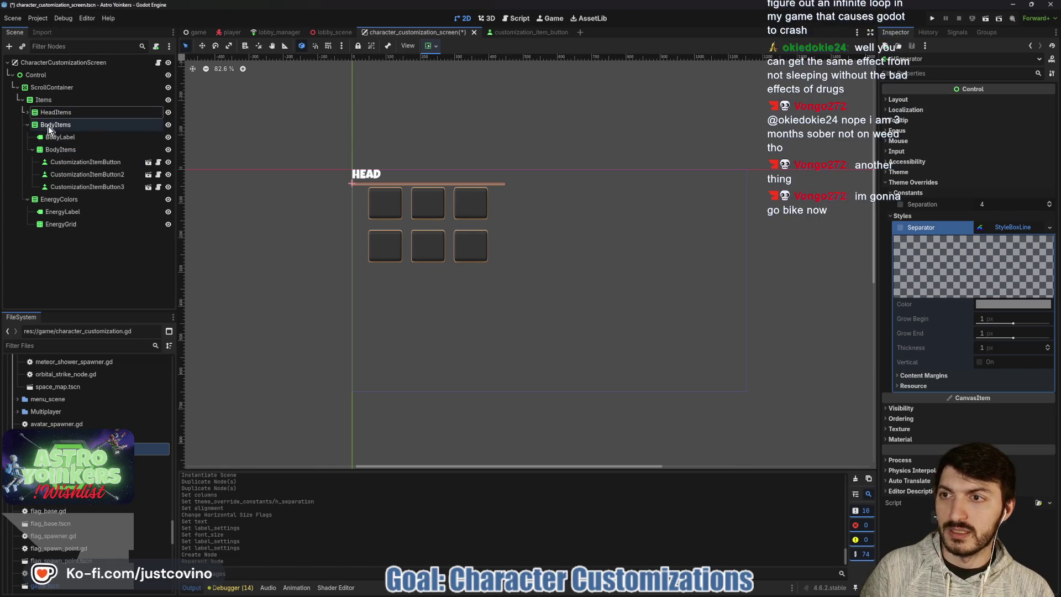
pyautogui.click(50, 128)
pyautogui.hotkey('ctrl', 'v')
pyautogui.moveTo(61, 154); pyautogui.dragTo(51, 143)
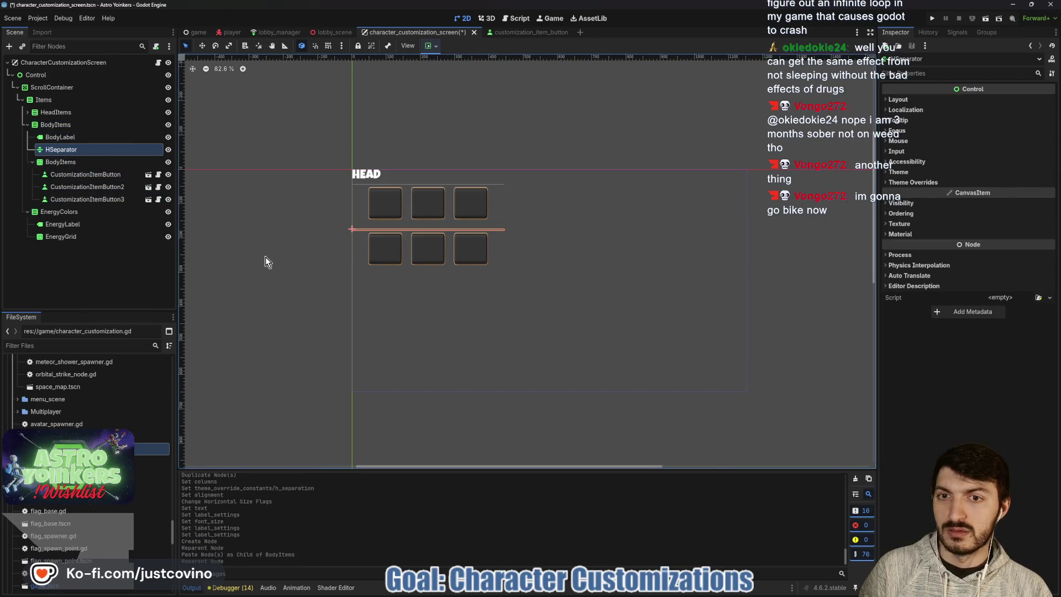
# Step: Change BodyLabel's text to 'Body'
pyautogui.click(64, 137)
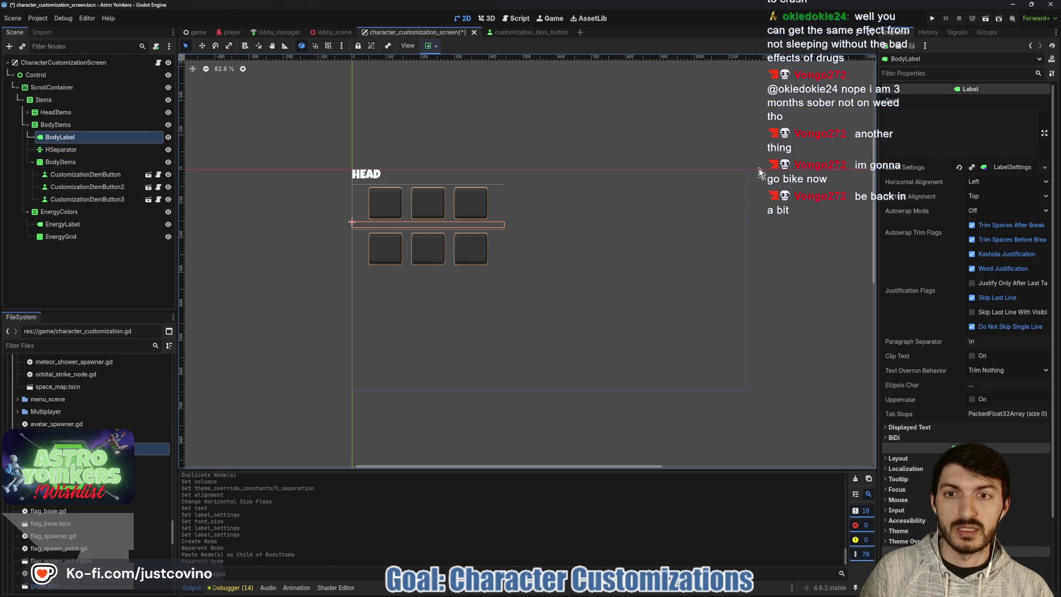
pyautogui.click(921, 133)
pyautogui.write('Boy')
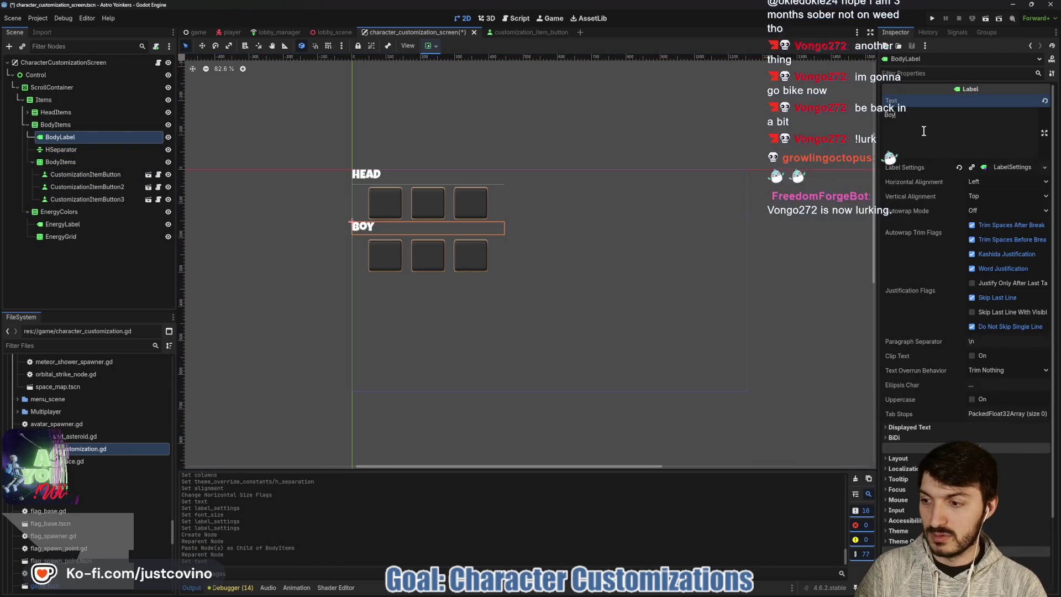
pyautogui.press('BackSpace')
pyautogui.write('dy')
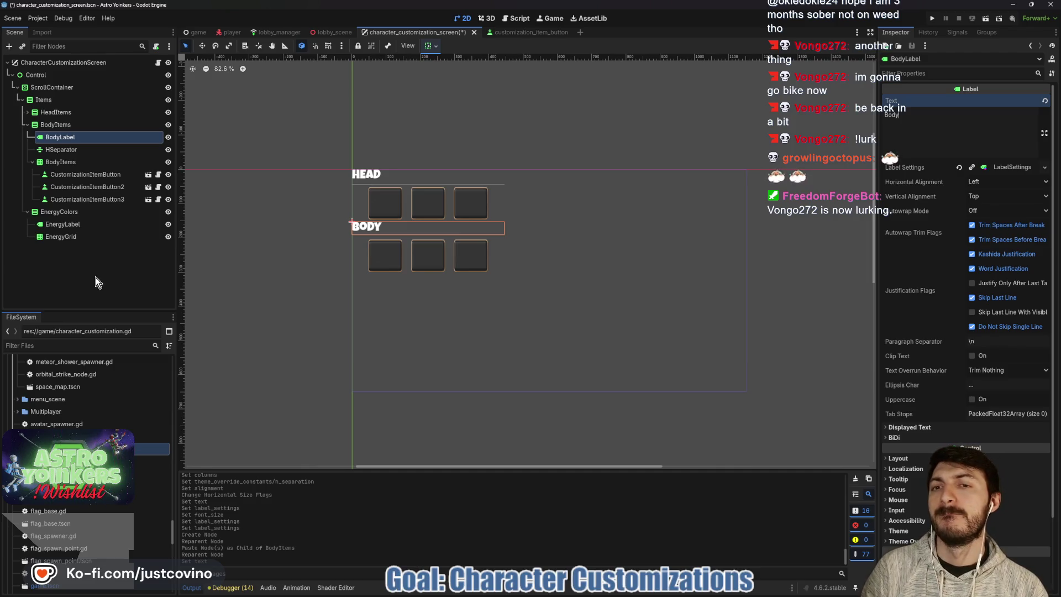
pyautogui.click(113, 267)
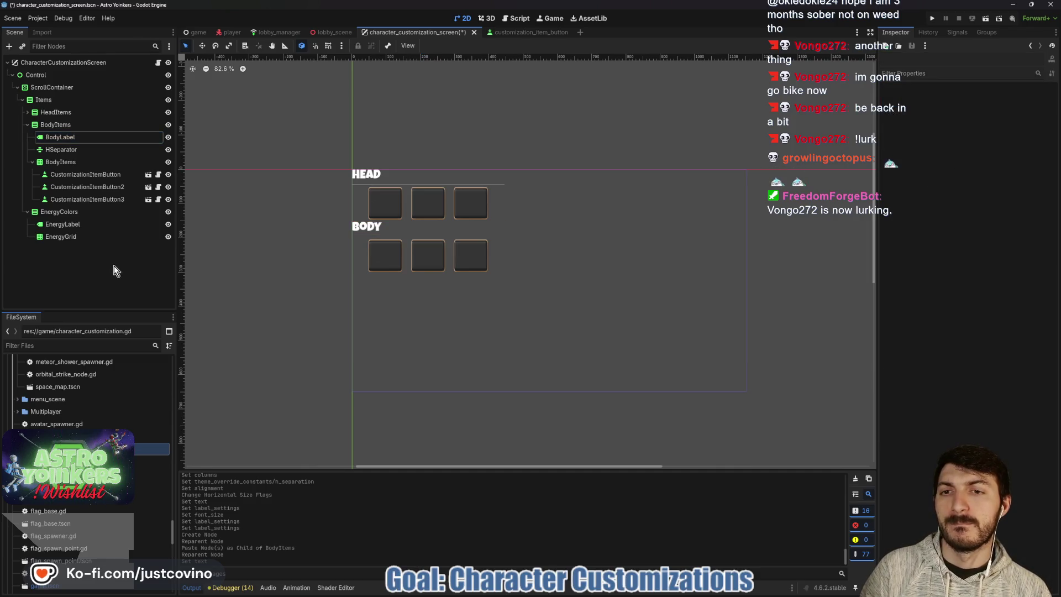
# Step: Inspect the pasted body separator's theme overrides, then delete it
pyautogui.click(75, 152)
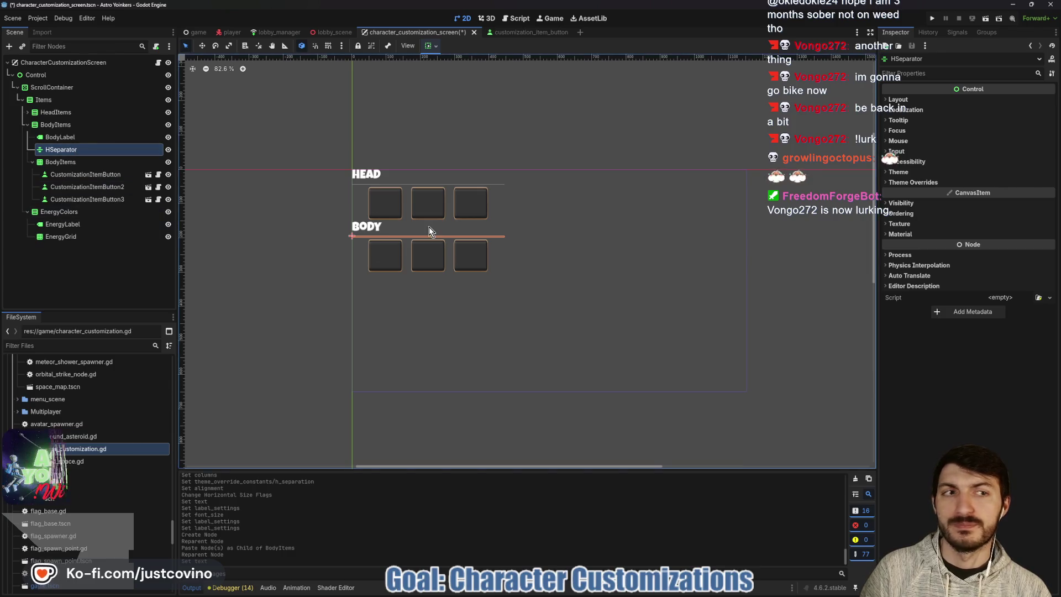
pyautogui.click(920, 184)
pyautogui.click(916, 192)
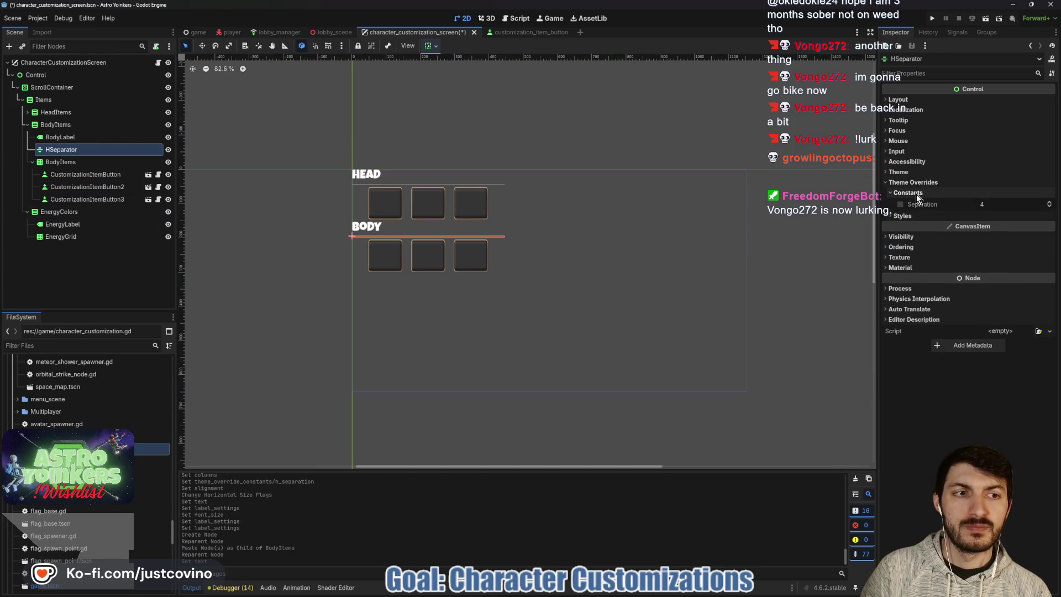
pyautogui.click(933, 218)
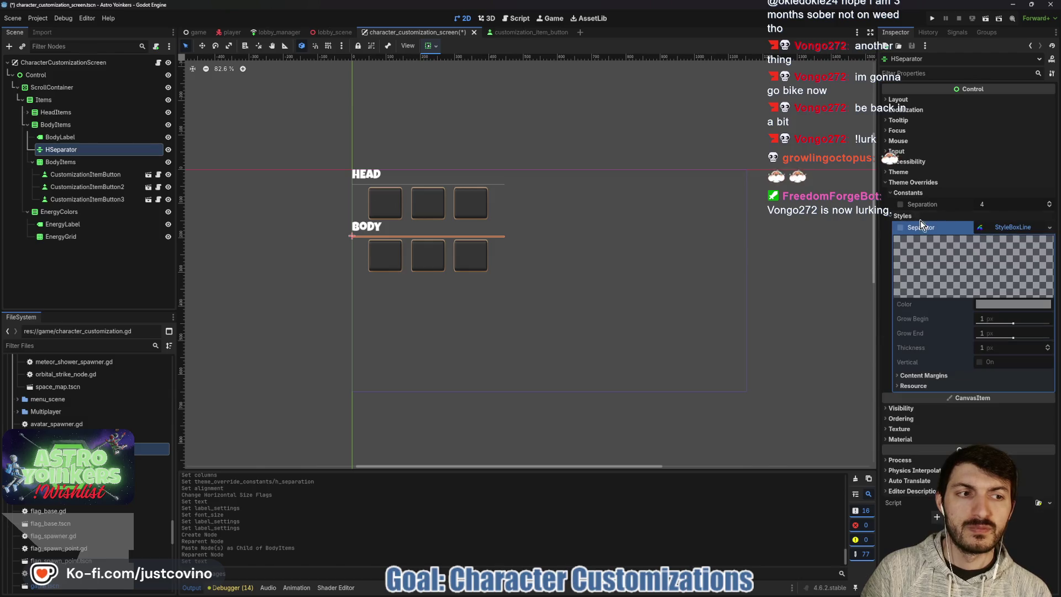
pyautogui.click(559, 217)
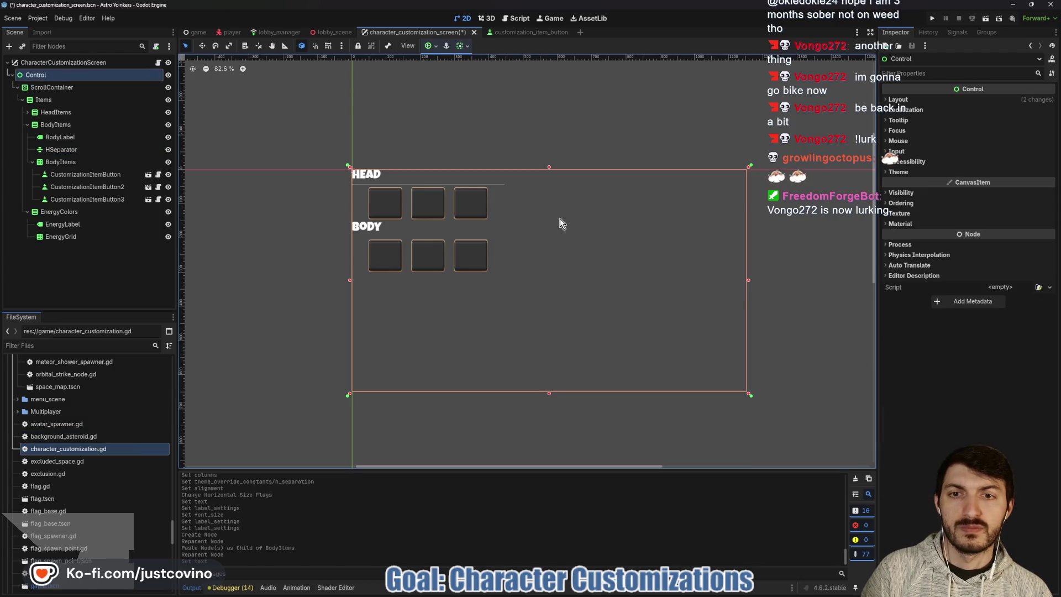
pyautogui.click(50, 151)
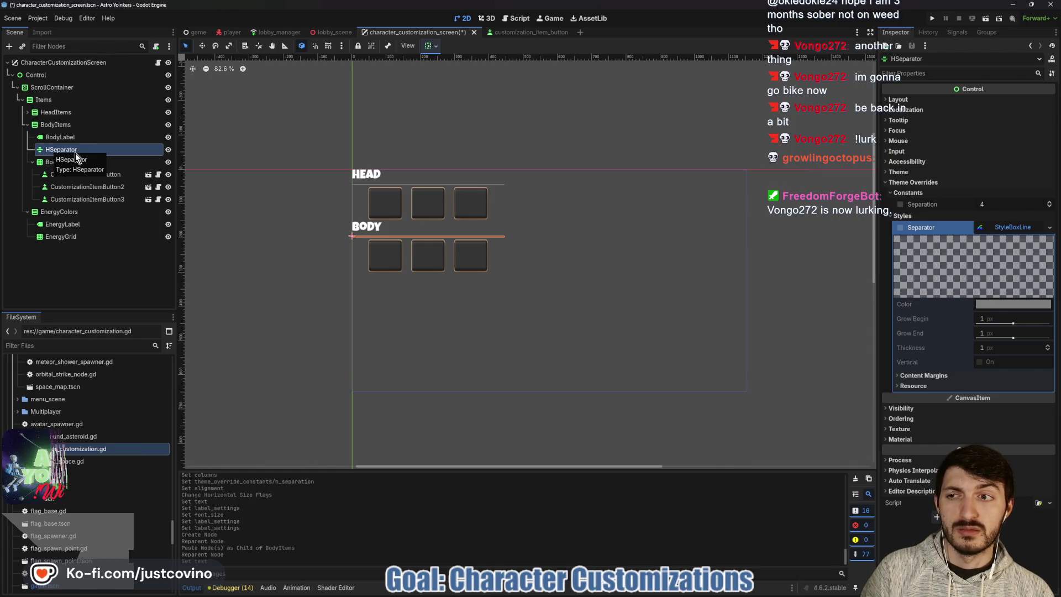
pyautogui.press('Delete')
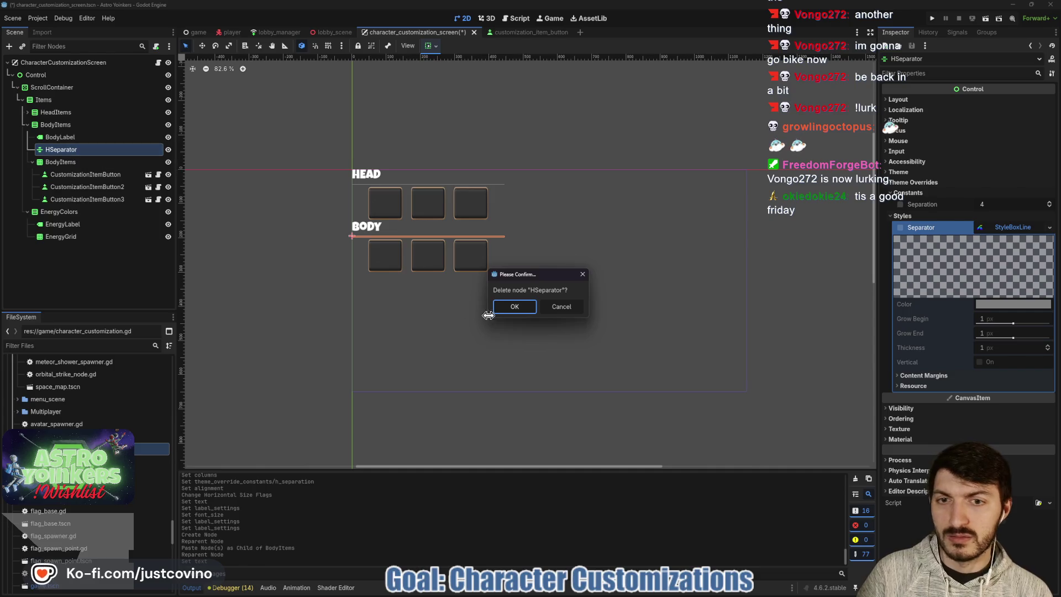
pyautogui.click(508, 304)
# Step: Create a fresh HSeparator under BodyItems, placed between BodyLabel and the grid
pyautogui.click(65, 126)
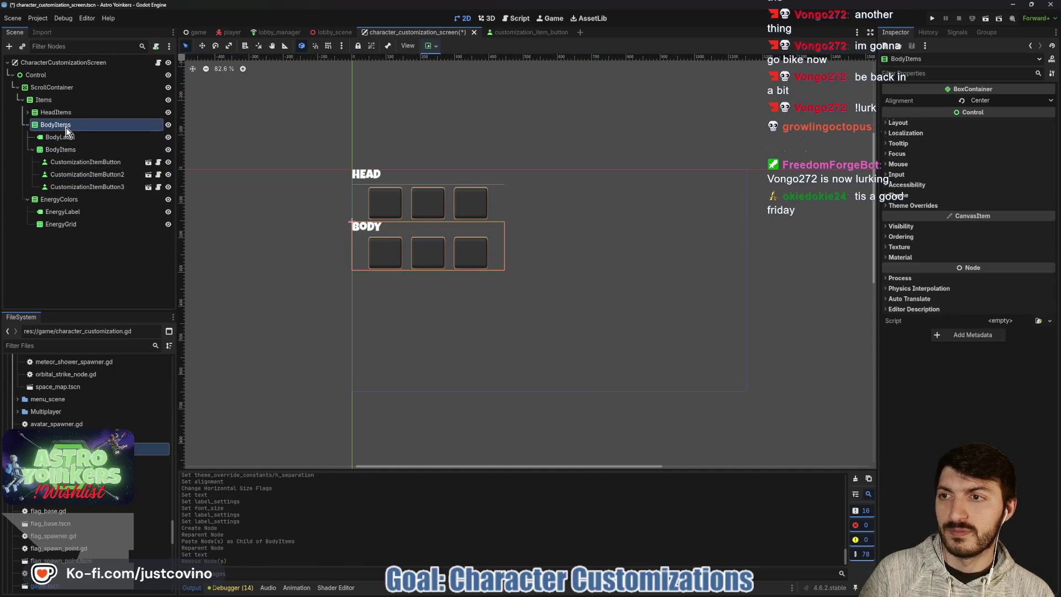
pyautogui.hotkey('ctrl', 'a')
pyautogui.write('hsep')
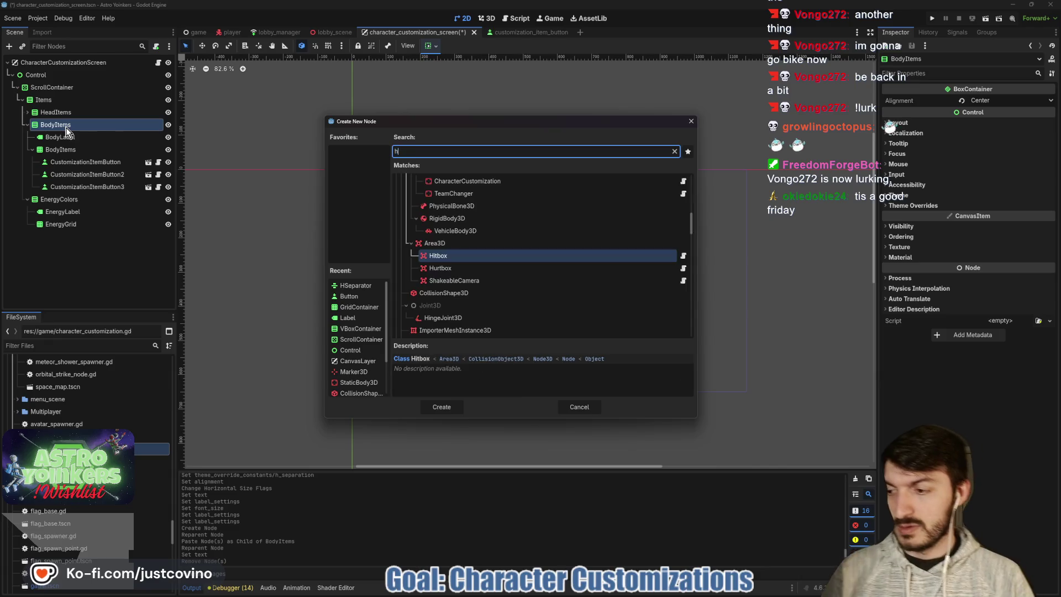
pyautogui.press('Return')
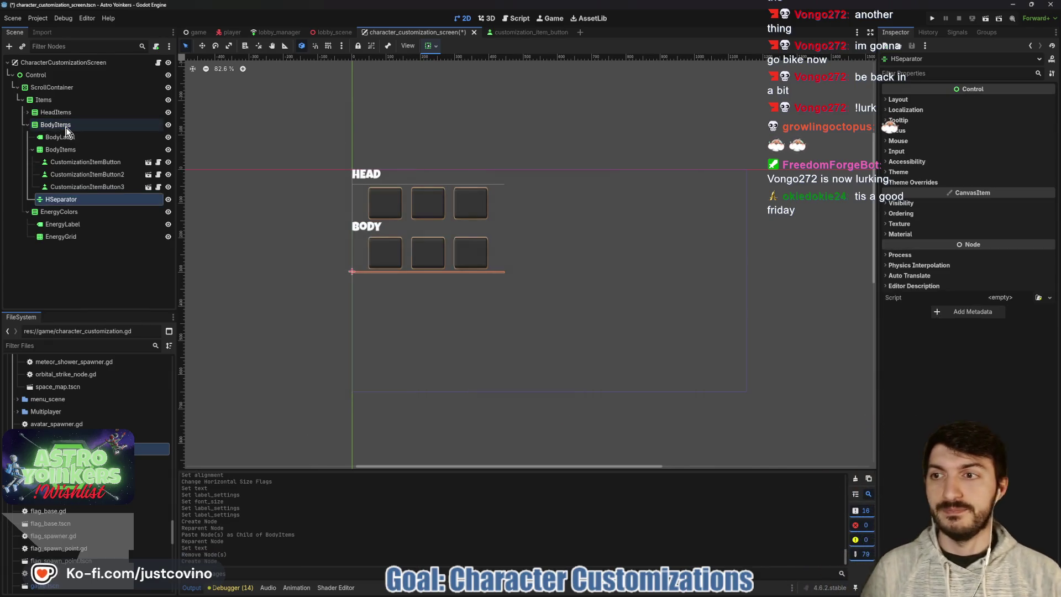
pyautogui.moveTo(60, 202); pyautogui.dragTo(52, 146)
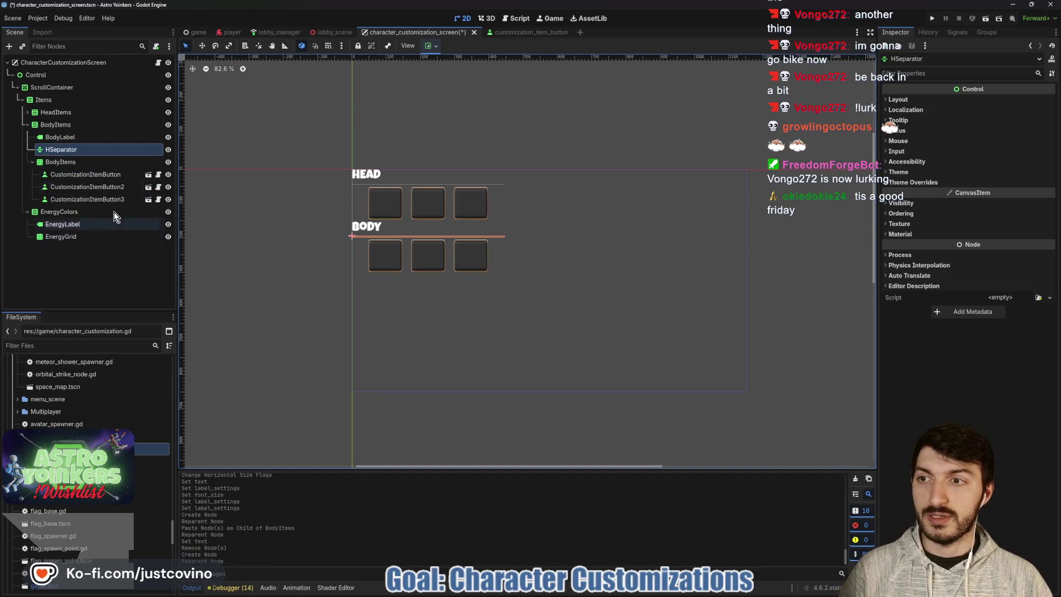
pyautogui.click(59, 223)
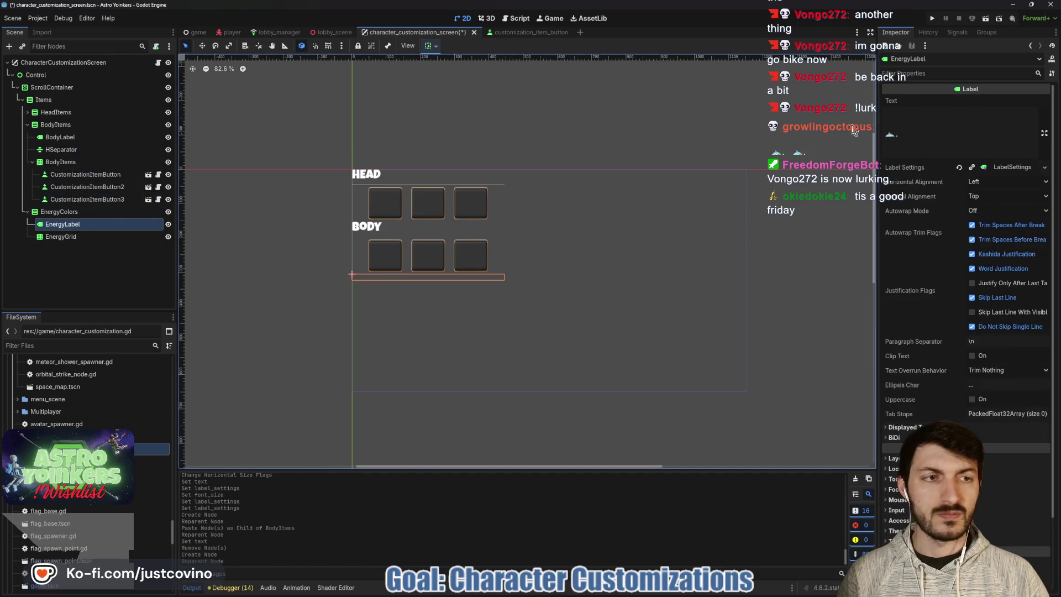
# Step: Set EnergyLabel's text to 'Energy' and add an HSeparator above EnergyGrid
pyautogui.click(964, 125)
pyautogui.write('Energy')
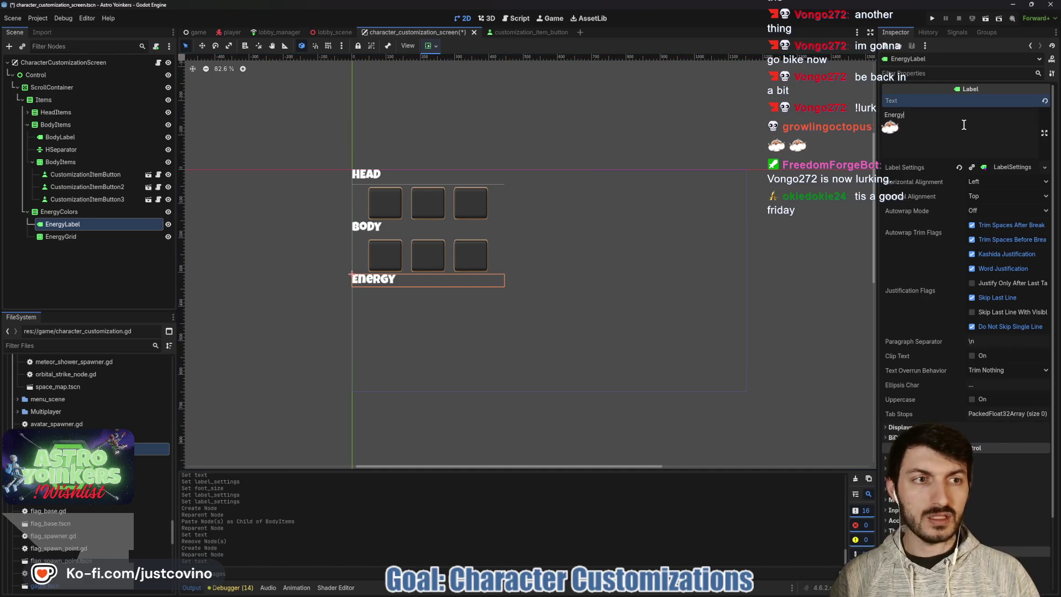
pyautogui.click(71, 216)
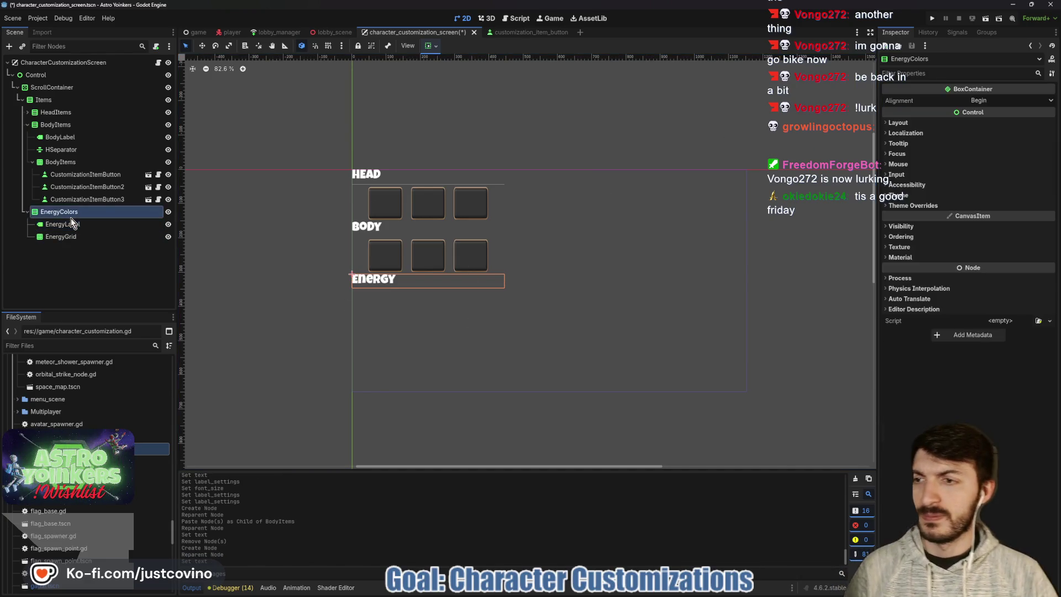
pyautogui.hotkey('ctrl', 'a')
pyautogui.write('hsep')
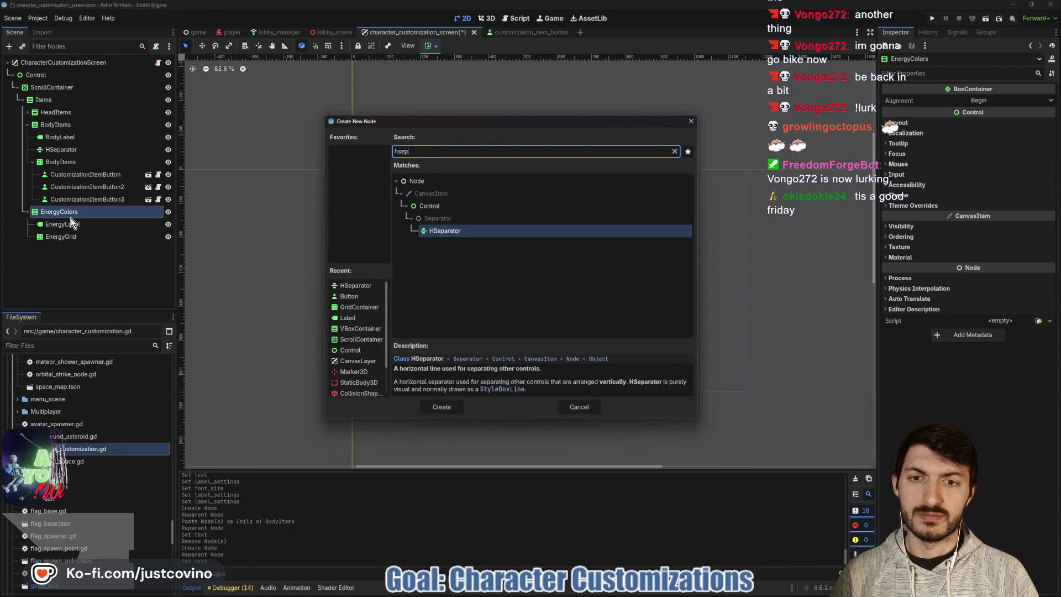
pyautogui.press('Return')
pyautogui.moveTo(49, 251); pyautogui.dragTo(56, 234)
# Step: Instance customization_item_button into EnergyGrid and duplicate it to get three buttons
pyautogui.click(61, 246)
pyautogui.hotkey('ctrl', 'shift', 'a')
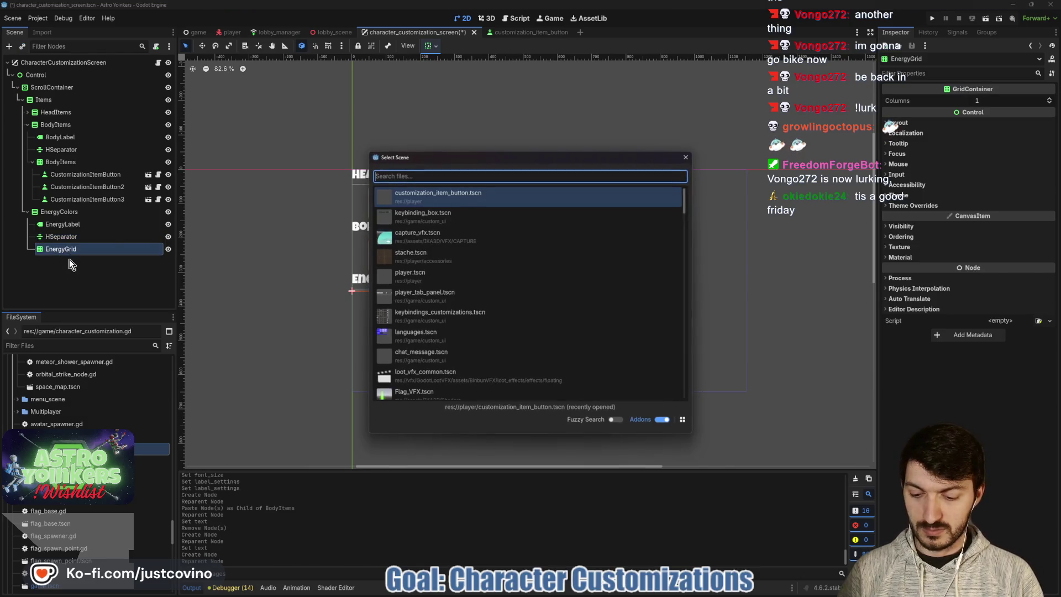
pyautogui.write('customi')
pyautogui.press('Return')
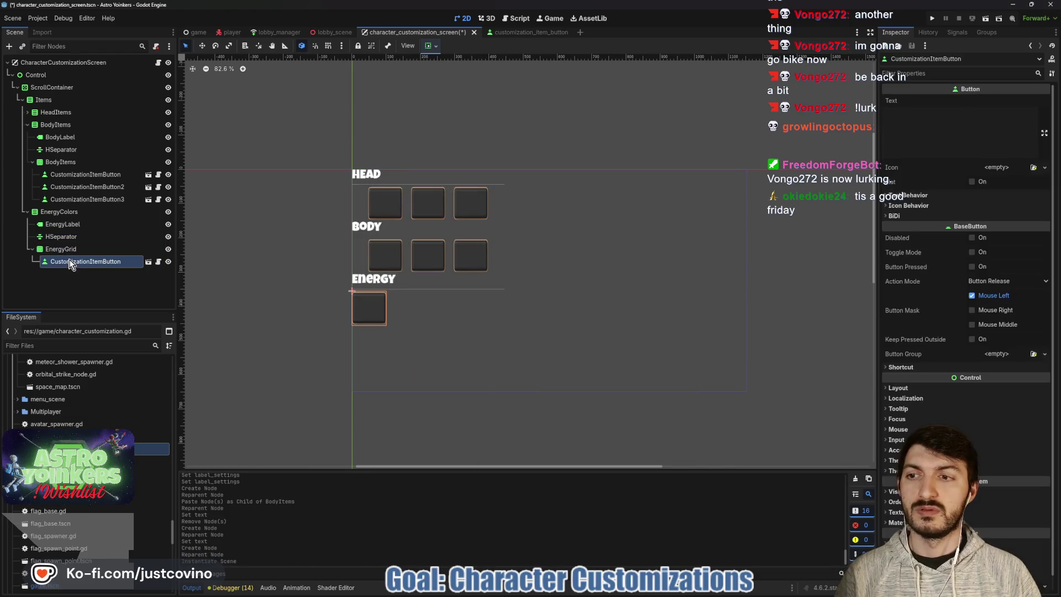
pyautogui.hotkey('ctrl', 'd')
pyautogui.hotkey('ctrl', 'd')
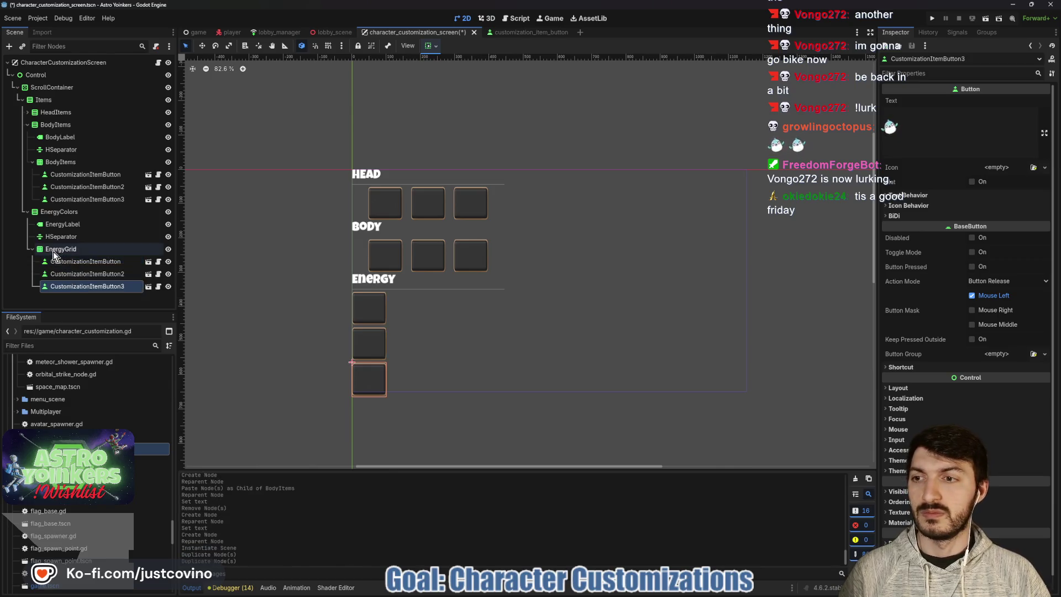
# Step: Give EnergyGrid 3 columns with shrink-centre sizing, and centre EnergyColors' alignment
pyautogui.click(61, 249)
pyautogui.click(984, 101)
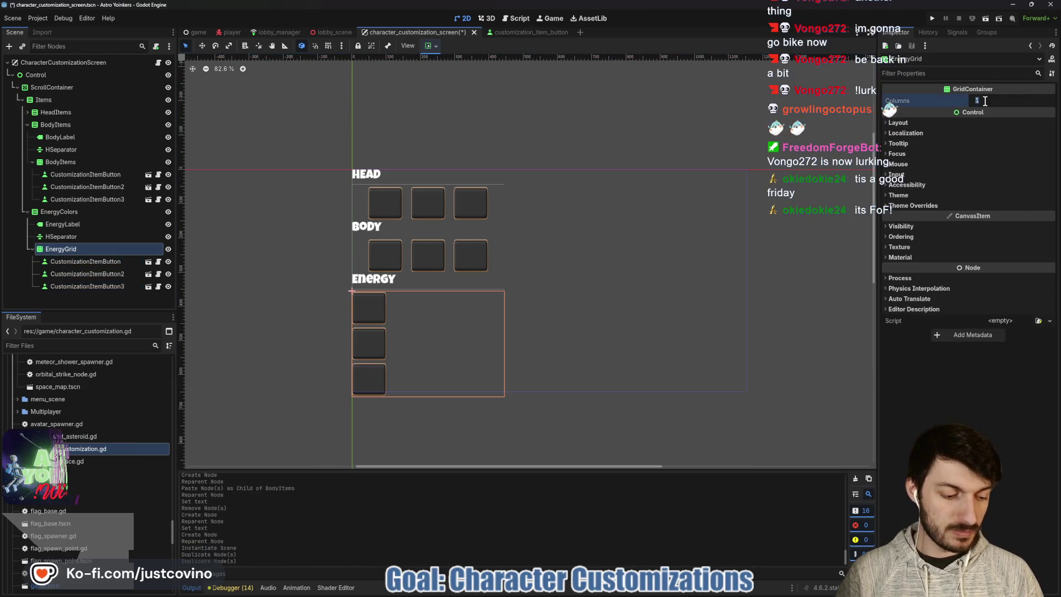
pyautogui.write('3')
pyautogui.press('Return')
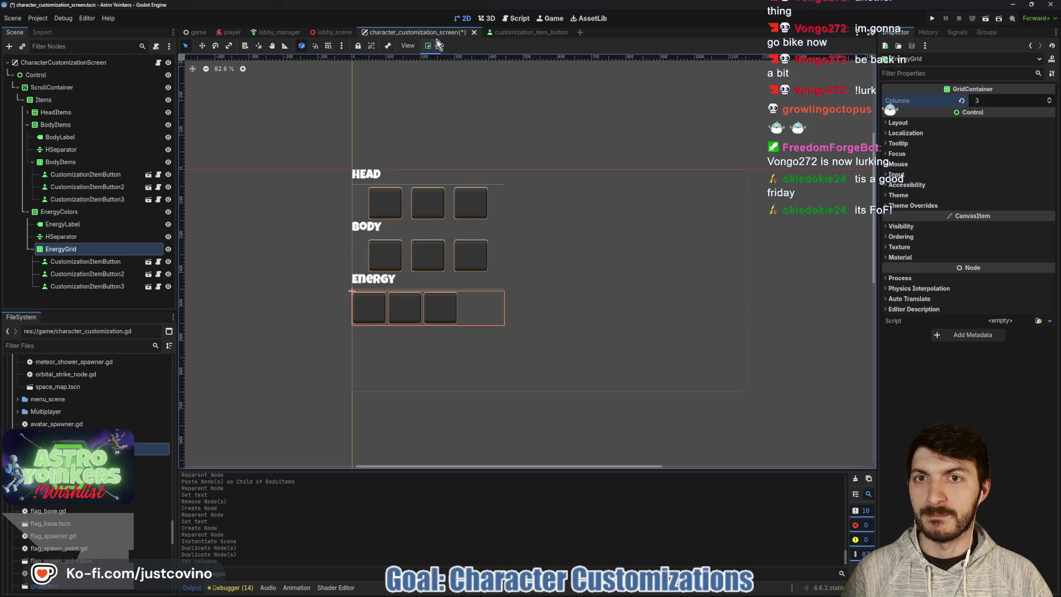
pyautogui.click(431, 46)
pyautogui.click(448, 74)
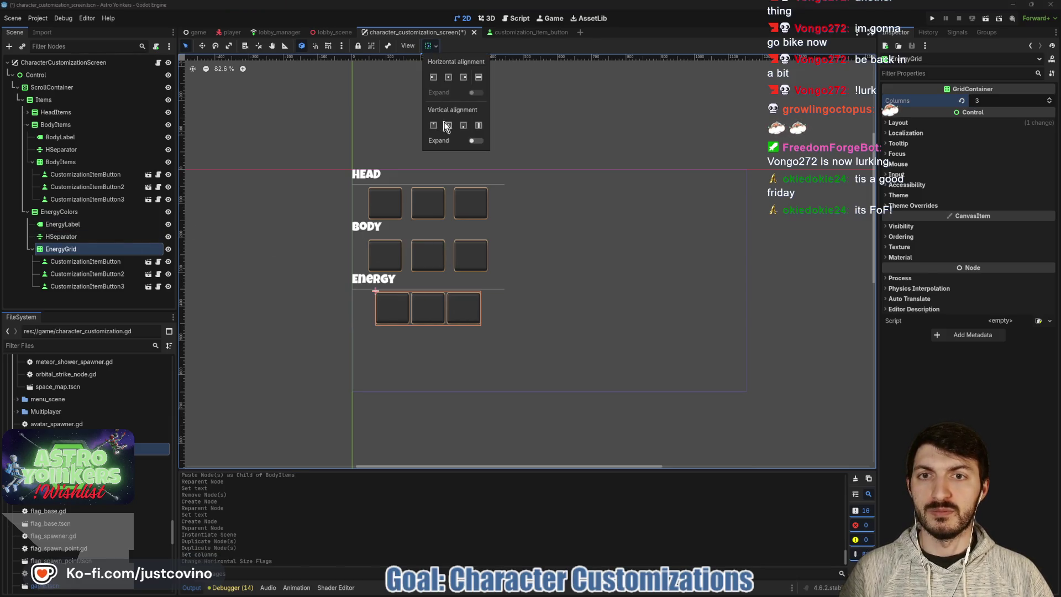
pyautogui.click(98, 245)
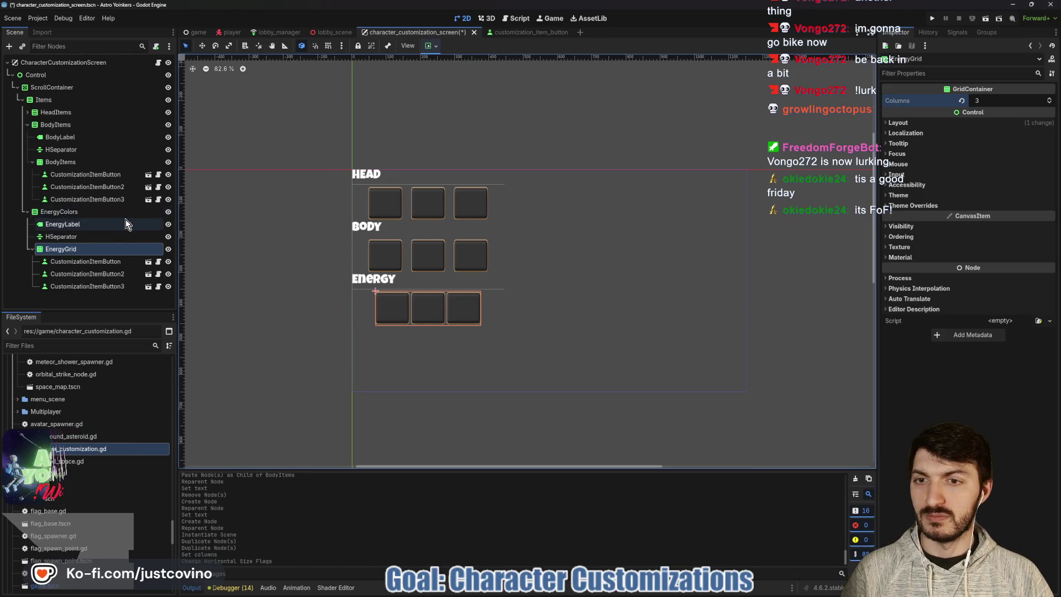
pyautogui.click(79, 214)
pyautogui.click(1023, 101)
pyautogui.click(1002, 125)
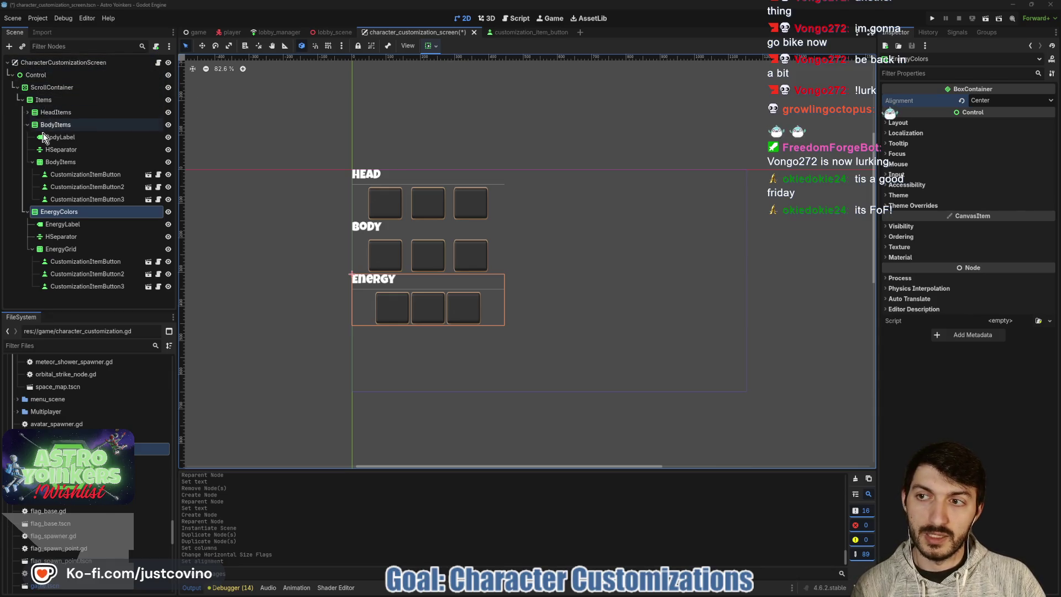
# Step: Set the Items container's Separation override to 100 and save the scene
pyautogui.click(43, 100)
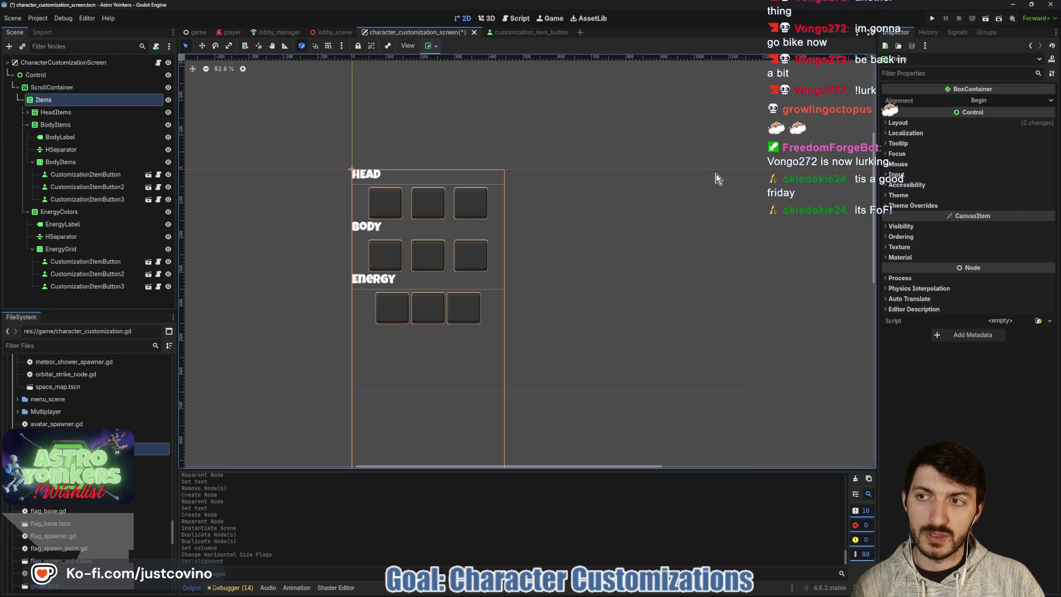
pyautogui.click(932, 205)
pyautogui.click(928, 216)
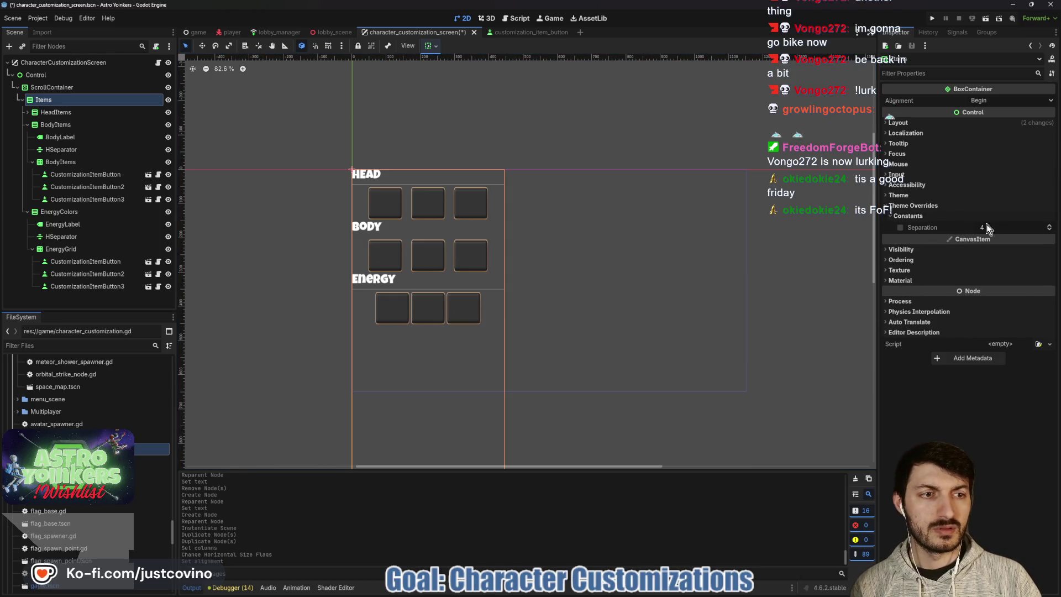
pyautogui.moveTo(997, 230)
pyautogui.mouseDown()
pyautogui.moveTo(1044, 230)
pyautogui.moveTo(1017, 227)
pyautogui.moveTo(1033, 227)
pyautogui.mouseUp()
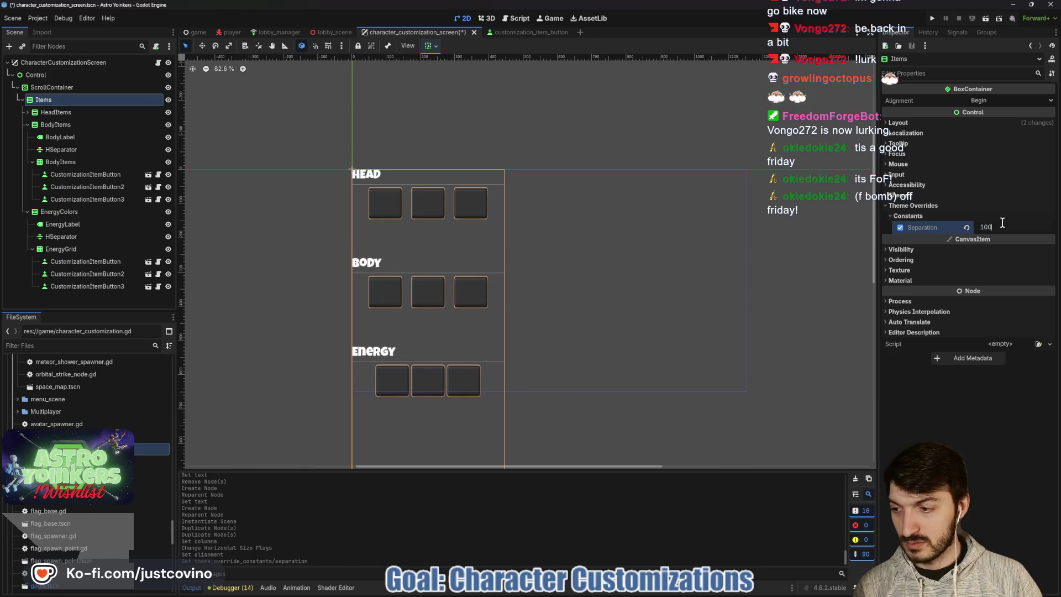
pyautogui.press('Return')
pyautogui.hotkey('ctrl', 's')
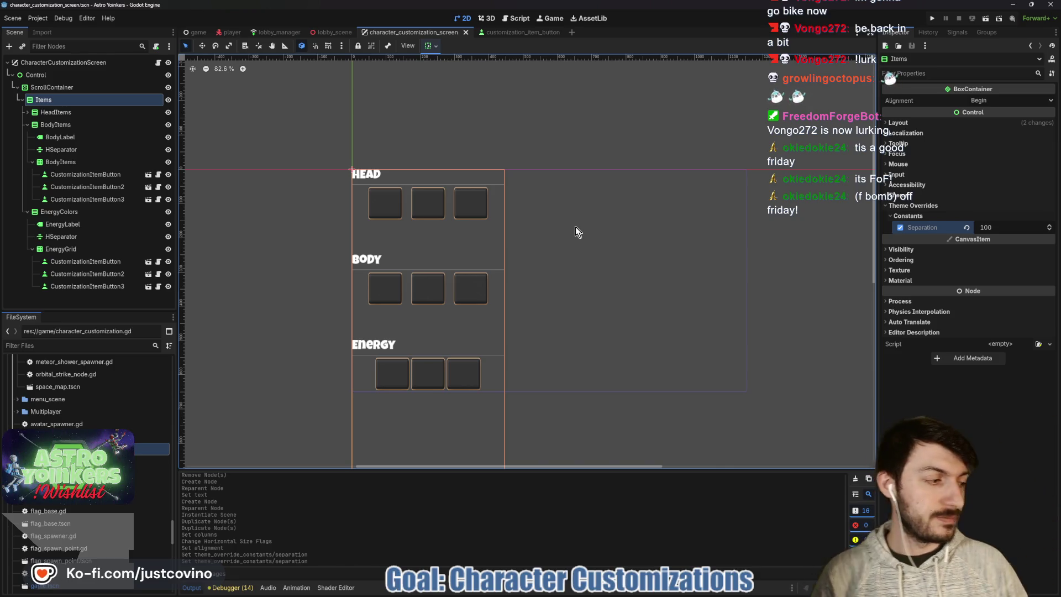
pyautogui.click(36, 75)
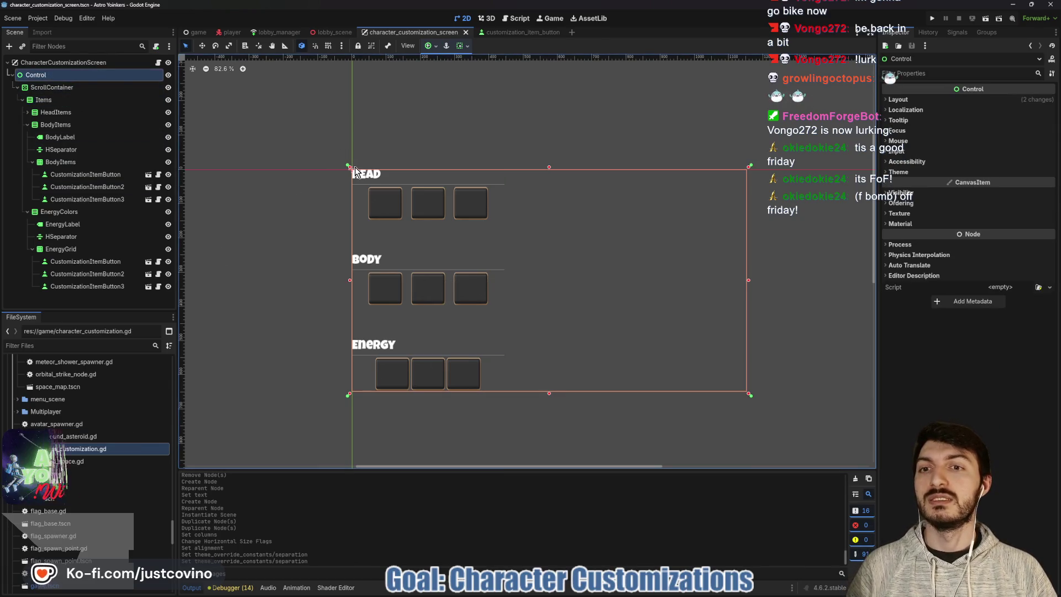
pyautogui.scroll(-2, 531, 288)
pyautogui.moveTo(533, 290); pyautogui.dragTo(528, 261)
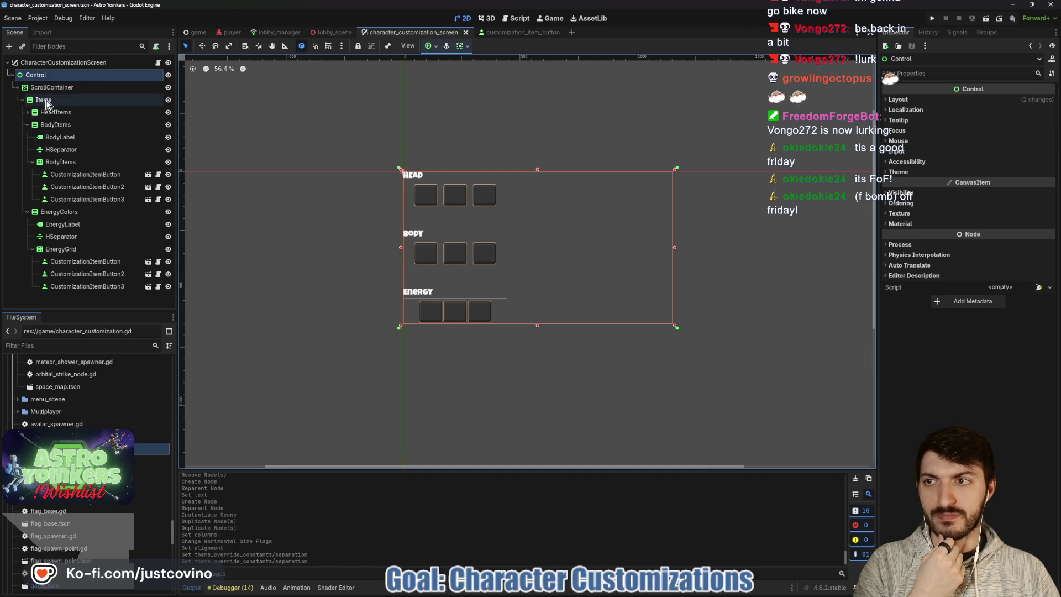
pyautogui.click(18, 87)
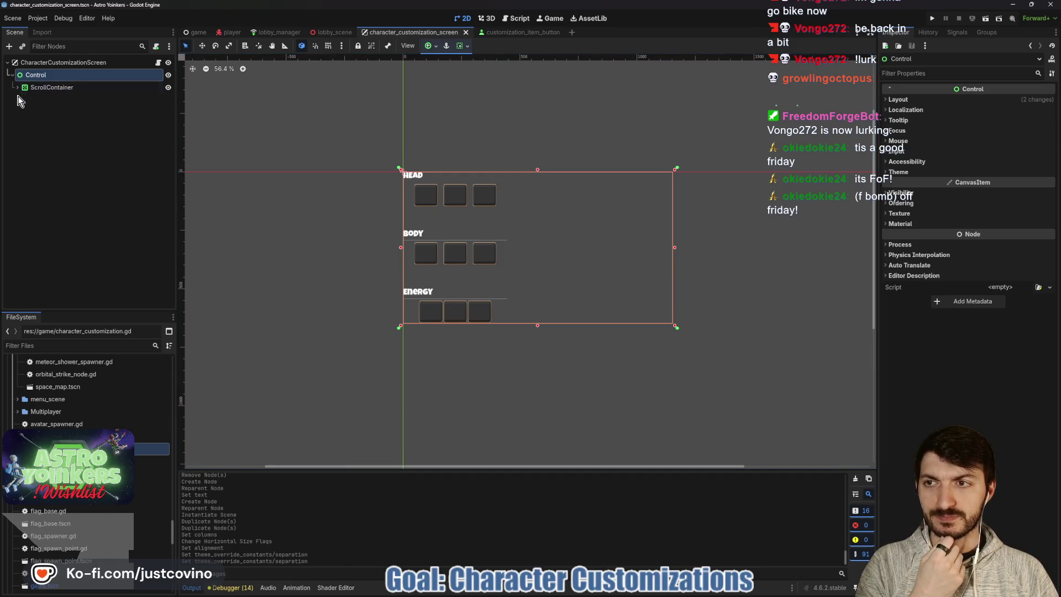
pyautogui.click(17, 87)
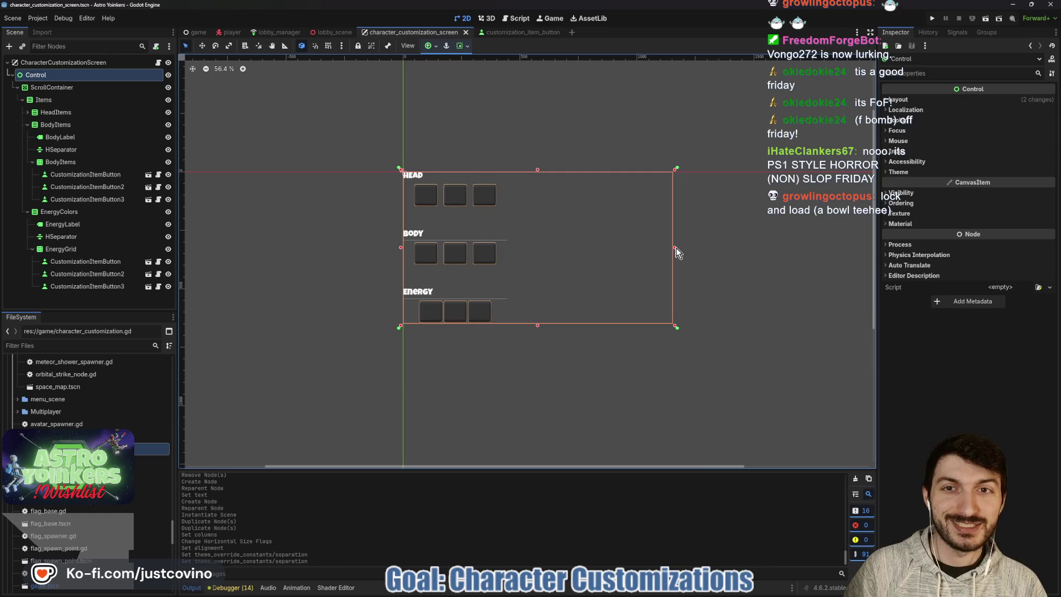
pyautogui.moveTo(677, 252)
pyautogui.mouseDown()
pyautogui.moveTo(585, 244)
pyautogui.moveTo(682, 260)
pyautogui.moveTo(485, 263)
pyautogui.moveTo(540, 275)
pyautogui.moveTo(677, 275)
pyautogui.mouseUp()
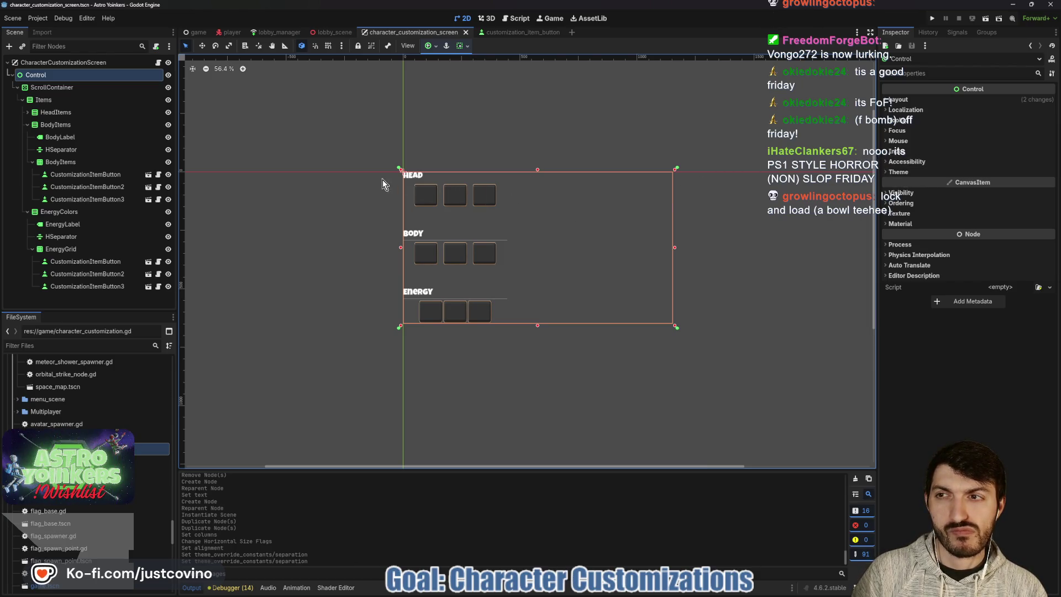
pyautogui.click(41, 88)
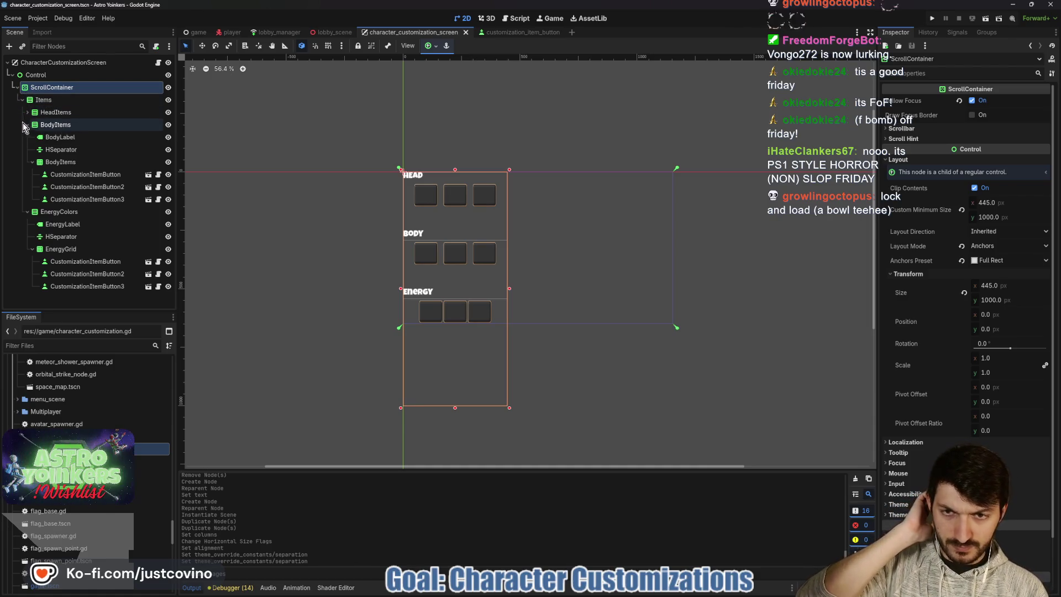
# Step: Give EnergyGrid an H Separation override of 25 and save the scene
pyautogui.click(66, 252)
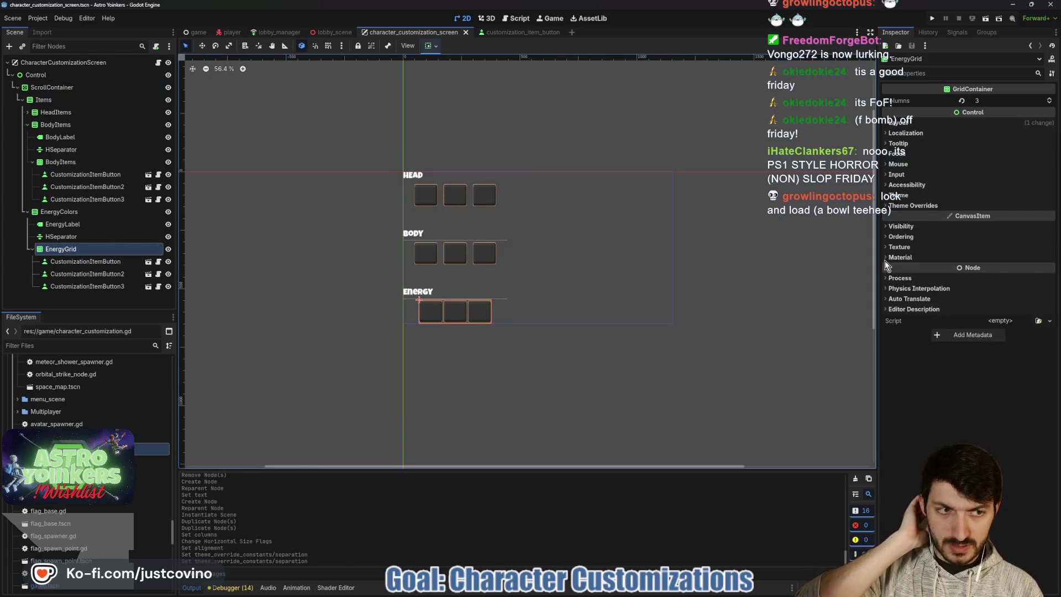
pyautogui.click(915, 205)
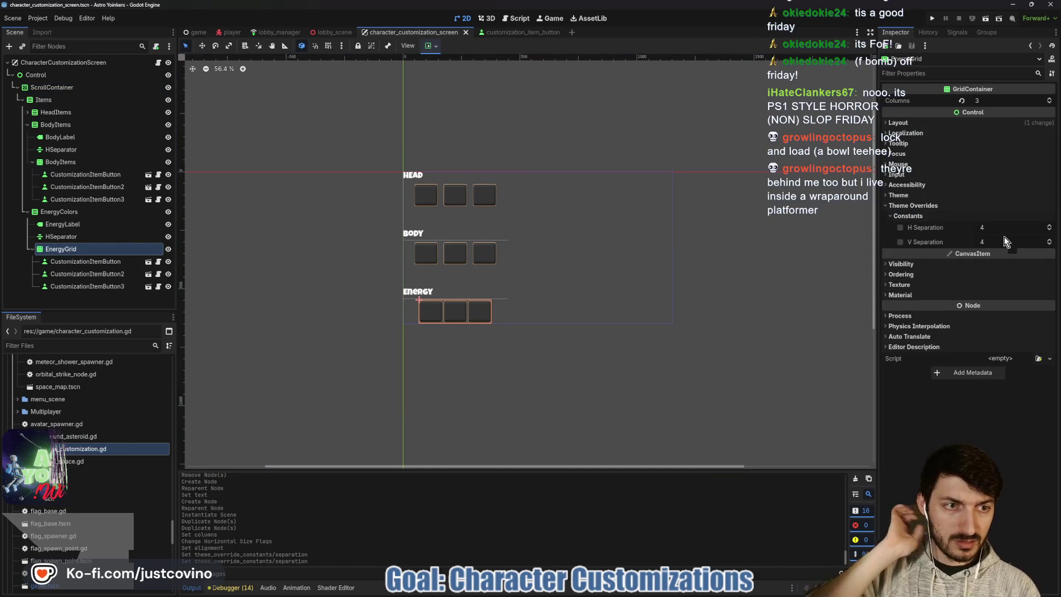
pyautogui.click(994, 230)
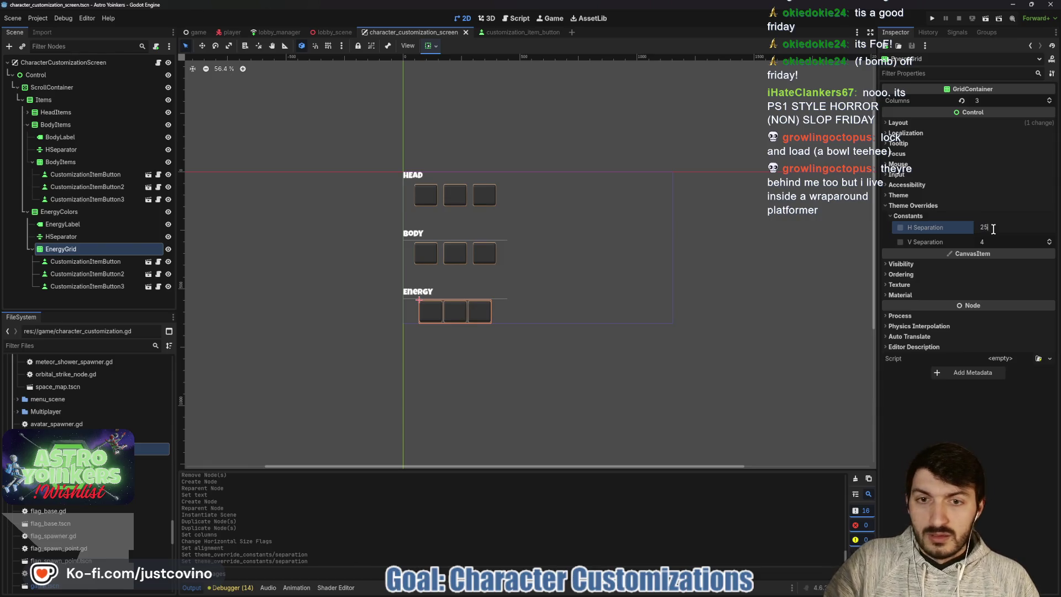
pyautogui.press('Return')
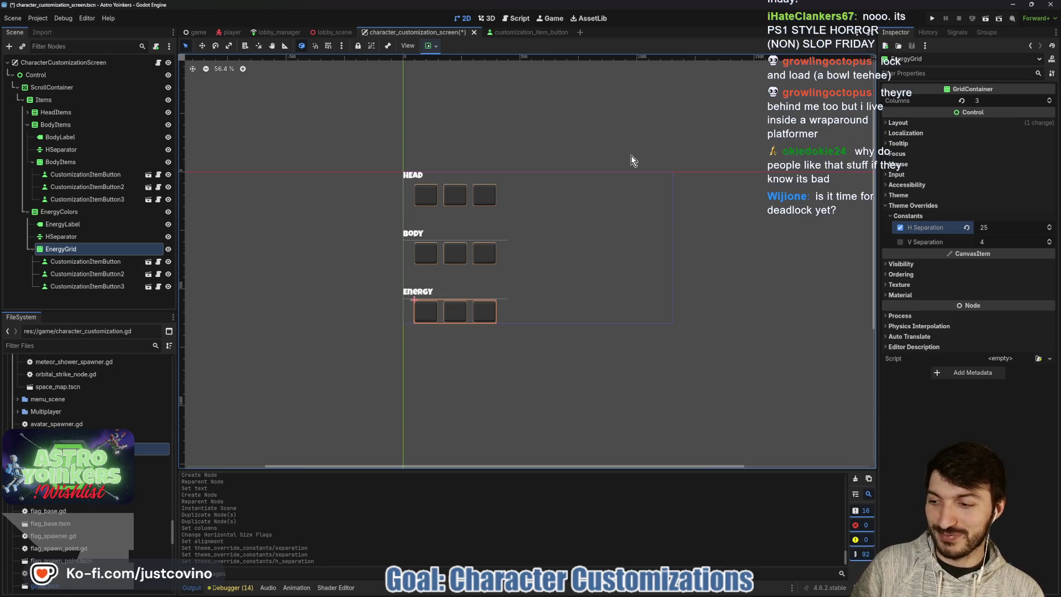
pyautogui.hotkey('ctrl', 's')
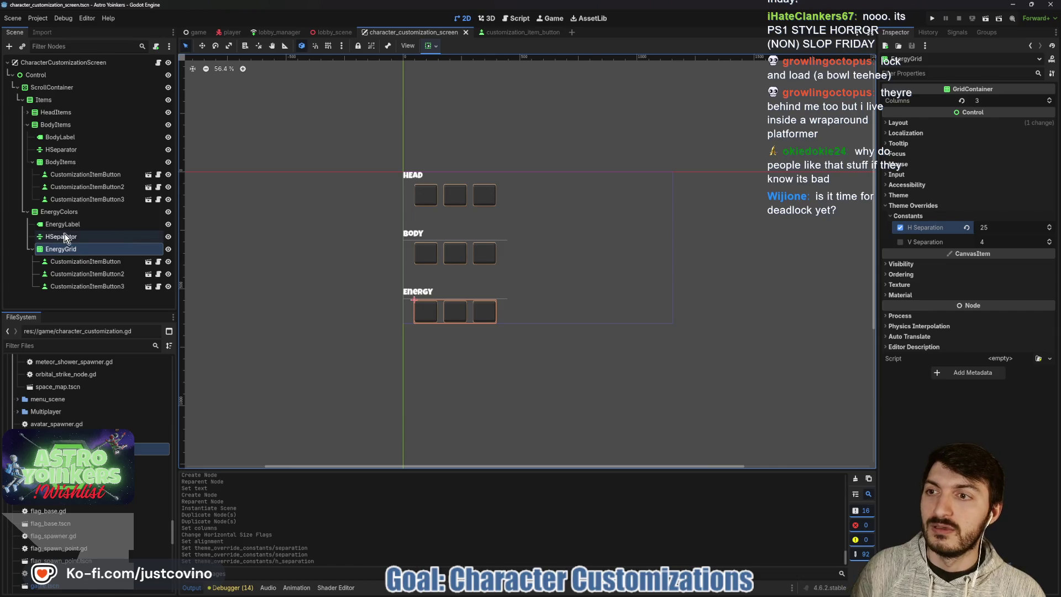
pyautogui.click(28, 113)
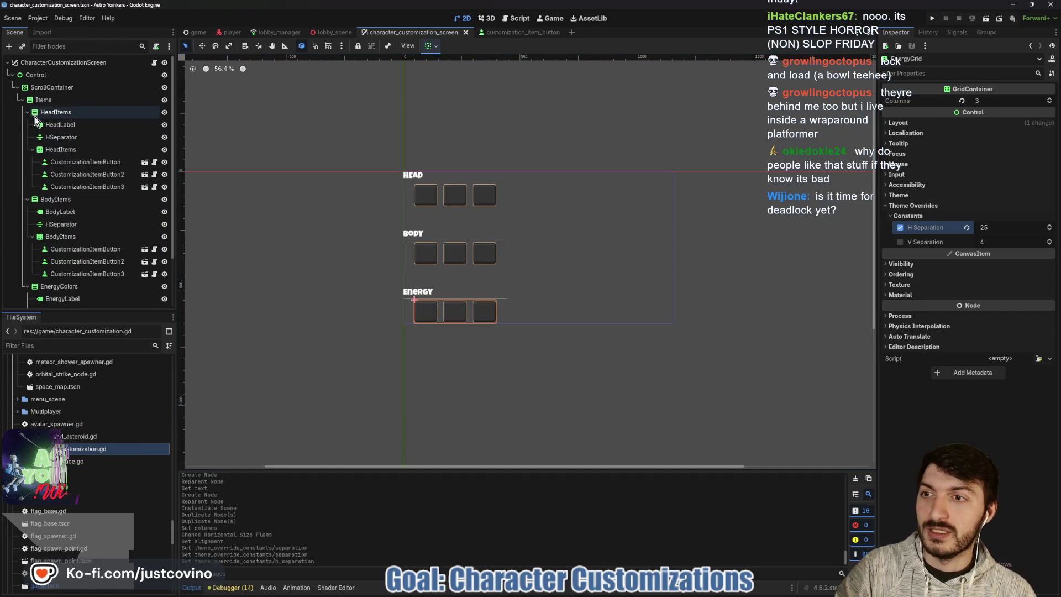
# Step: Select the root Control and drag its left and top edges inward on the canvas
pyautogui.click(63, 136)
pyautogui.scroll(3, 452, 184)
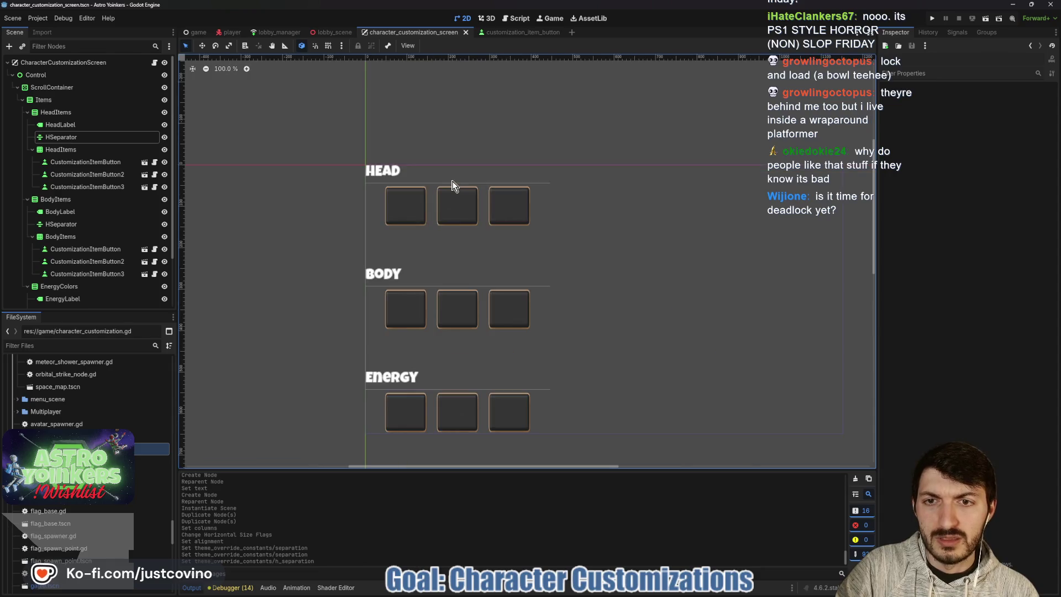
pyautogui.moveTo(324, 255); pyautogui.dragTo(315, 218)
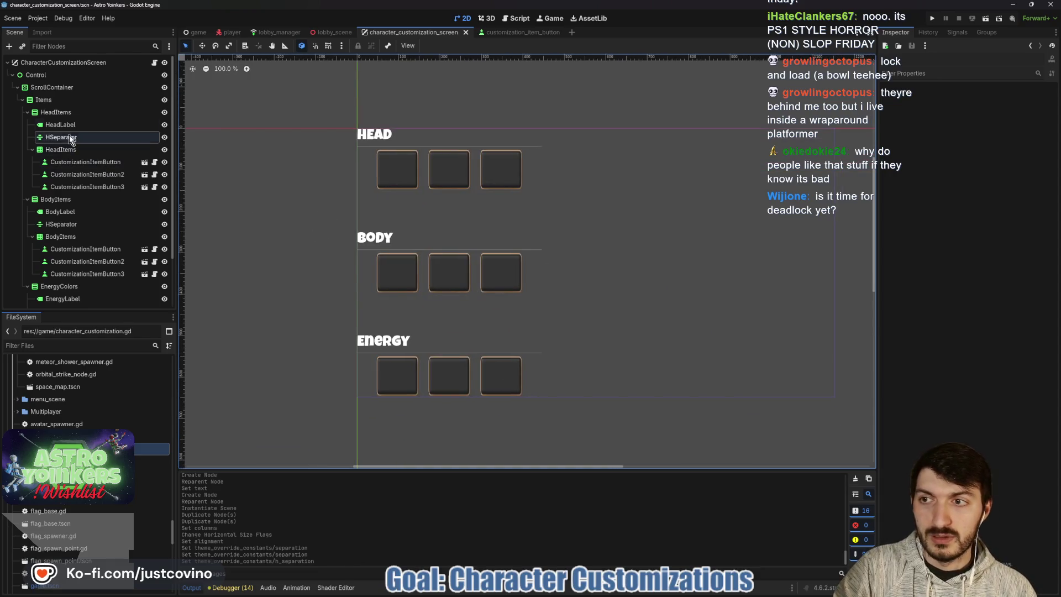
pyautogui.click(43, 100)
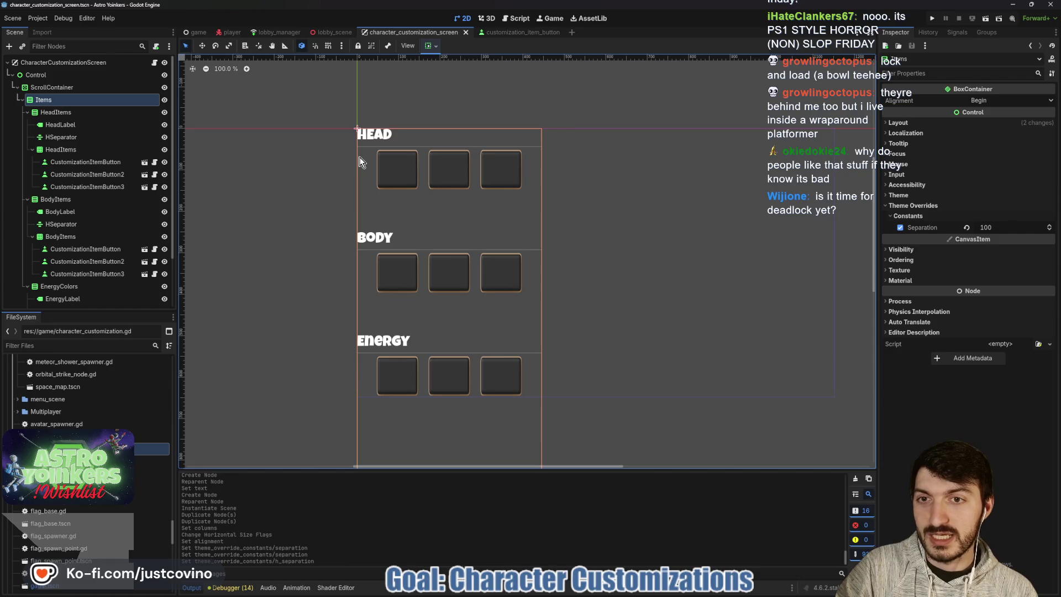
pyautogui.click(64, 88)
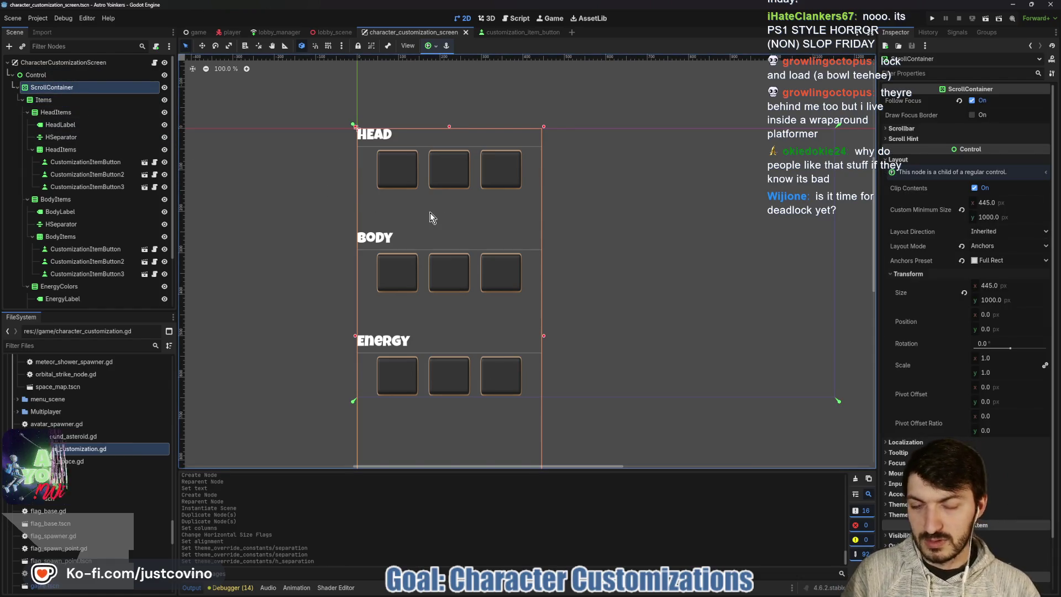
pyautogui.click(48, 74)
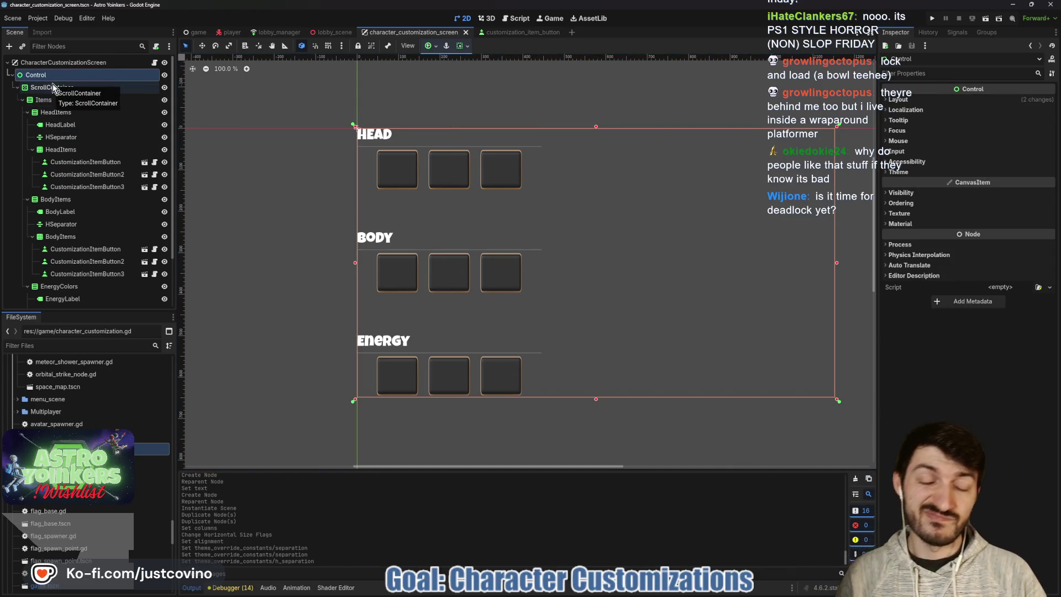
pyautogui.moveTo(356, 263); pyautogui.dragTo(374, 267)
pyautogui.moveTo(606, 127); pyautogui.dragTo(609, 144)
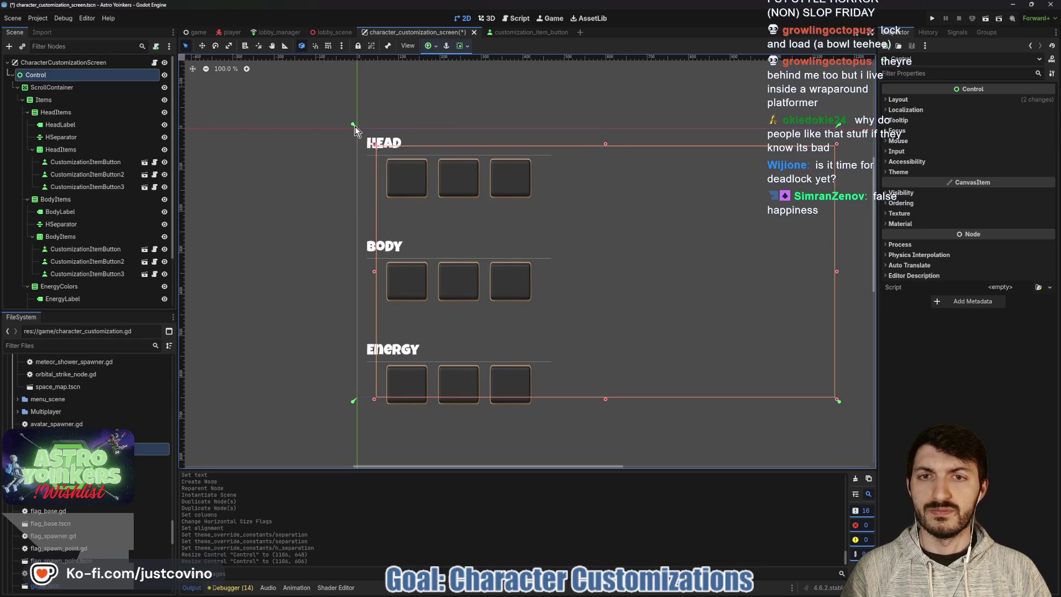
# Step: Make the Control expand horizontally and anchor it with the Full Rect preset
pyautogui.scroll(-3, 481, 204)
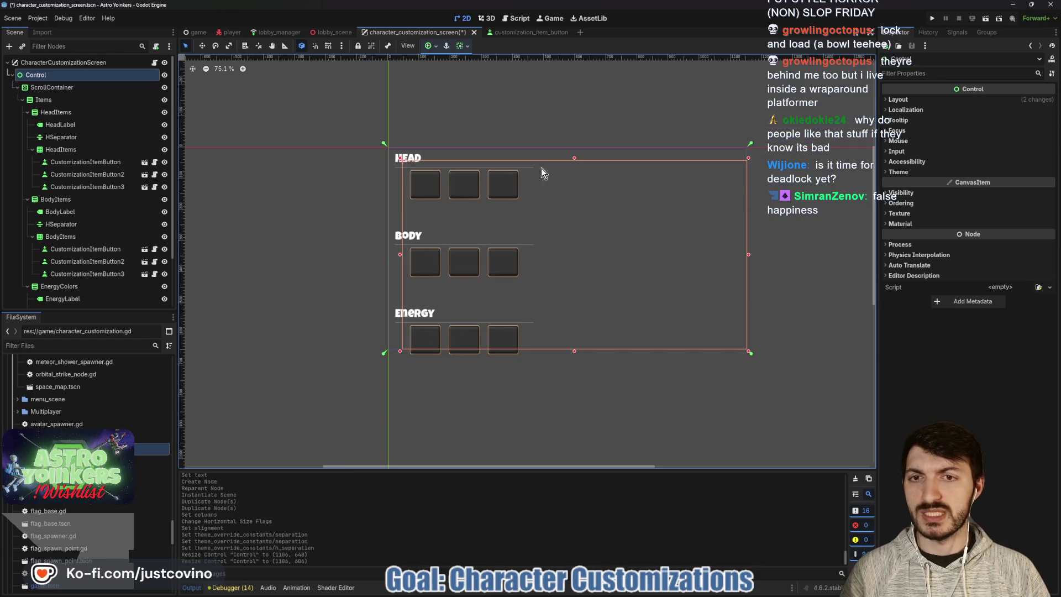
pyautogui.click(464, 46)
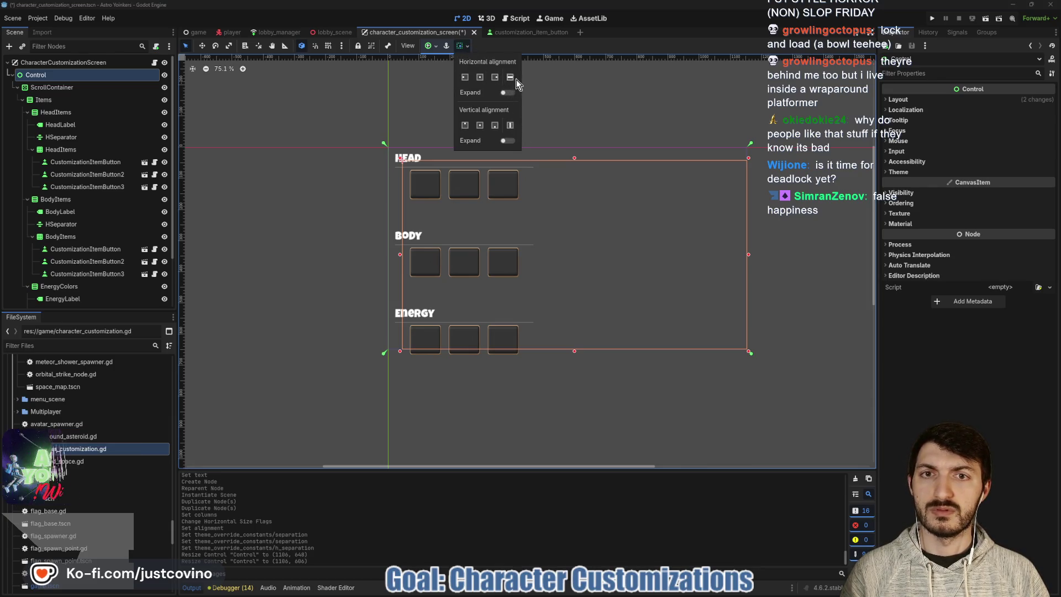
pyautogui.click(511, 92)
pyautogui.click(430, 45)
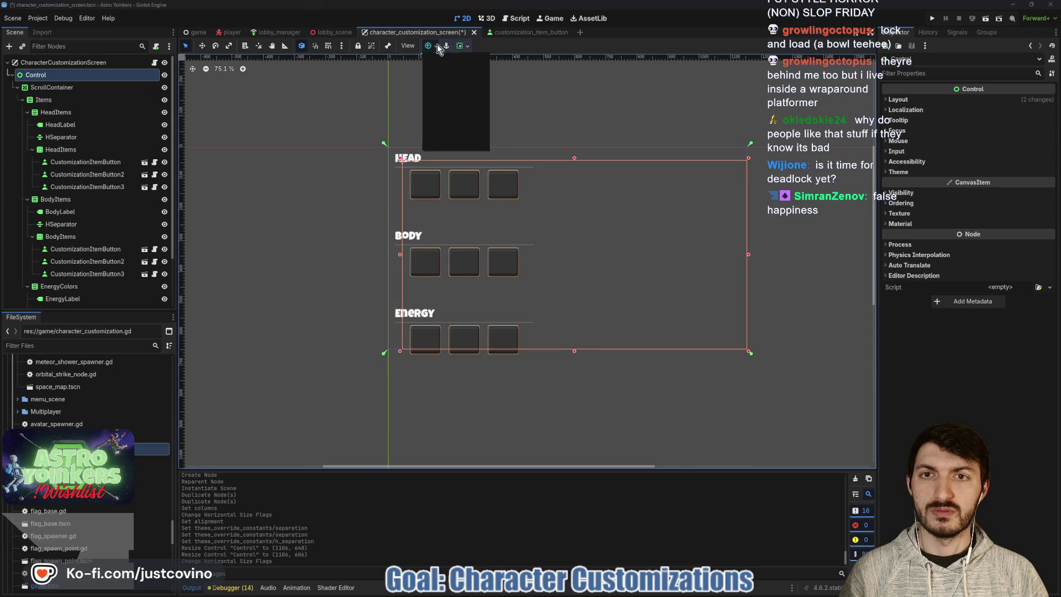
pyautogui.click(480, 121)
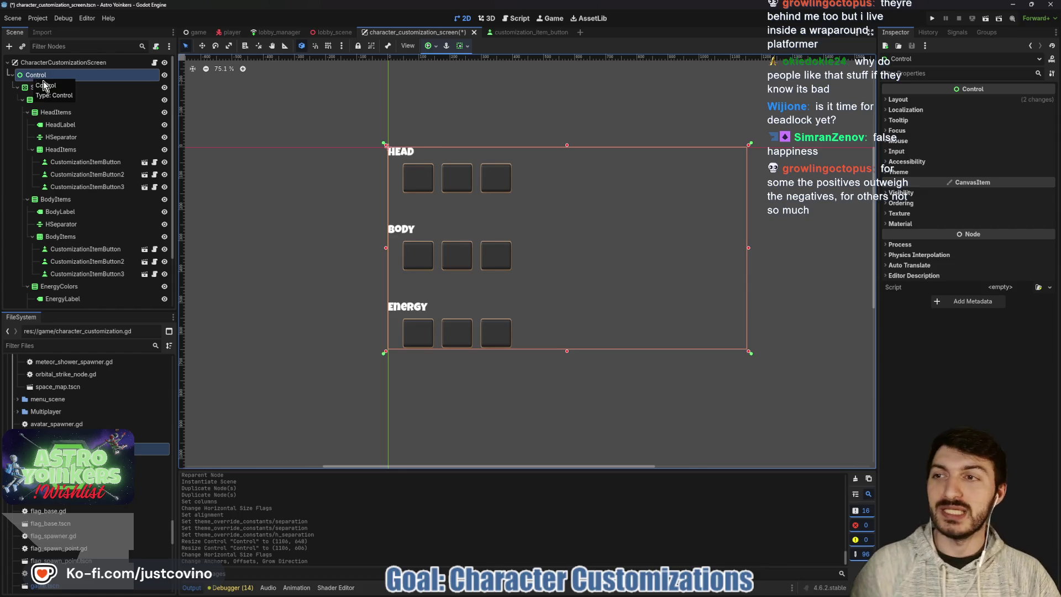
# Step: Add a MarginContainer node to the scene
pyautogui.hotkey('ctrl', 'a')
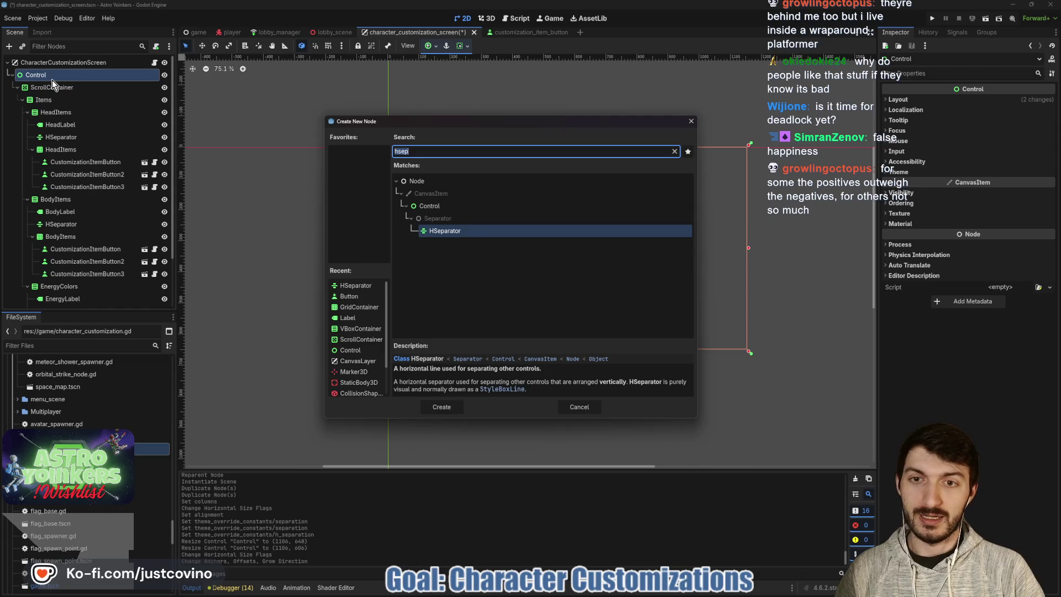
pyautogui.write('margin')
pyautogui.press('Return')
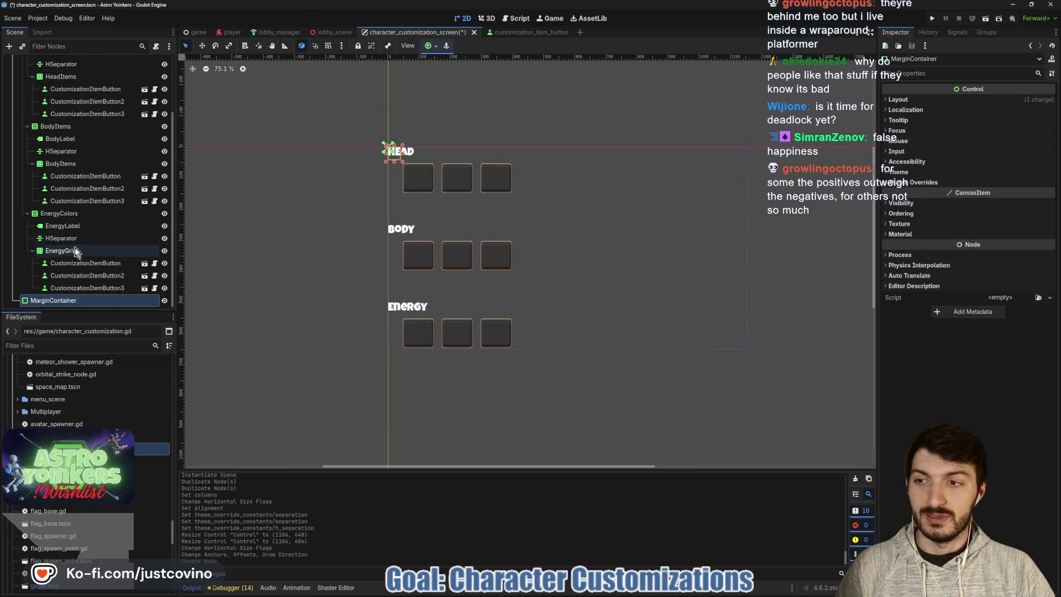
# Step: Move the MarginContainer under Control and set its margin constants to 10
pyautogui.moveTo(44, 308)
pyautogui.mouseDown()
pyautogui.moveTo(61, 57)
pyautogui.moveTo(32, 101)
pyautogui.moveTo(49, 89)
pyautogui.mouseUp()
pyautogui.click(49, 89)
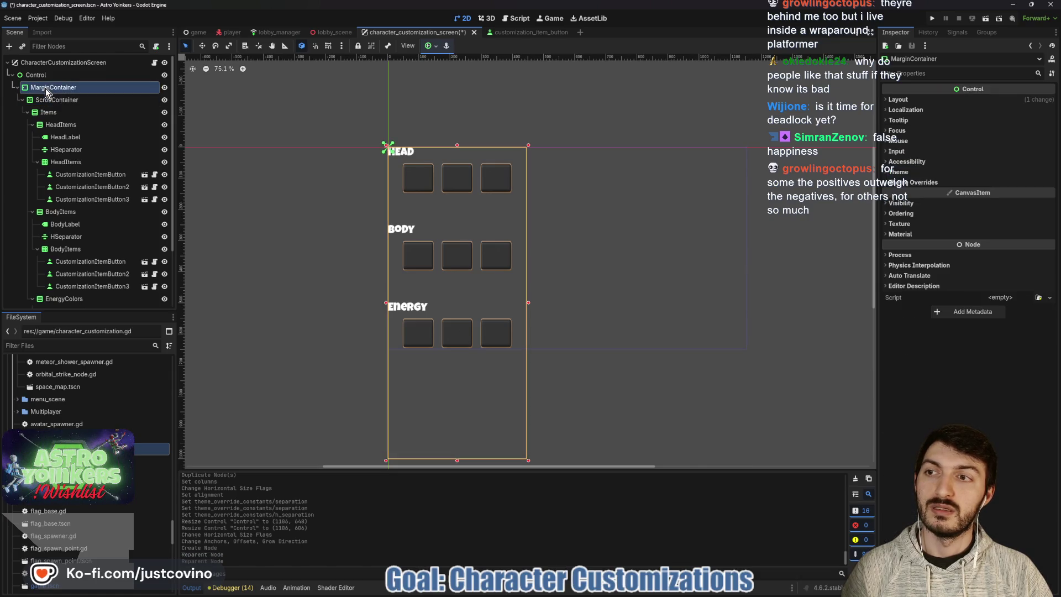
pyautogui.click(928, 183)
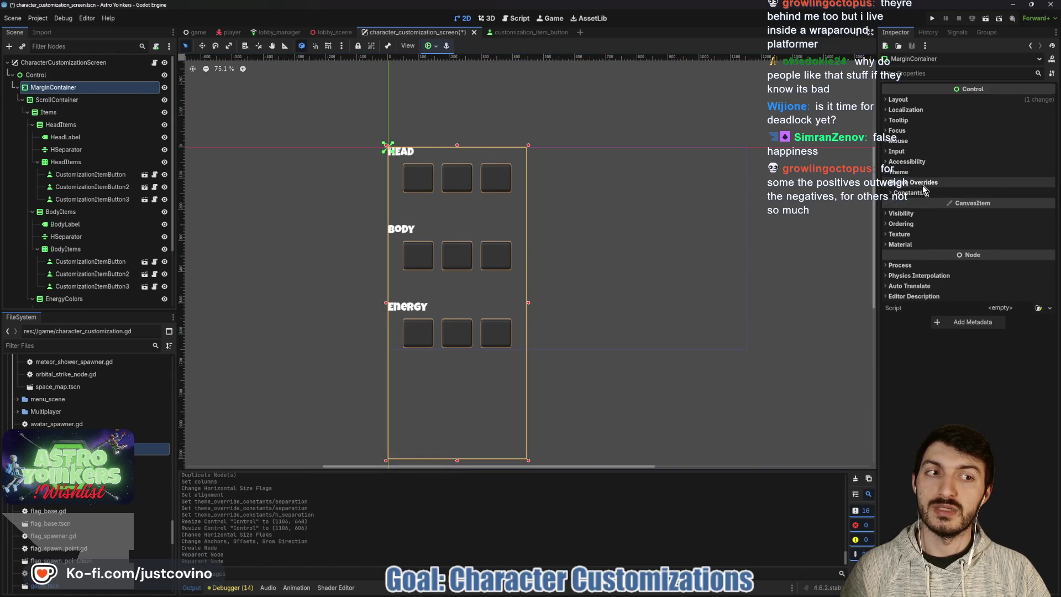
pyautogui.click(917, 192)
pyautogui.click(999, 204)
pyautogui.write('10')
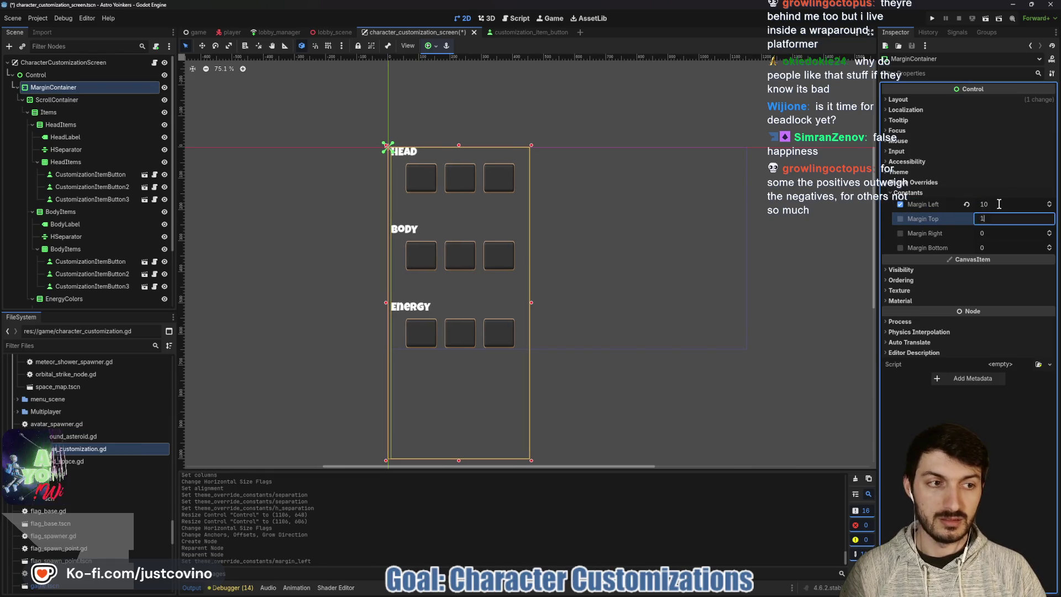
pyautogui.press('Tab')
pyautogui.write('10')
pyautogui.press('Tab')
pyautogui.write('10')
pyautogui.press('Tab')
pyautogui.write('10')
pyautogui.press('Return')
pyautogui.click(757, 178)
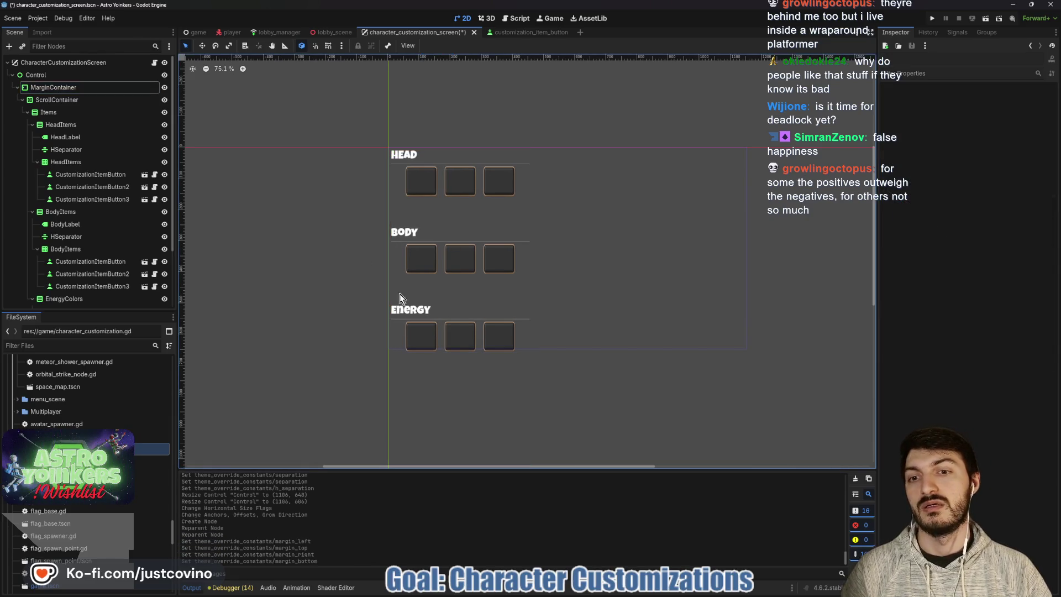
pyautogui.scroll(-1, 406, 318)
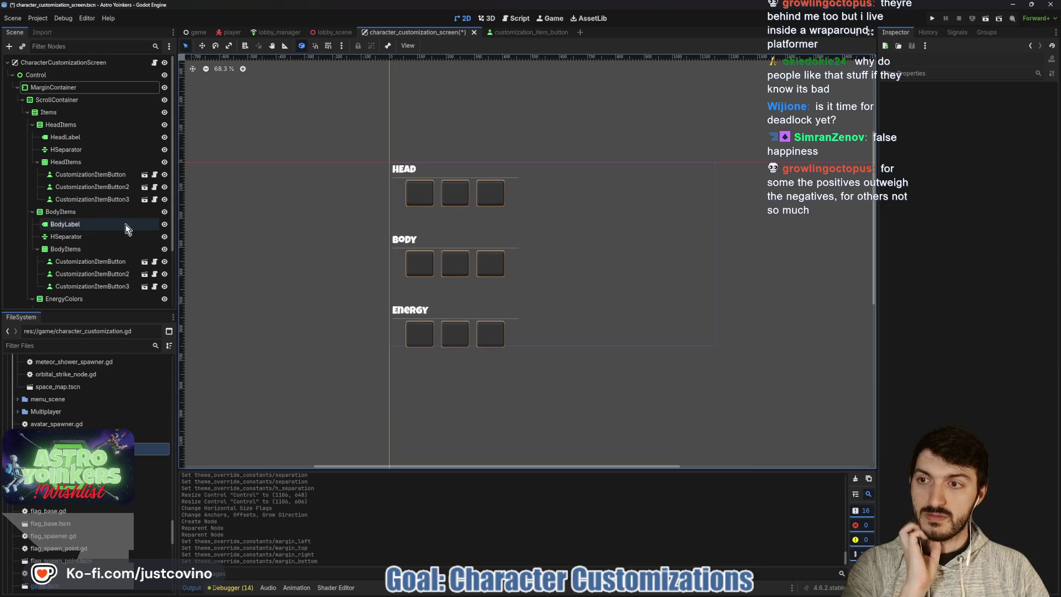
# Step: Raise Margin Left and Top to 25, revert Margin Right, and save the scene
pyautogui.click(64, 89)
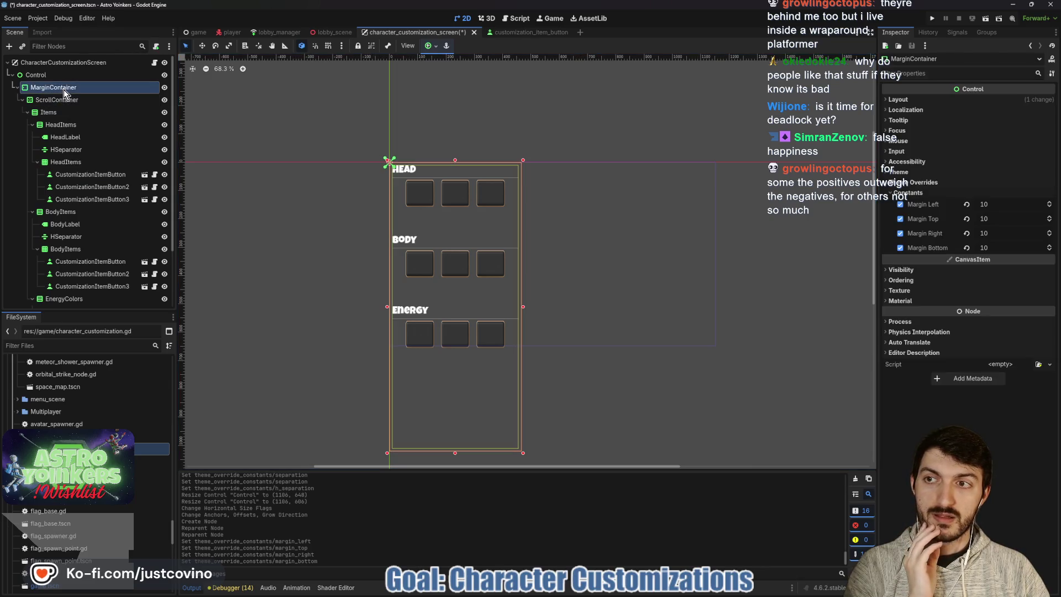
pyautogui.click(1005, 205)
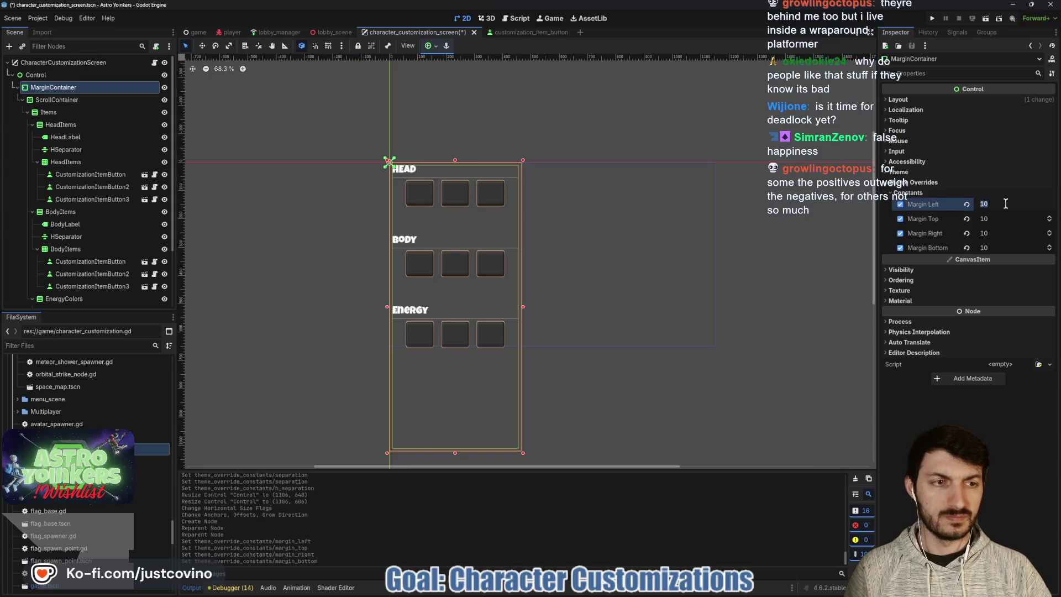
pyautogui.write('25')
pyautogui.press('Tab')
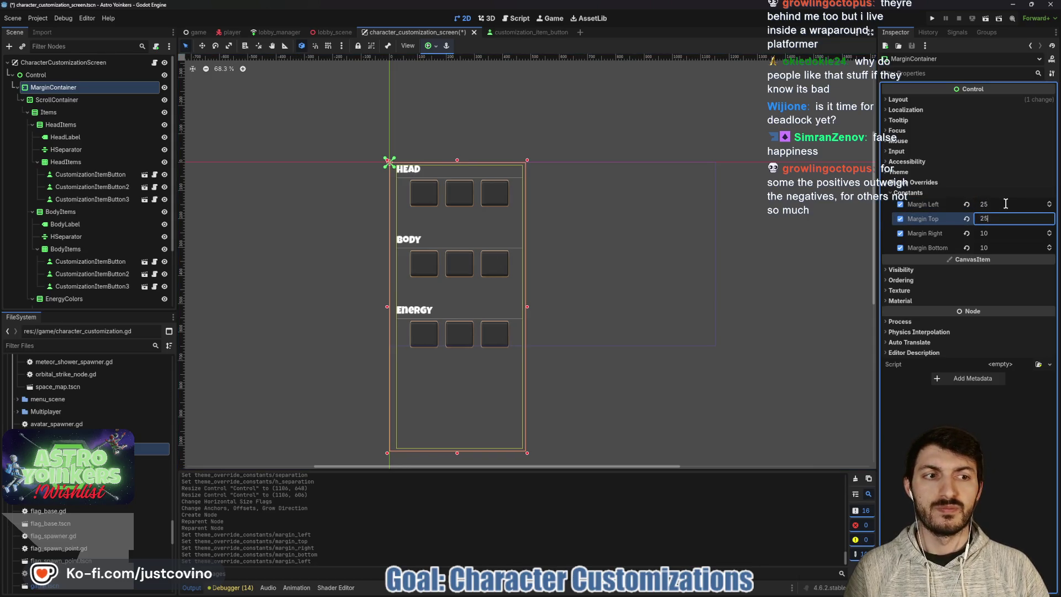
pyautogui.press('Return')
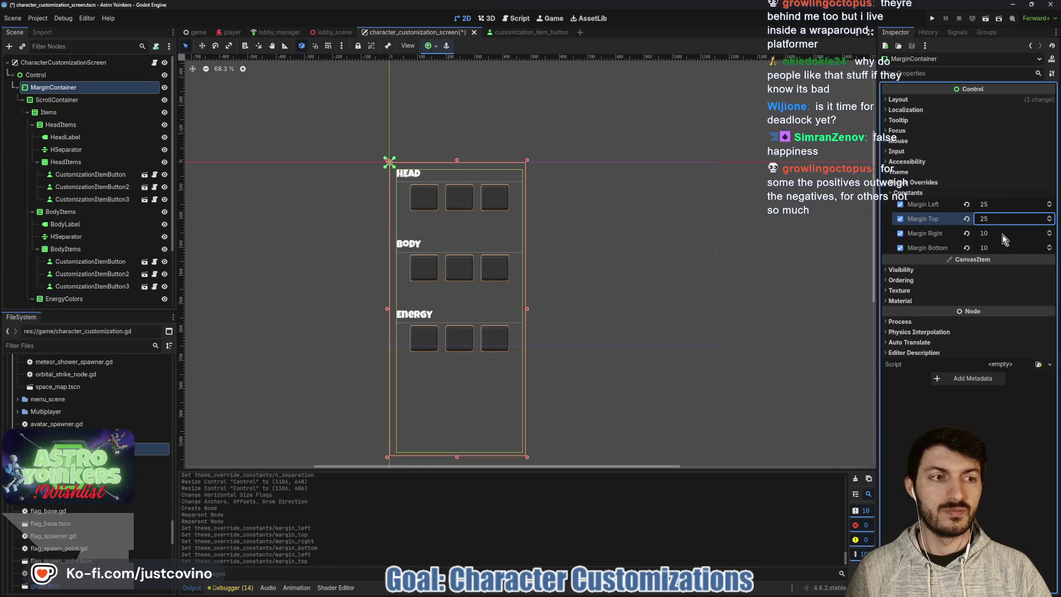
pyautogui.click(966, 233)
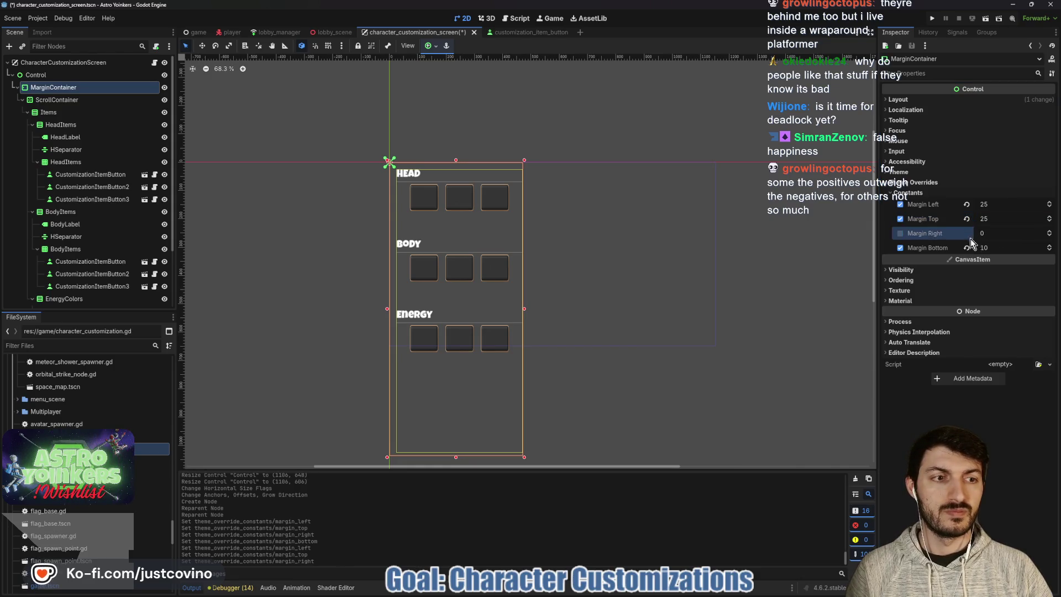
pyautogui.click(326, 269)
pyautogui.hotkey('ctrl', 's')
pyautogui.moveTo(643, 317); pyautogui.dragTo(625, 284)
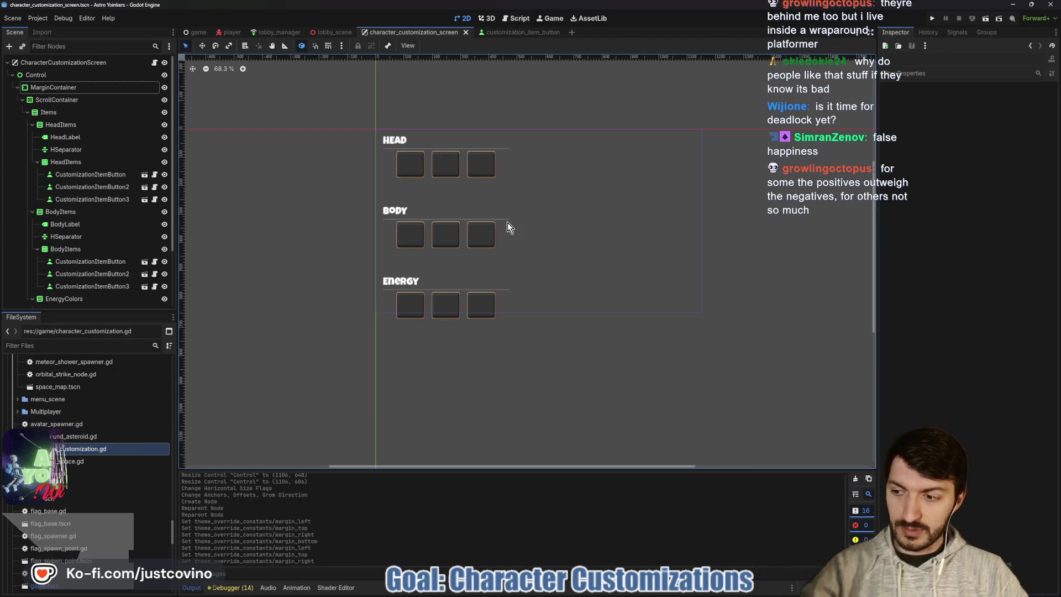
# Step: Open the character customization script, undo the last edit, and save it
pyautogui.click(154, 62)
pyautogui.hotkey('ctrl', 's')
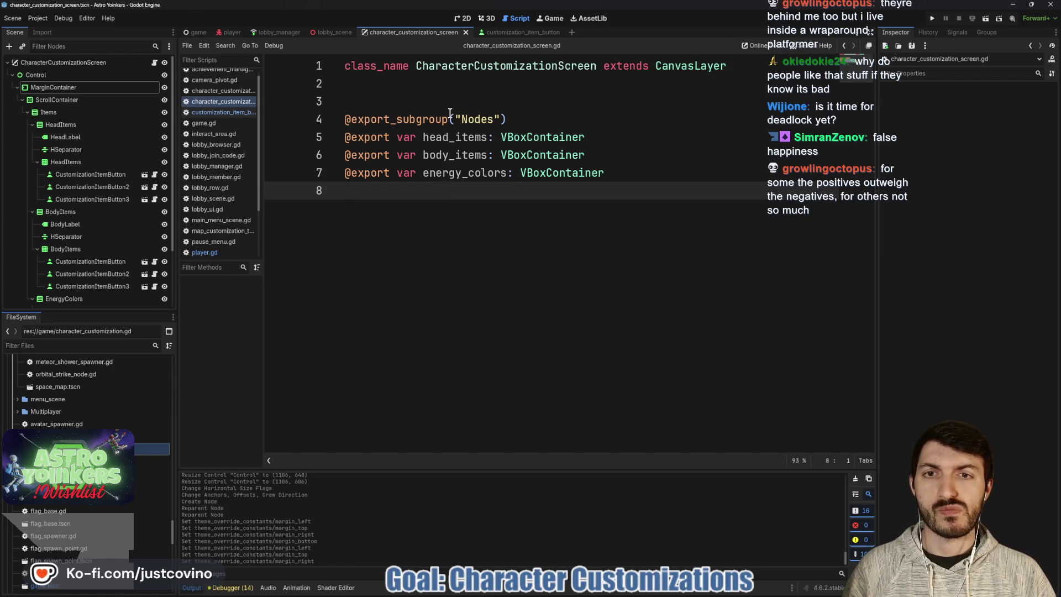
pyautogui.hotkey('ctrl', 'z')
pyautogui.click(529, 108)
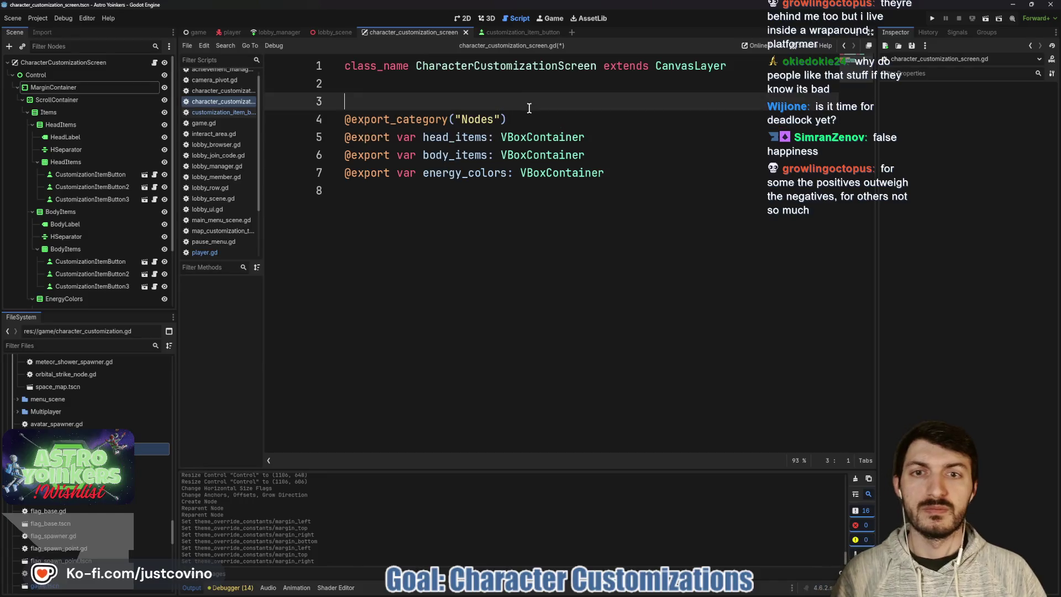
pyautogui.click(468, 195)
pyautogui.hotkey('ctrl', 's')
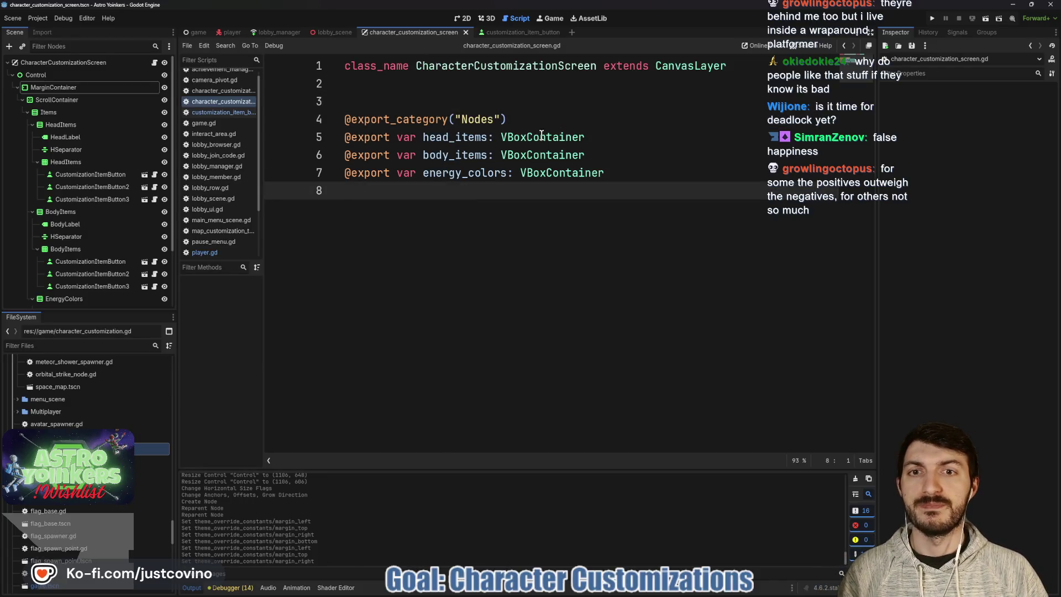
pyautogui.click(537, 121)
pyautogui.press('Return')
pyautogui.write('@export')
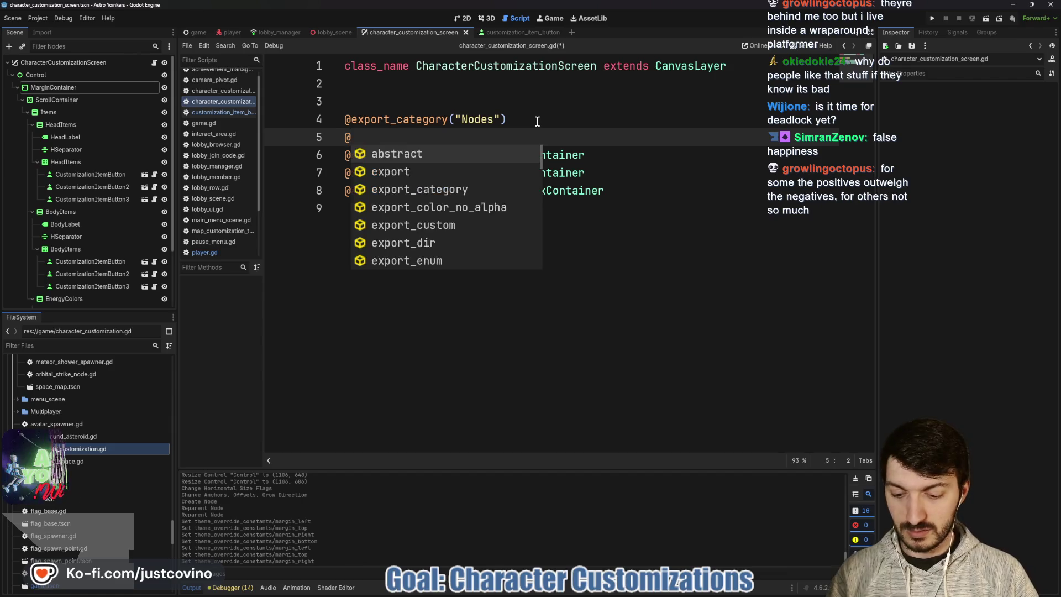
pyautogui.write('_su')
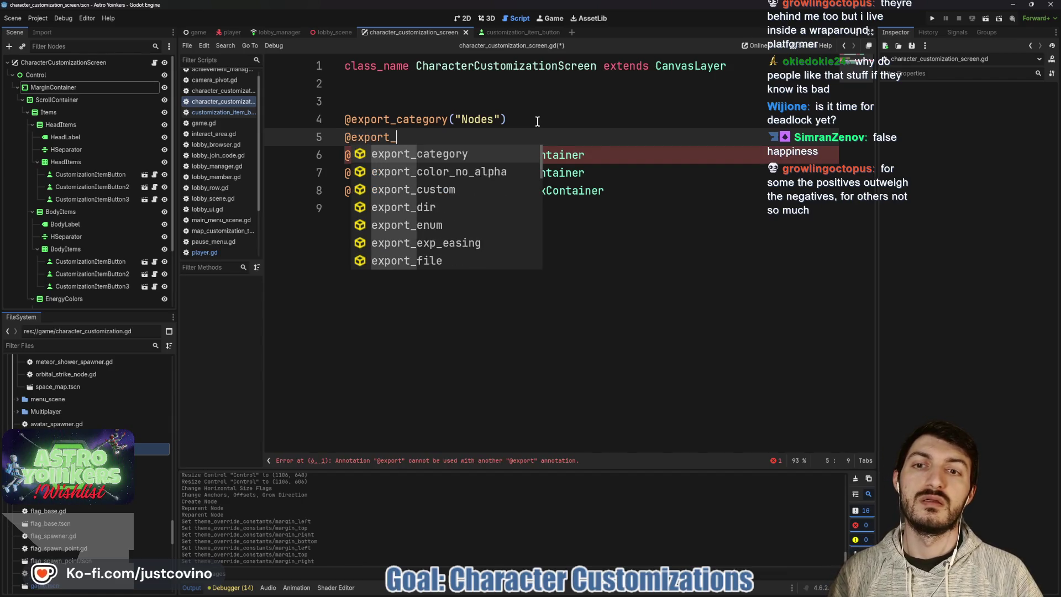
pyautogui.press('Return')
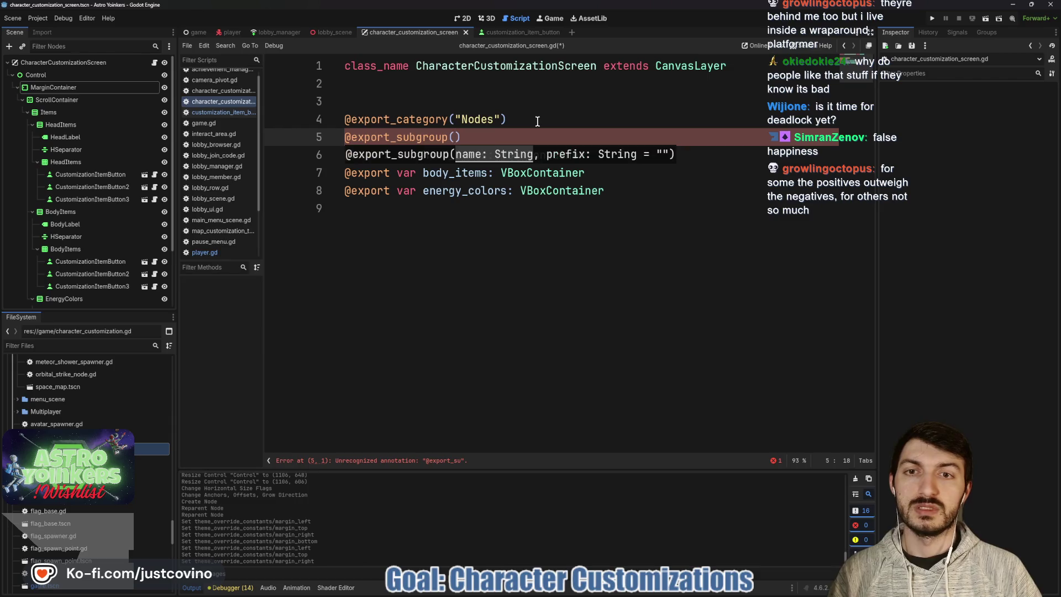
pyautogui.write('"I')
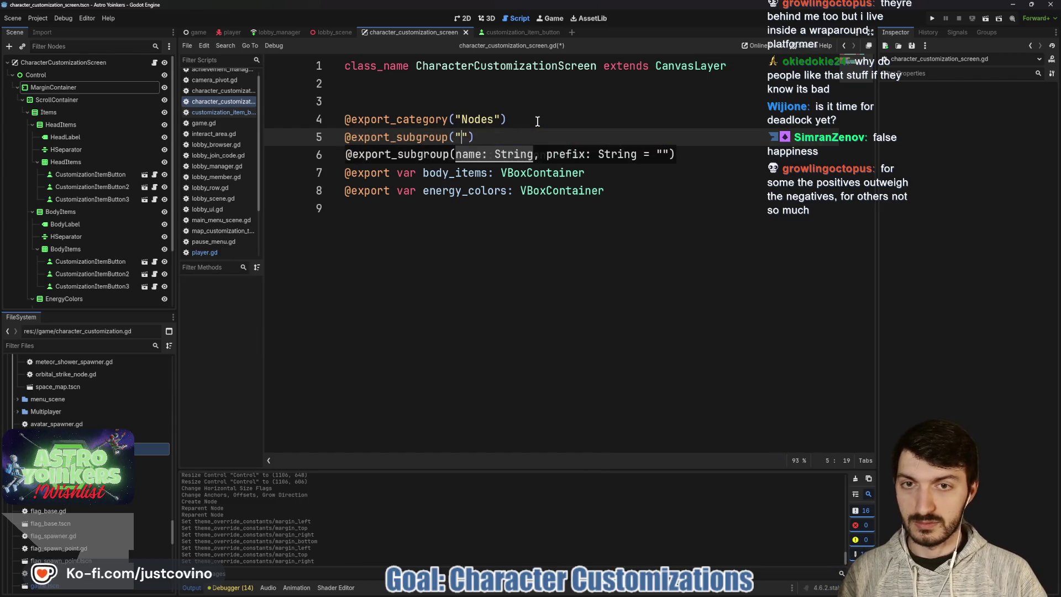
pyautogui.write('tem VBoxes')
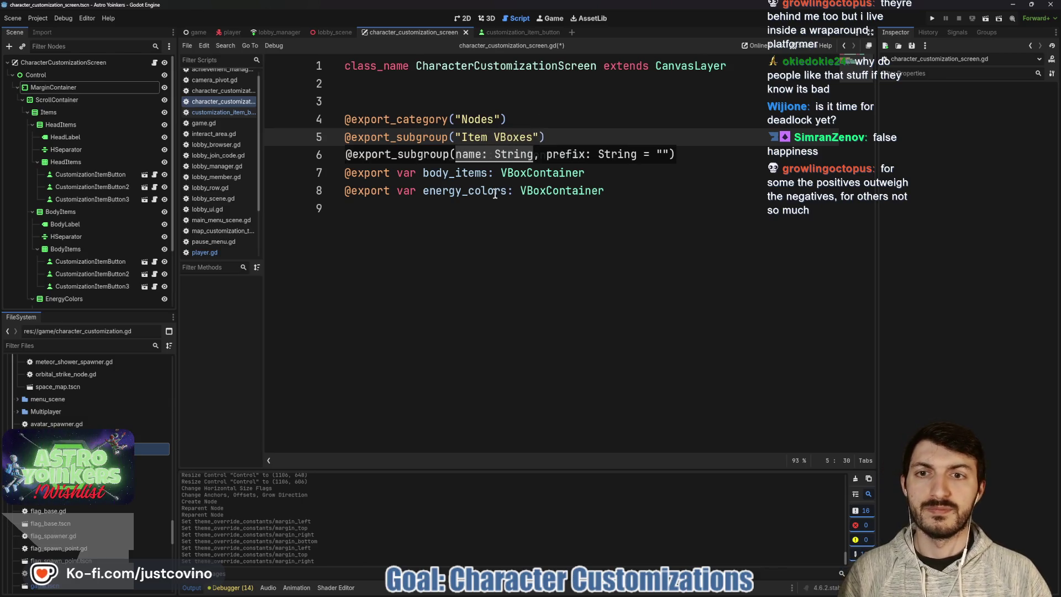
pyautogui.click(386, 211)
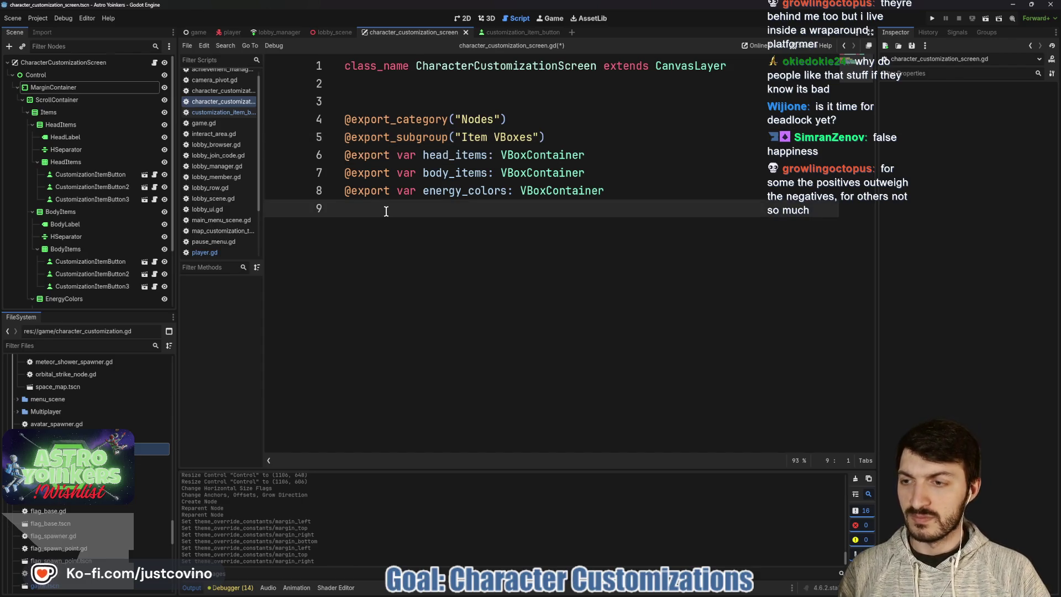
pyautogui.write('@export_sub')
pyautogui.press('Return')
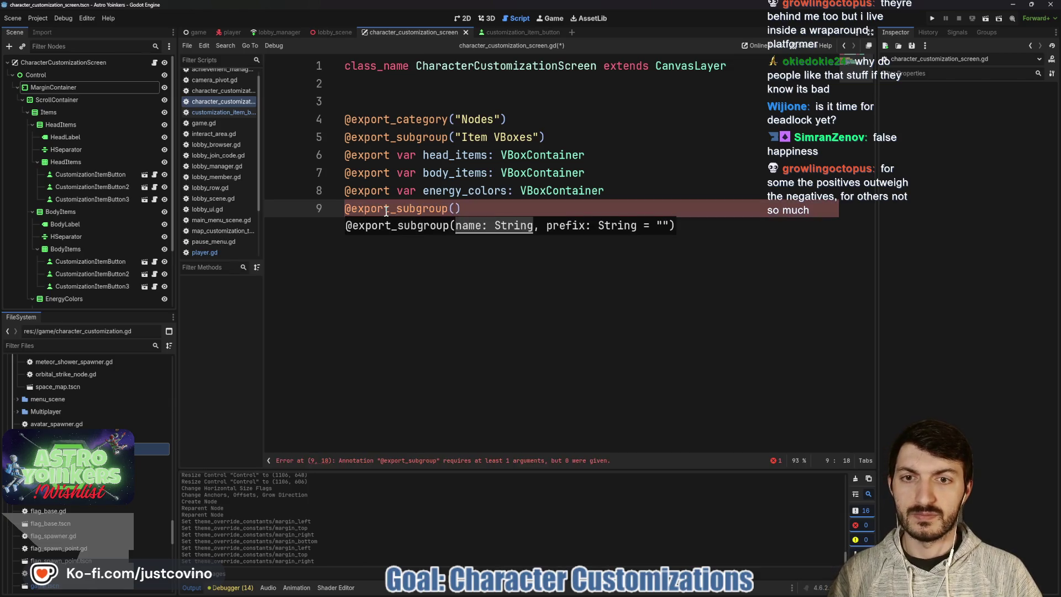
pyautogui.write('Item Grids')
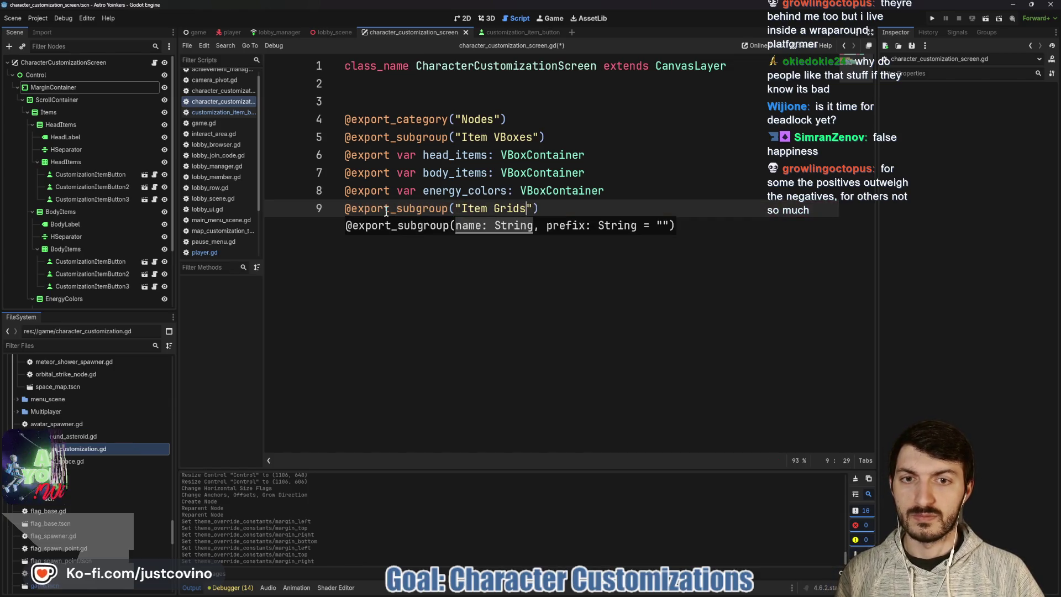
pyautogui.press('End')
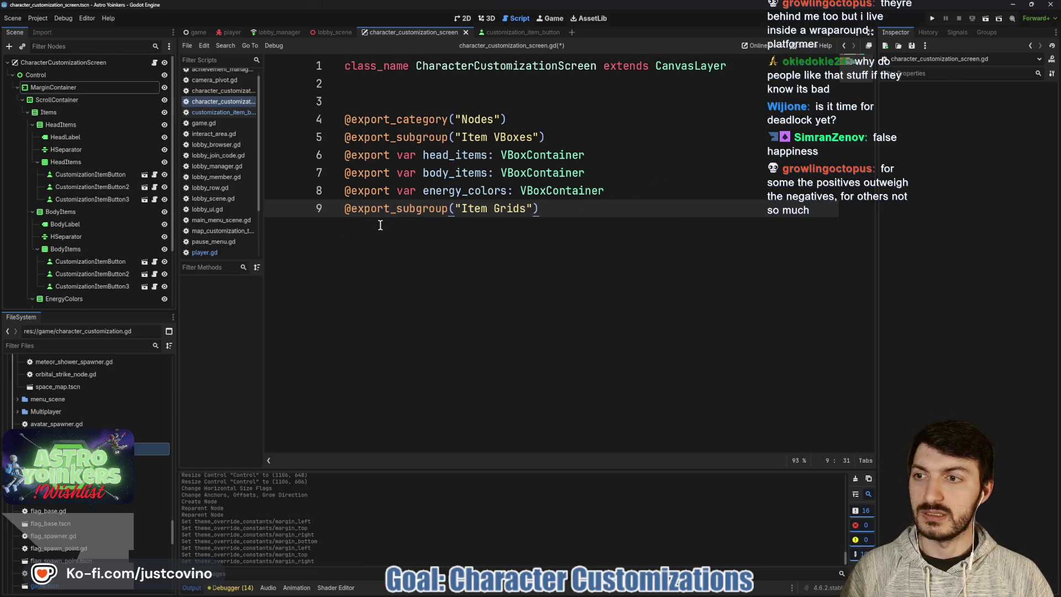
pyautogui.press('Return')
pyautogui.click(75, 164)
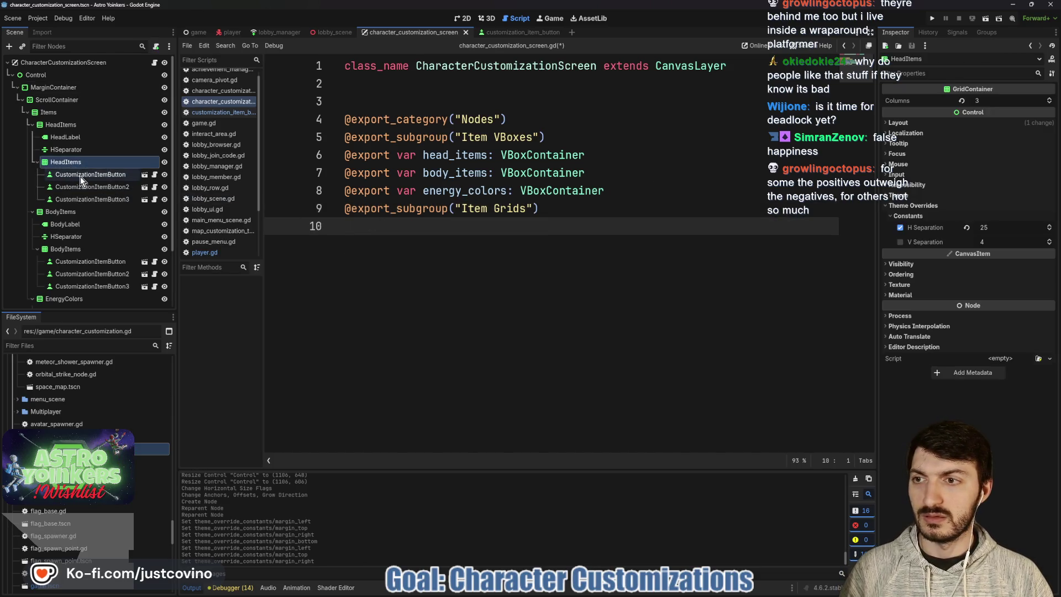
# Step: Ctrl-drag the HeadItems, BodyItems and EnergyGrid nodes into the script as exports
pyautogui.keyDown('ctrl'); pyautogui.click(65, 249); pyautogui.keyUp('ctrl')
pyautogui.scroll(-3, 65, 254)
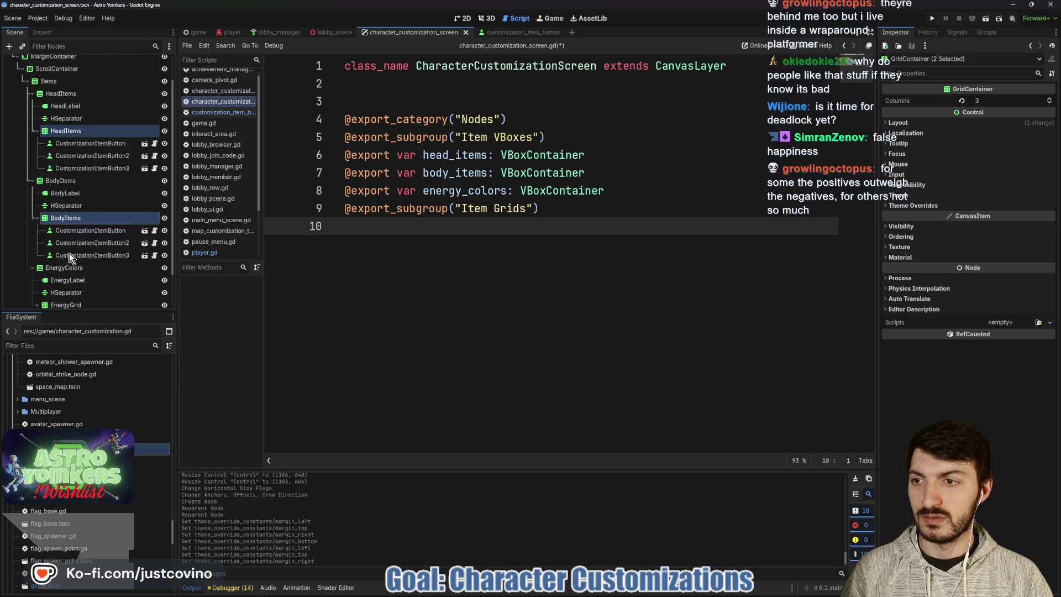
pyautogui.keyDown('ctrl'); pyautogui.click(75, 264); pyautogui.keyUp('ctrl')
pyautogui.moveTo(75, 267)
pyautogui.mouseDown()
pyautogui.moveTo(212, 266)
pyautogui.moveTo(376, 226)
pyautogui.mouseUp()
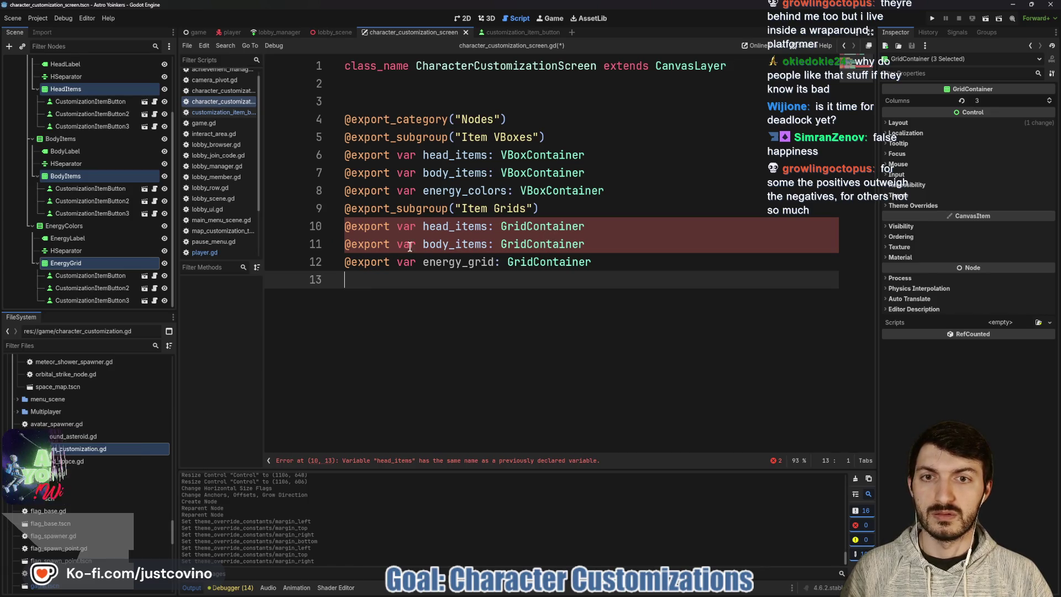
# Step: Rename the grid exports to head_grid, body_grid and energy_grid, and save
pyautogui.click(487, 228)
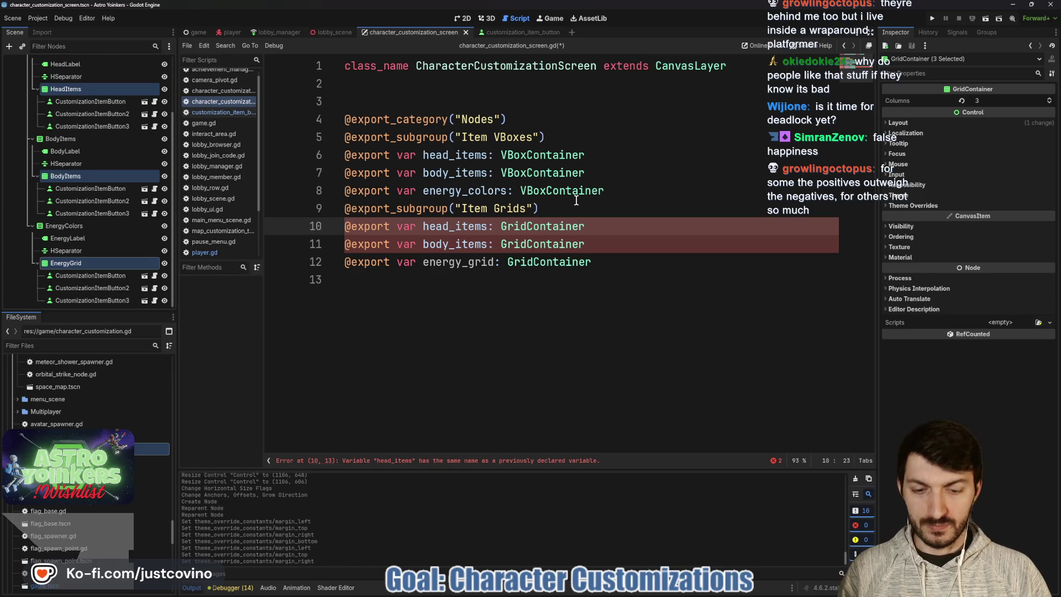
pyautogui.write('_grid')
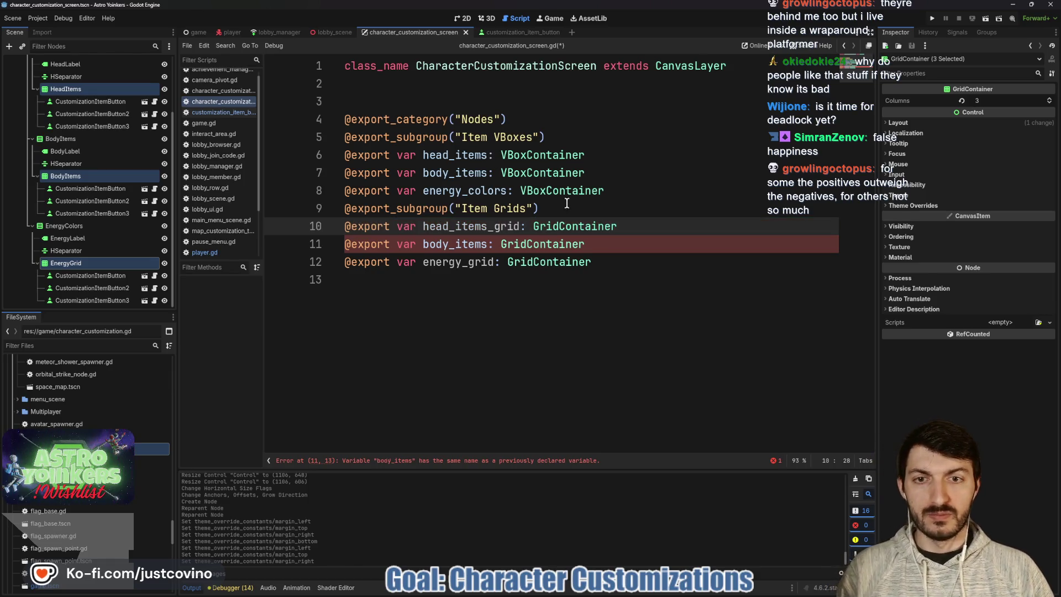
pyautogui.click(487, 245)
pyautogui.write('_grid')
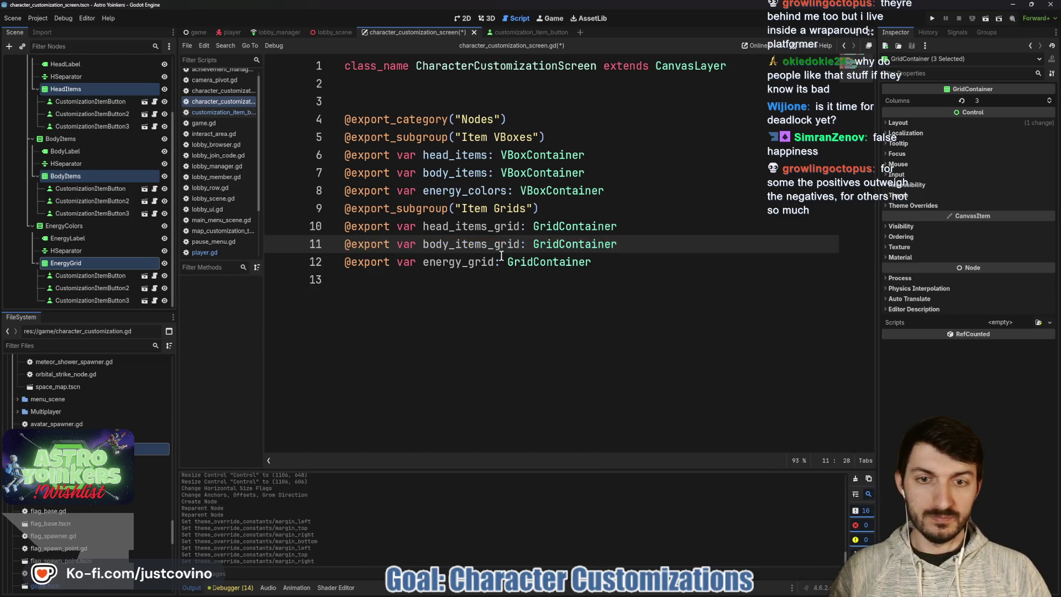
pyautogui.click(495, 260)
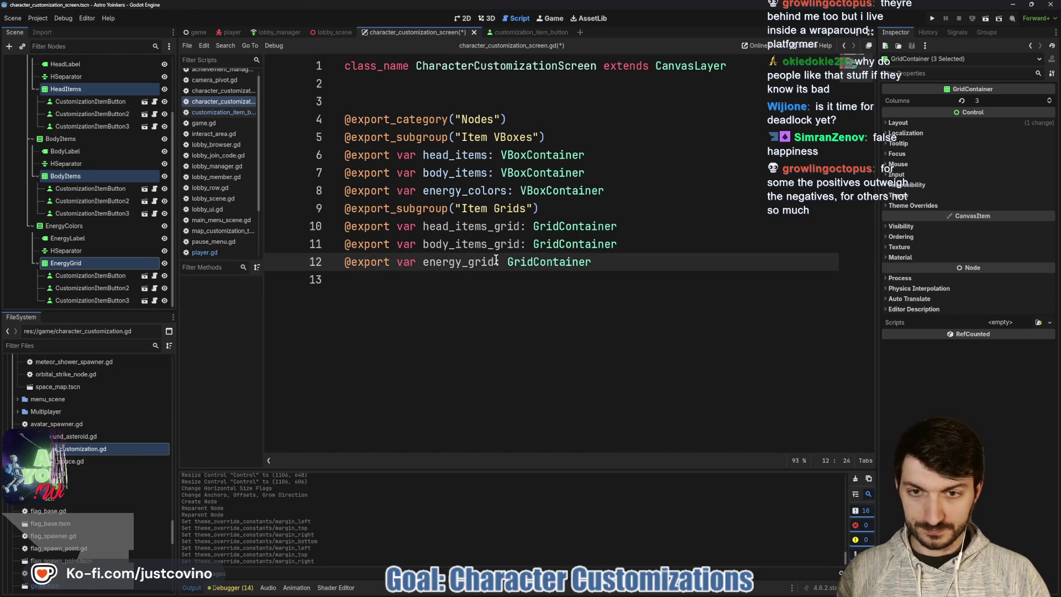
pyautogui.moveTo(489, 244)
pyautogui.mouseDown()
pyautogui.moveTo(451, 243)
pyautogui.moveTo(457, 226)
pyautogui.mouseUp()
pyautogui.press('BackSpace')
pyautogui.press('BackSpace')
pyautogui.press('BackSpace')
pyautogui.press('BackSpace')
pyautogui.click(572, 261)
pyautogui.hotkey('ctrl', 's')
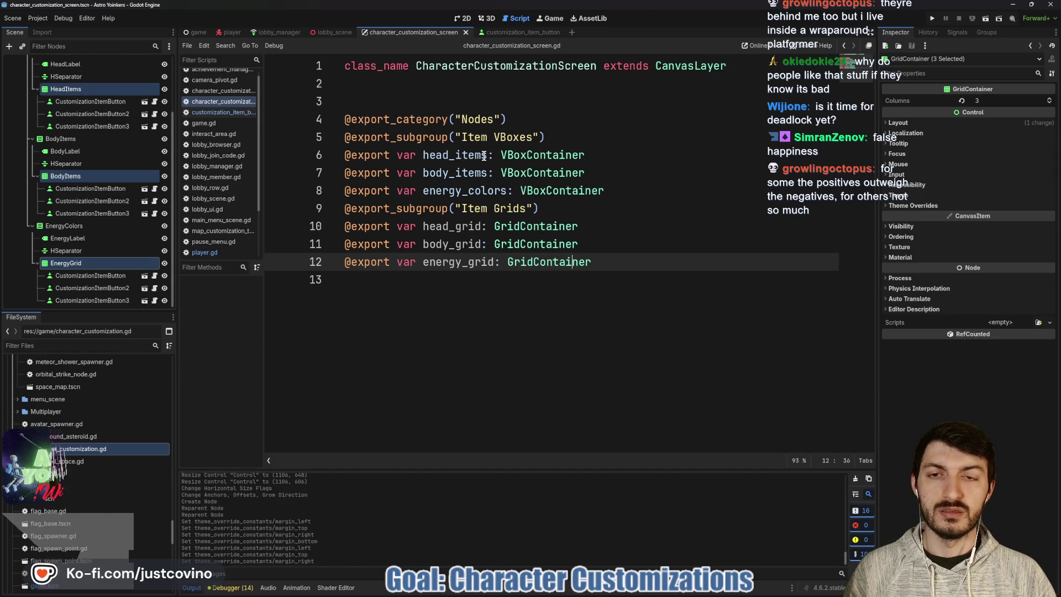
# Step: Append _vbox to the head_items, body_items and energy_colors variables and save
pyautogui.click(506, 191)
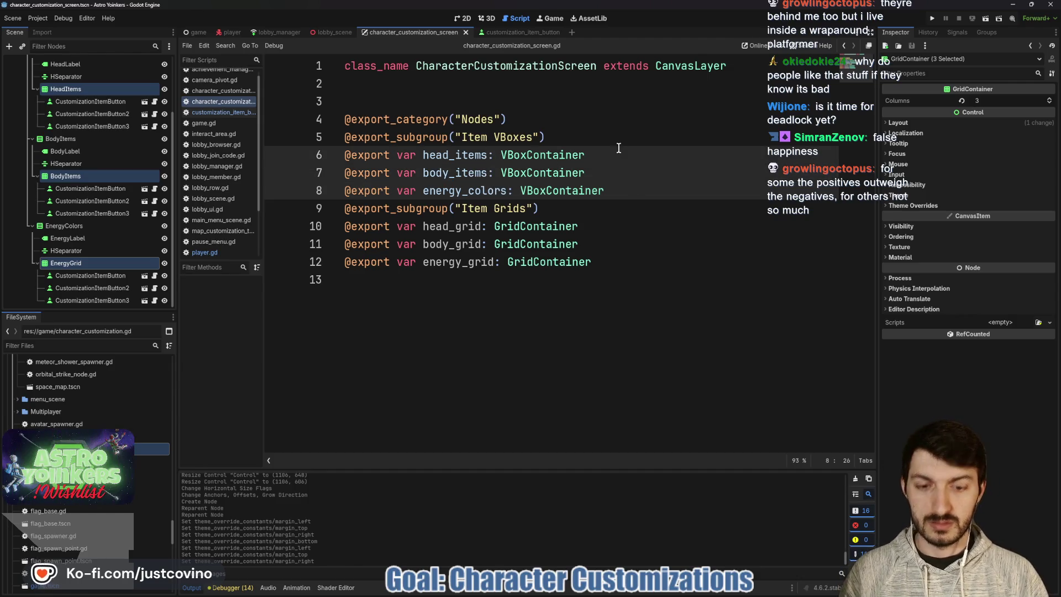
pyautogui.write('_vbox')
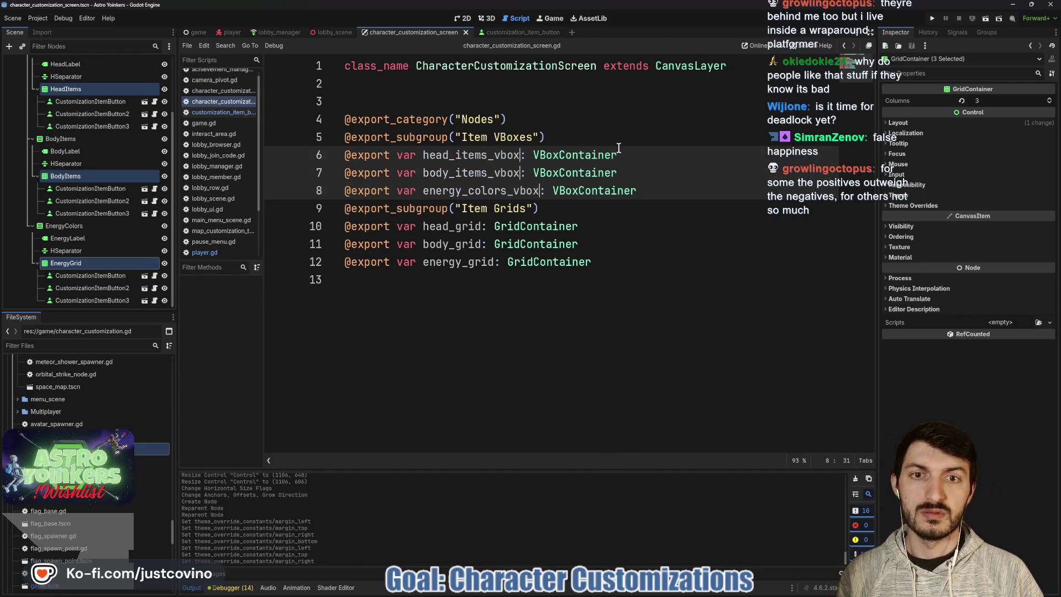
pyautogui.click(624, 276)
pyautogui.hotkey('ctrl', 's')
pyautogui.scroll(3, 72, 138)
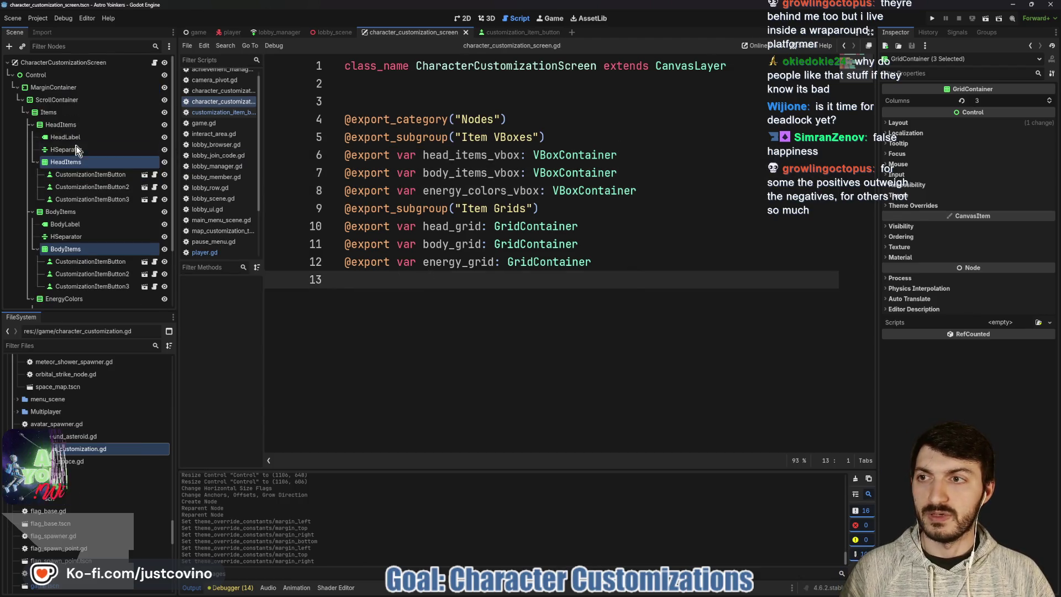
# Step: Select the CharacterCustomizationScreen root, expand its Item V Boxes exports in the Inspector, and save
pyautogui.click(67, 63)
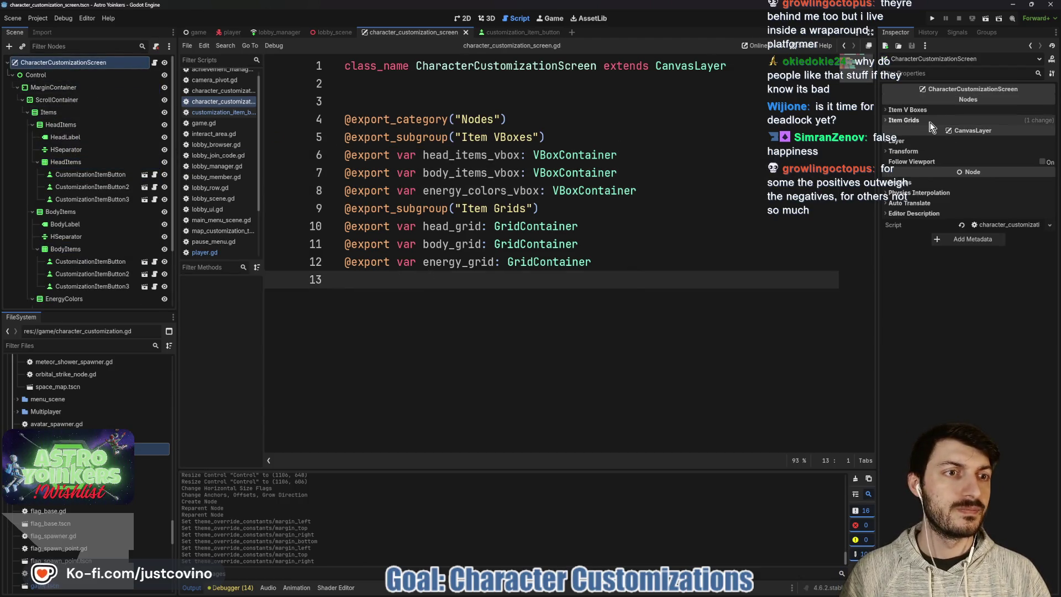
pyautogui.click(915, 108)
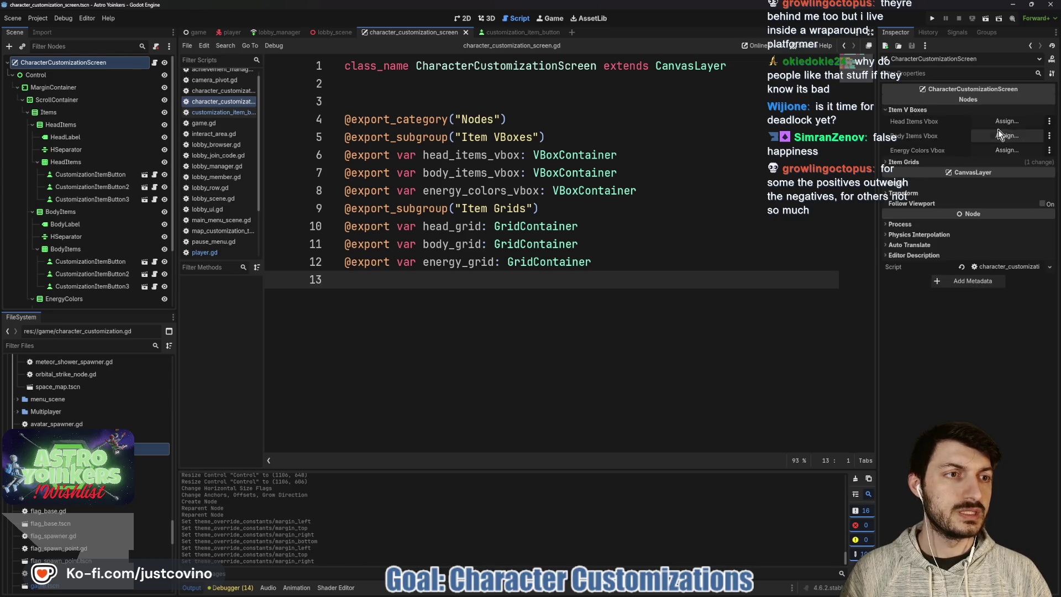
pyautogui.click(576, 227)
pyautogui.hotkey('ctrl', 's')
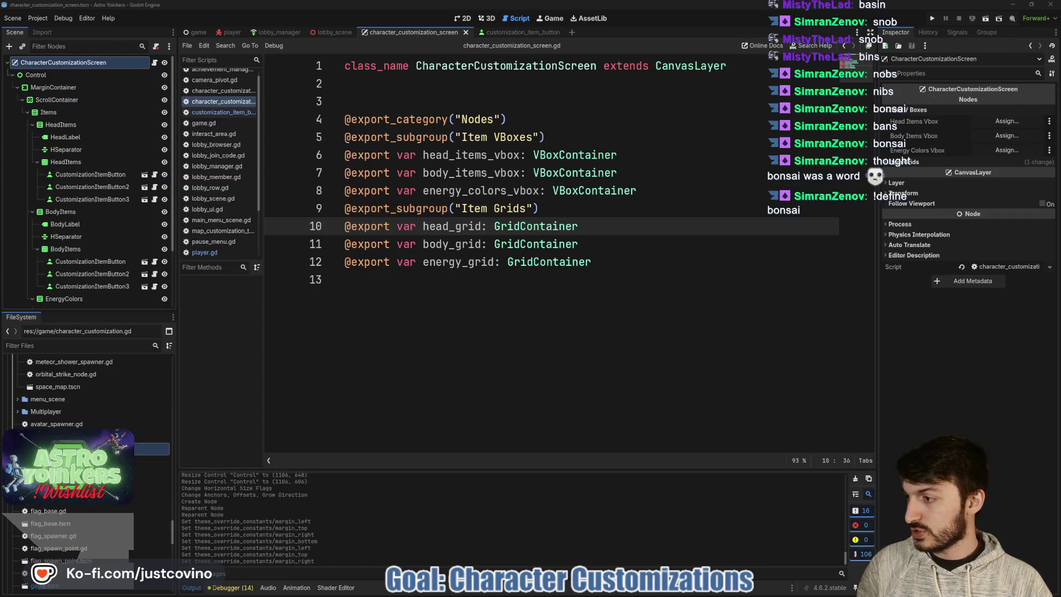
# Step: Open the VBoxContainer node picker for the Head Items Vbox export
pyautogui.click(532, 303)
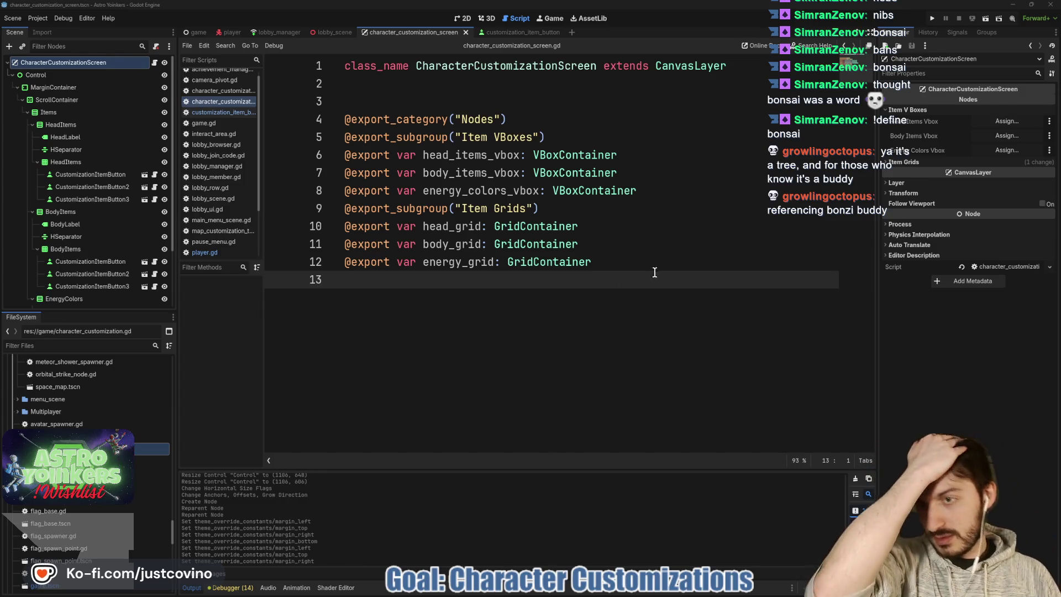
pyautogui.click(1006, 132)
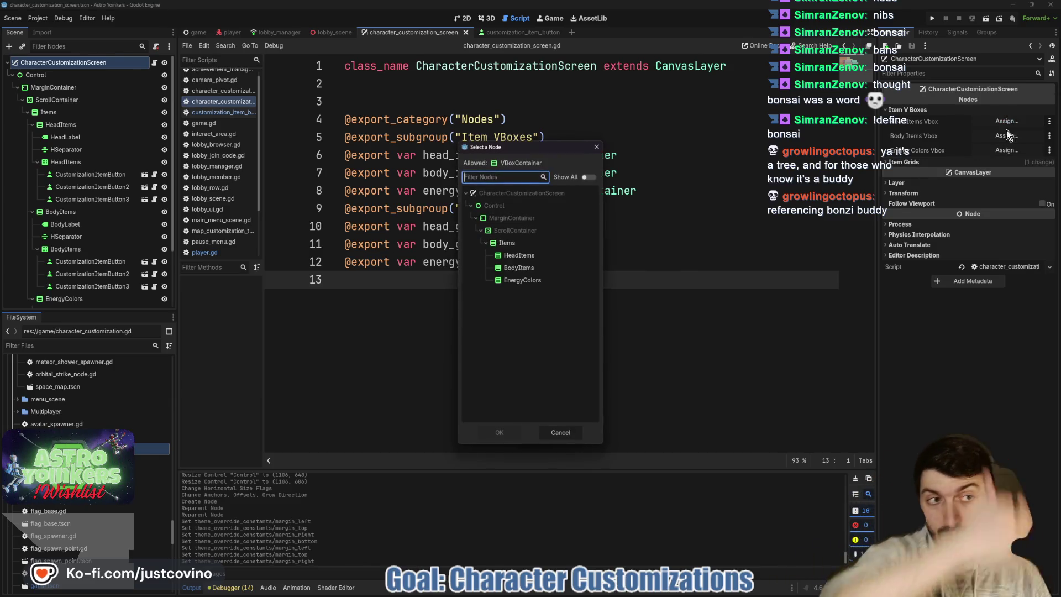
# Step: Assign HeadItems, BodyItems and EnergyColors to the three VBox exports
pyautogui.click(522, 255)
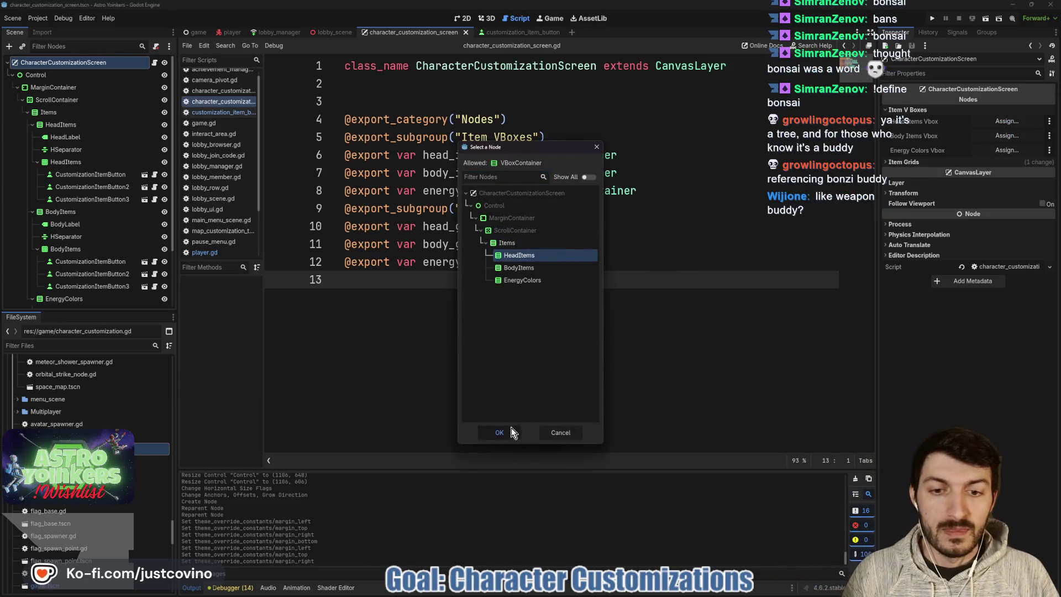
pyautogui.click(512, 428)
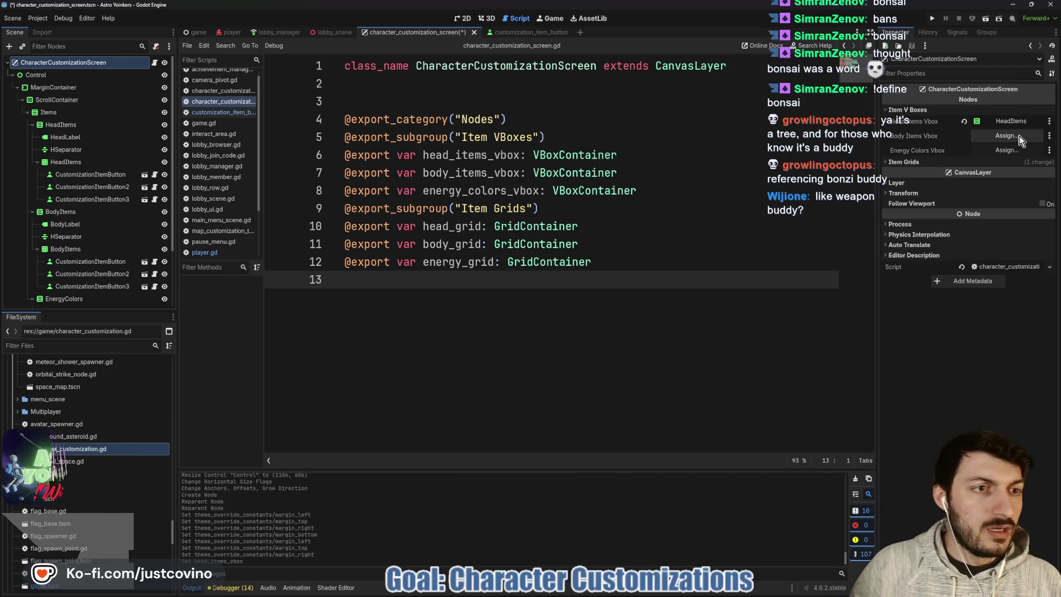
pyautogui.click(1002, 136)
pyautogui.click(502, 432)
pyautogui.click(1006, 150)
pyautogui.click(516, 281)
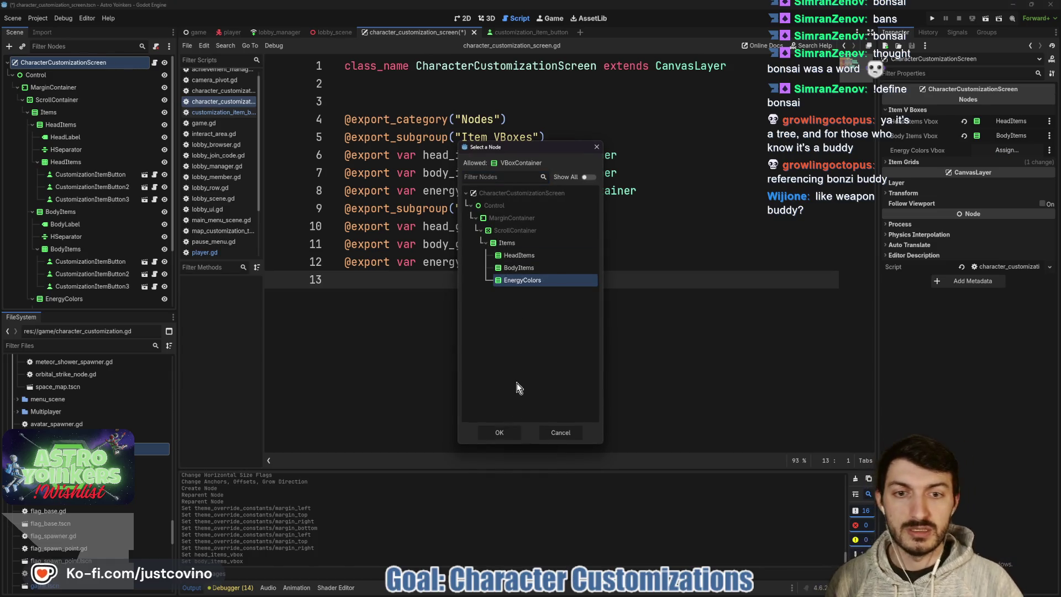
pyautogui.click(499, 432)
# Step: Assign the HeadItems and BodyItems grids to the head and body grid exports, then save
pyautogui.click(1015, 174)
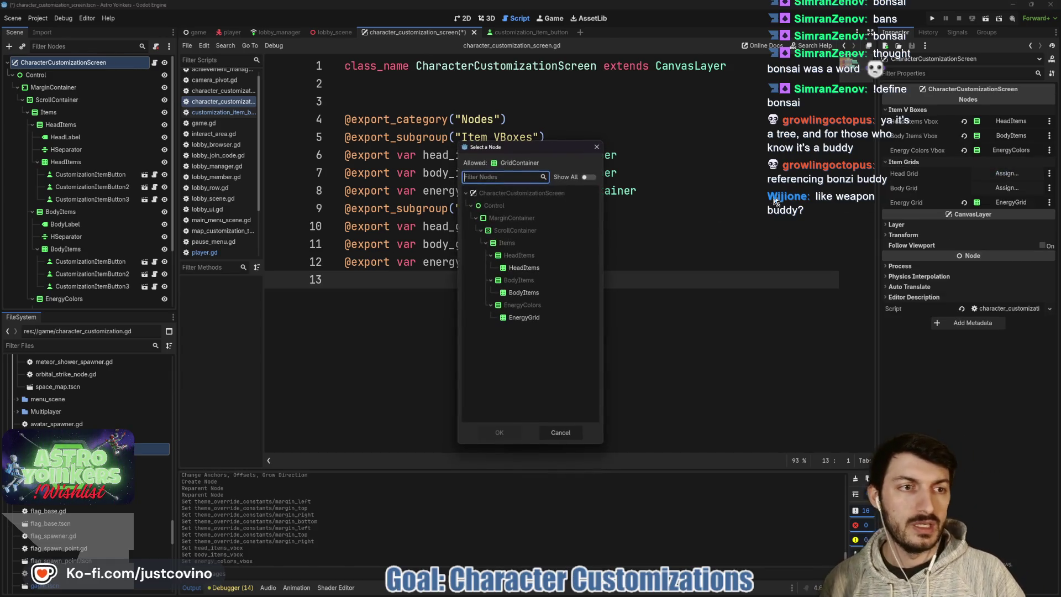
pyautogui.click(524, 267)
pyautogui.click(511, 431)
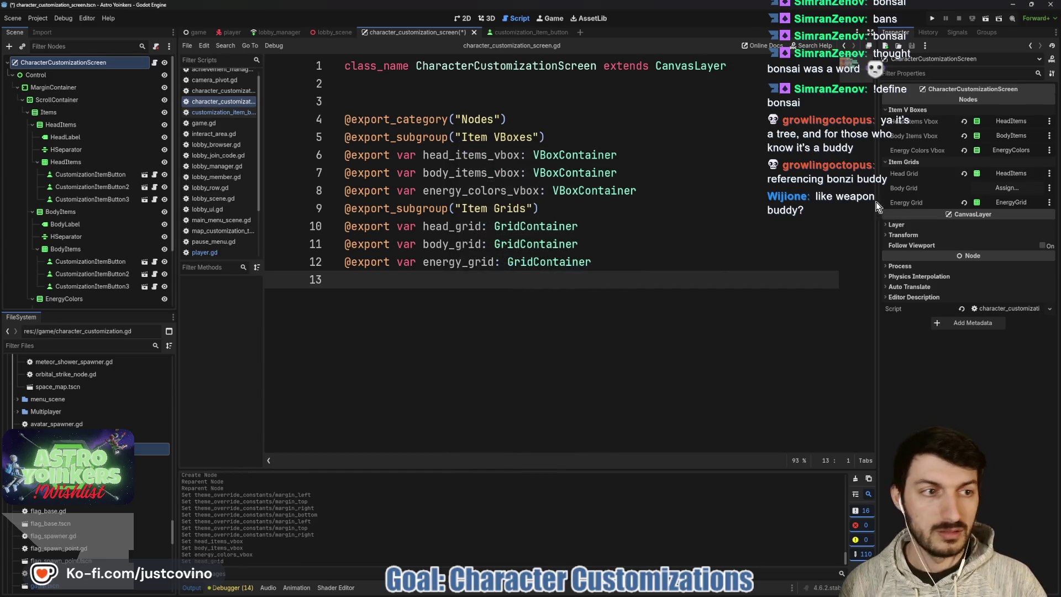
pyautogui.click(1007, 188)
pyautogui.click(541, 317)
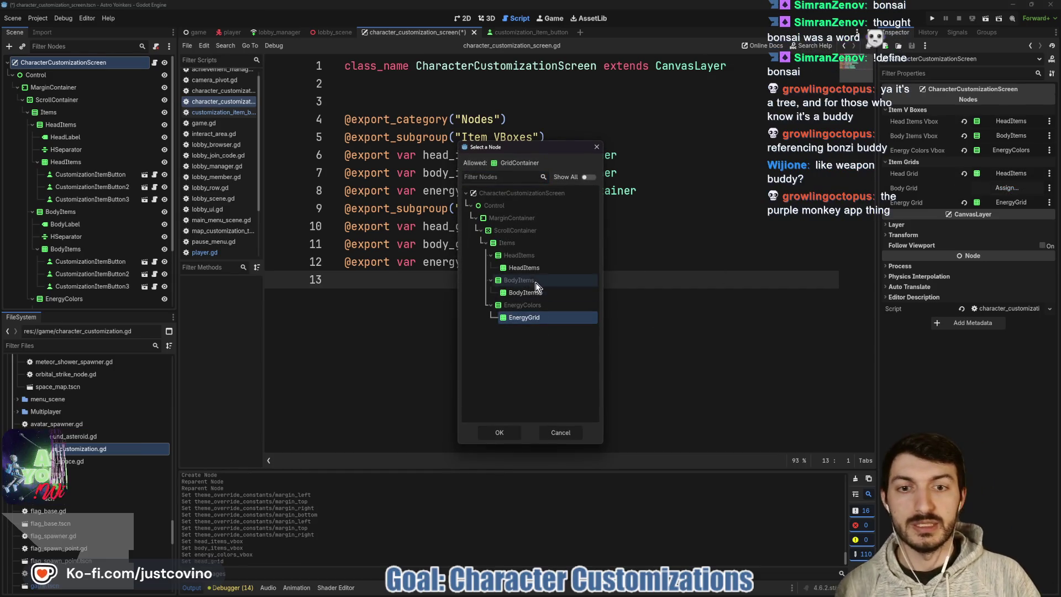
pyautogui.click(523, 293)
pyautogui.click(499, 432)
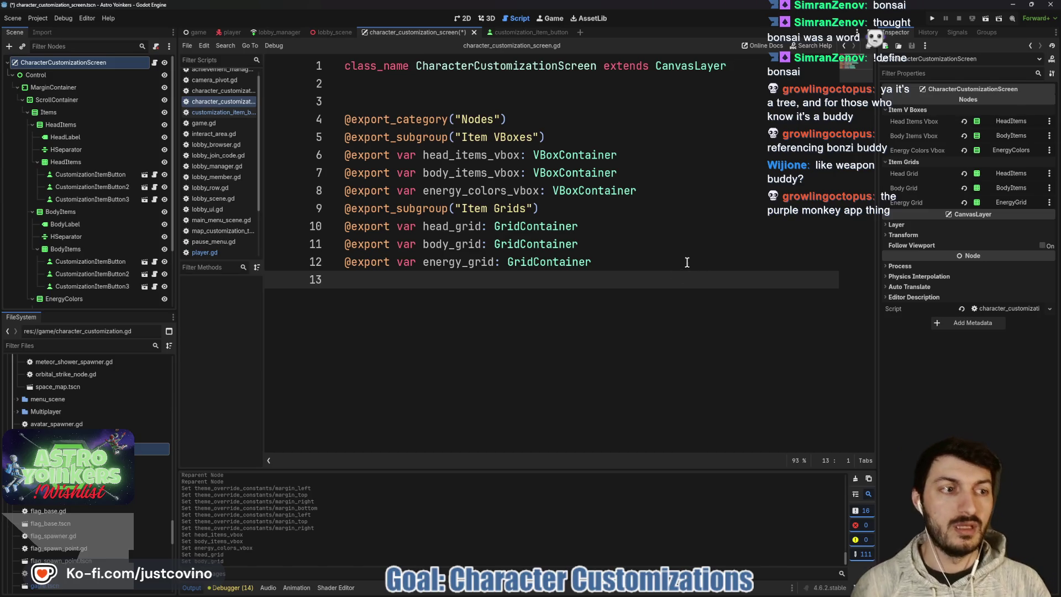
pyautogui.click(660, 259)
pyautogui.hotkey('ctrl', 's')
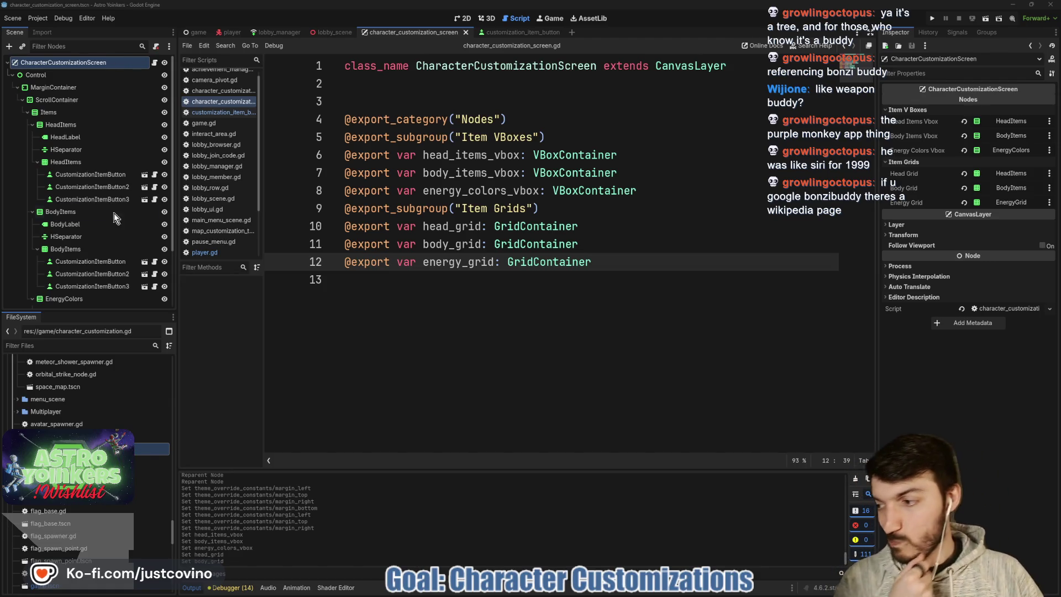
pyautogui.click(496, 282)
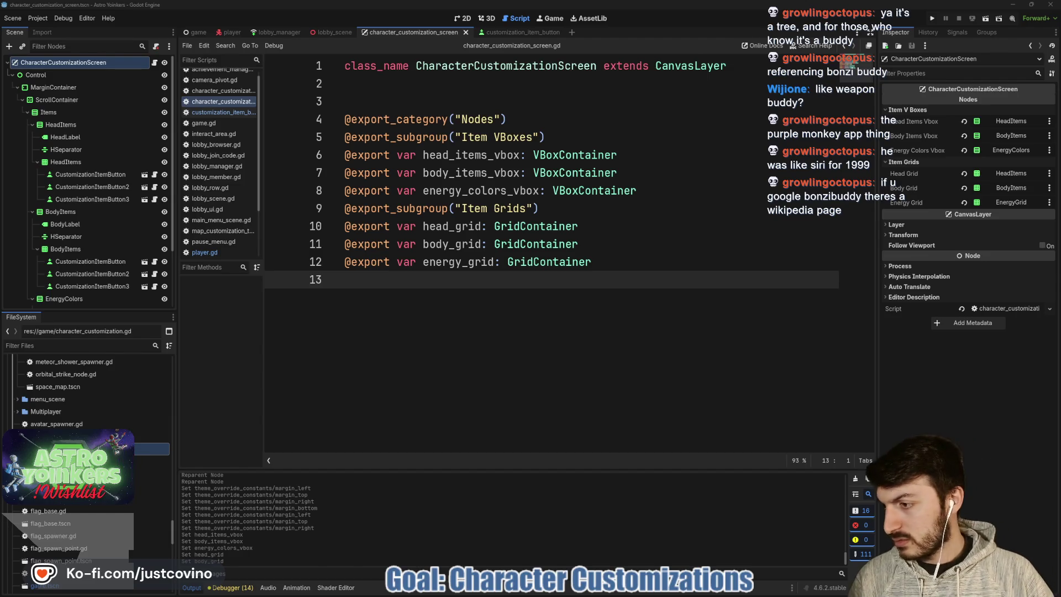
pyautogui.moveTo(0, 115); pyautogui.dragTo(834, 106)
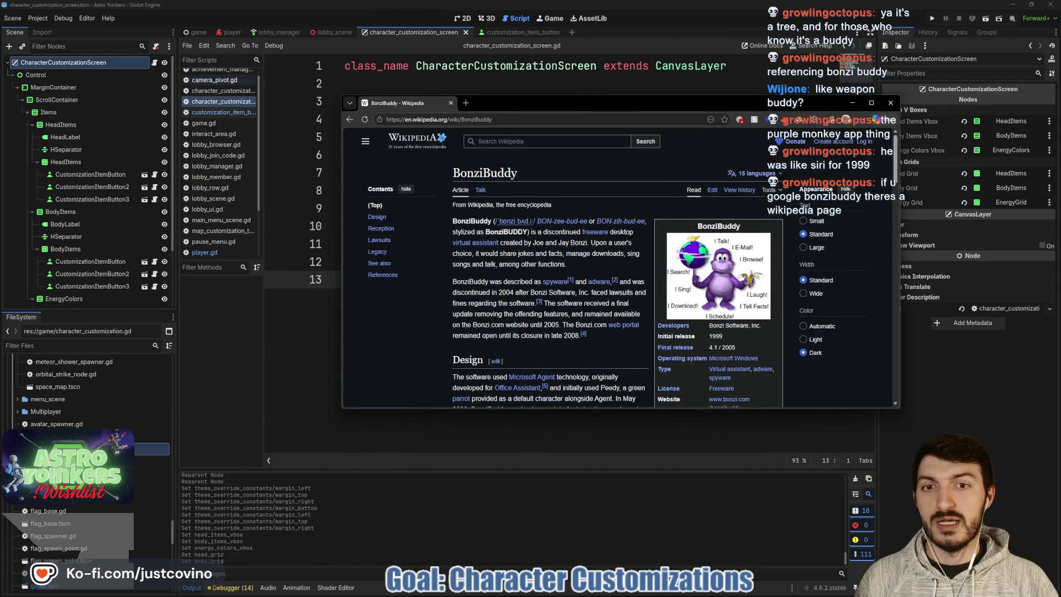
pyautogui.scroll(-20, 469, 273)
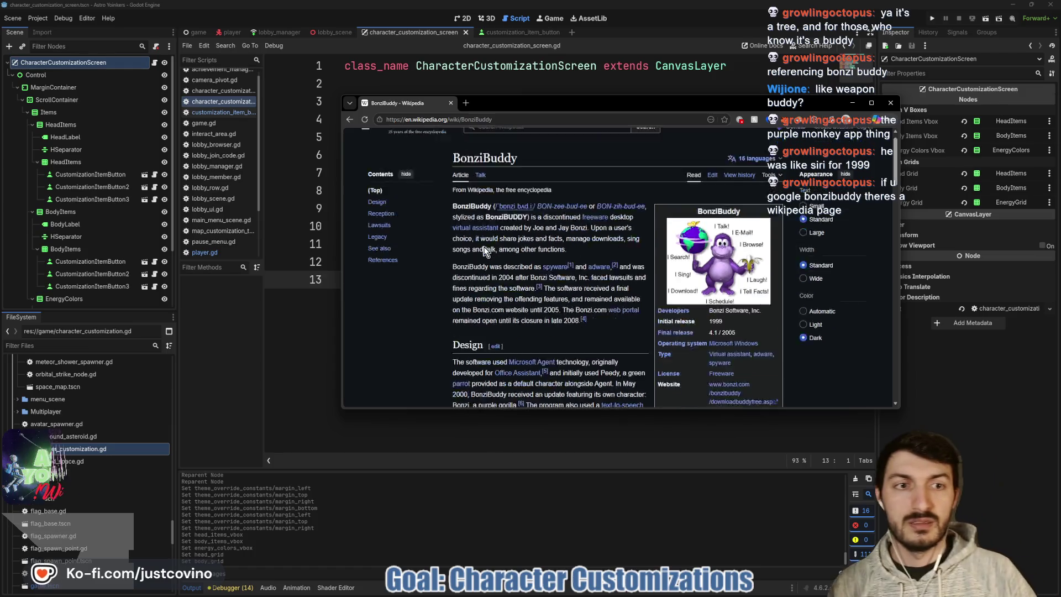
pyautogui.scroll(5, 486, 237)
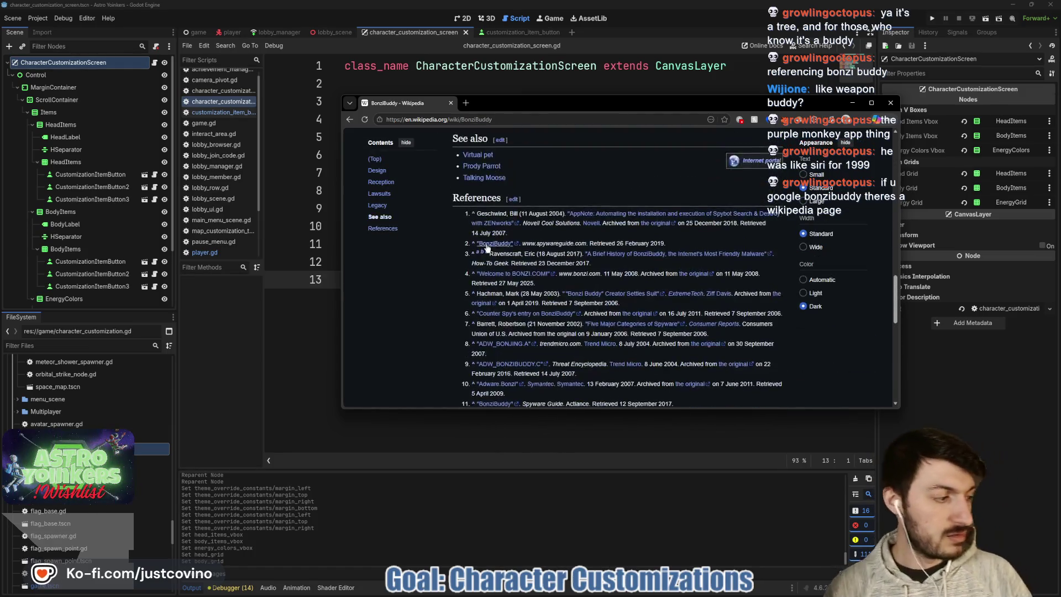
pyautogui.scroll(10, 486, 248)
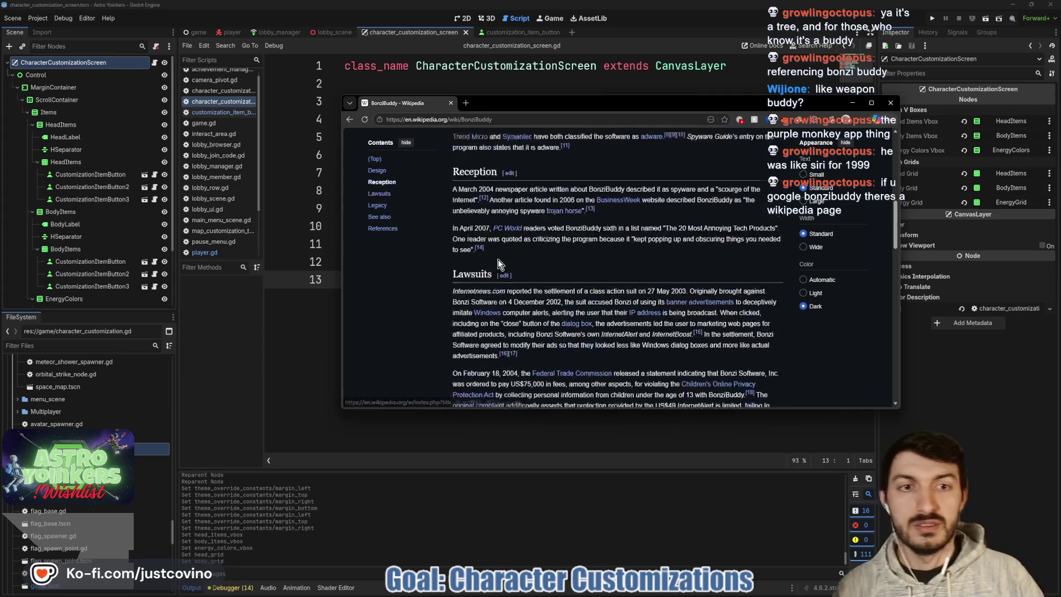
pyautogui.scroll(-3, 505, 273)
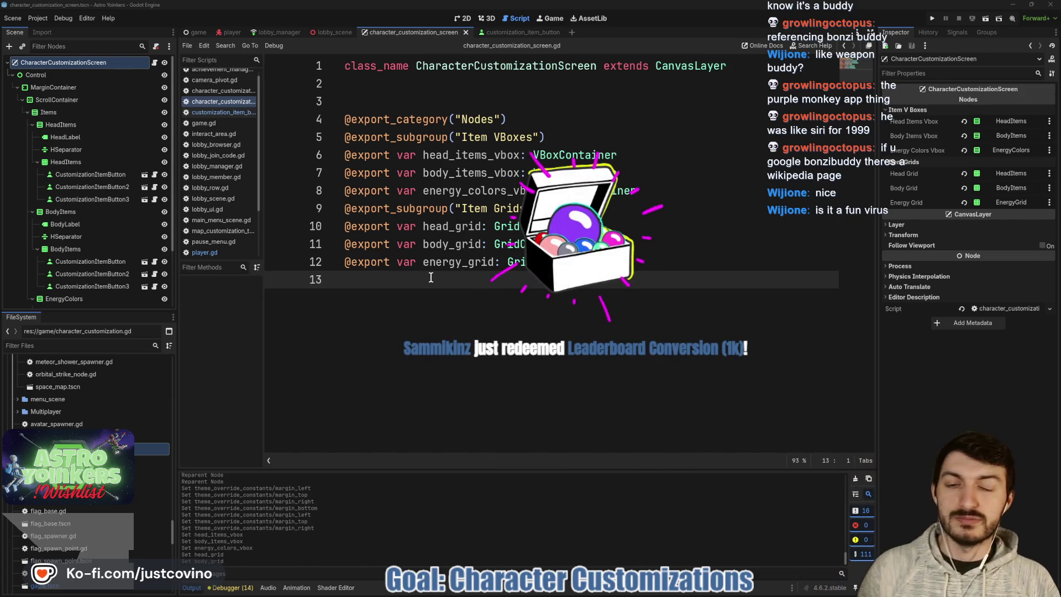
# Step: Save the character customization scene and switch to its 2D view
pyautogui.hotkey('ctrl', 's')
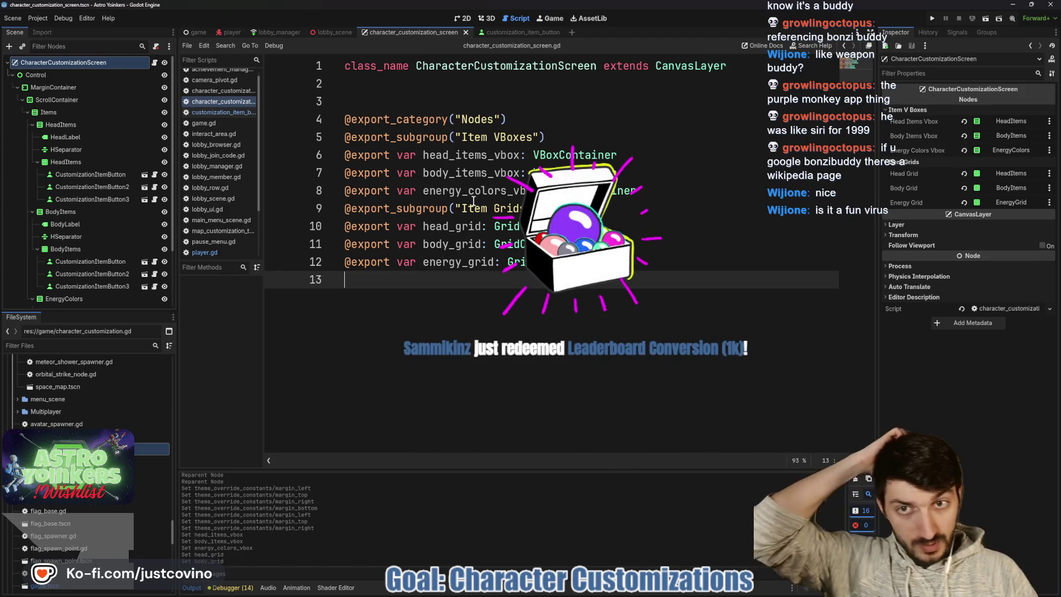
pyautogui.click(462, 18)
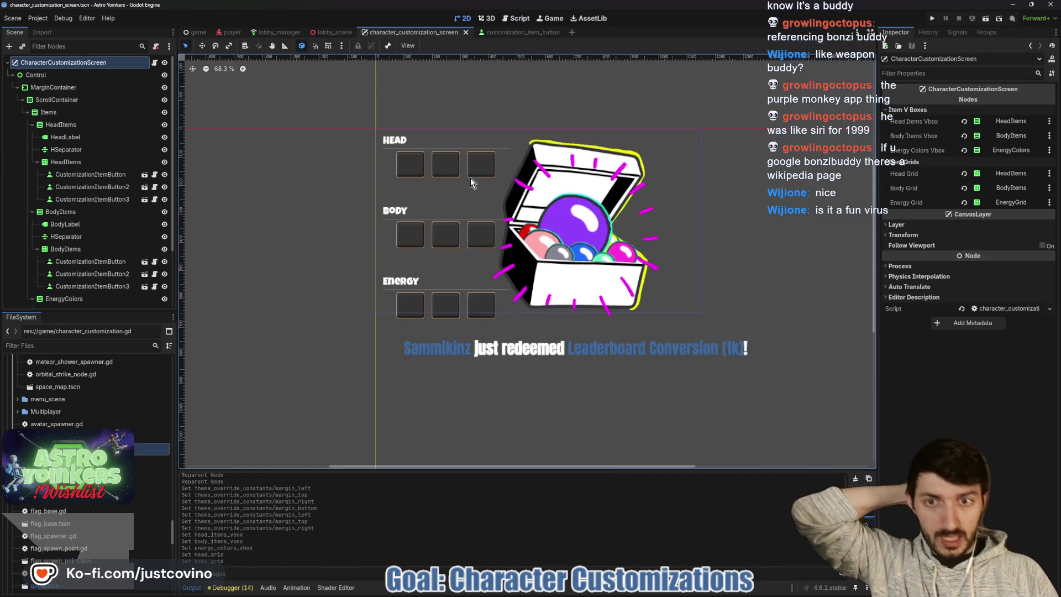
# Step: Open the customization_item_button scene and briefly inspect the button's Shortcut properties
pyautogui.click(519, 31)
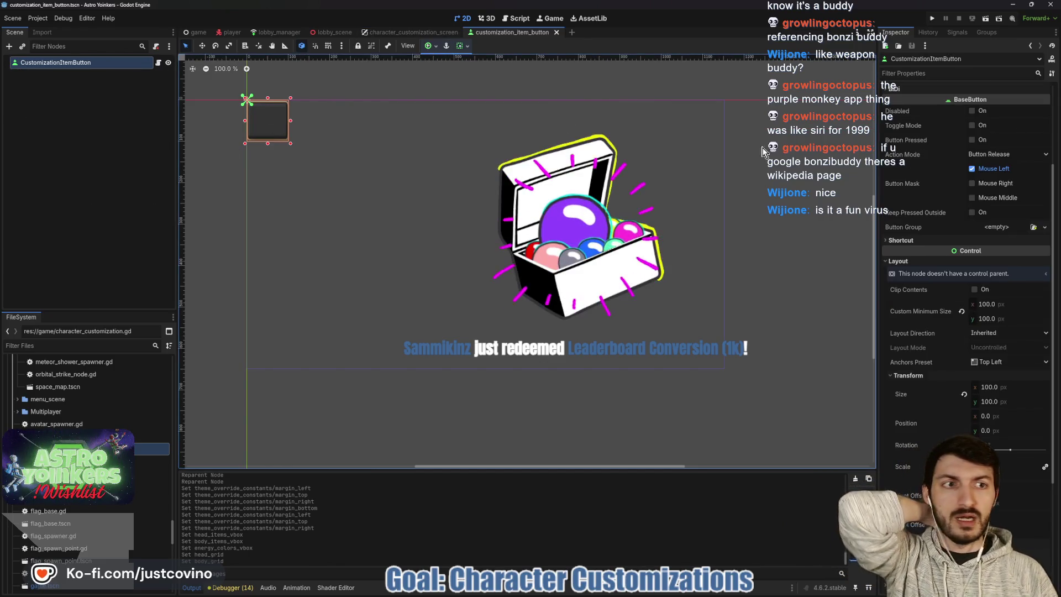
pyautogui.click(905, 241)
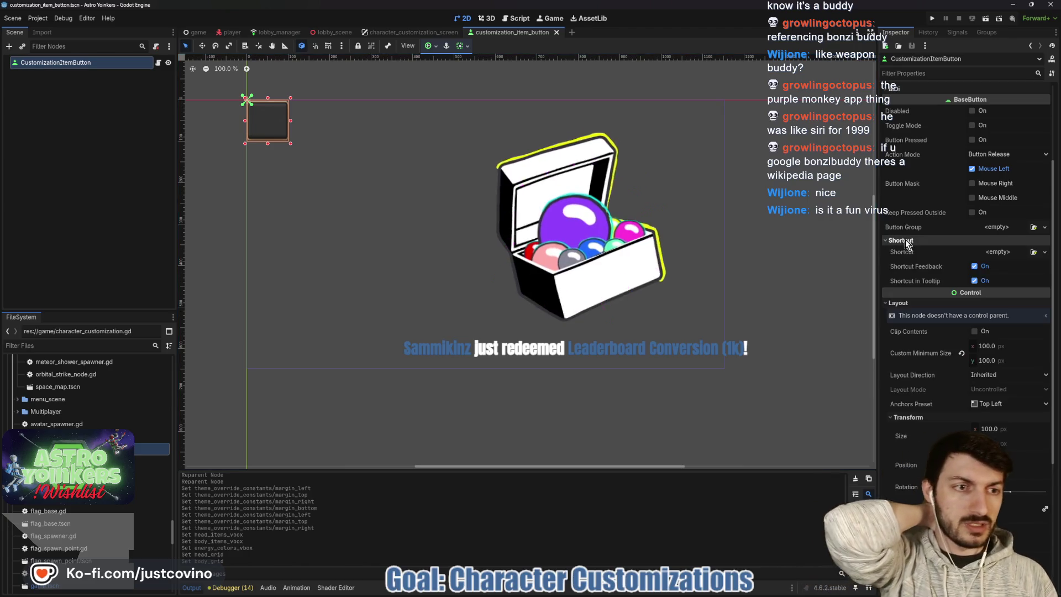
pyautogui.click(905, 241)
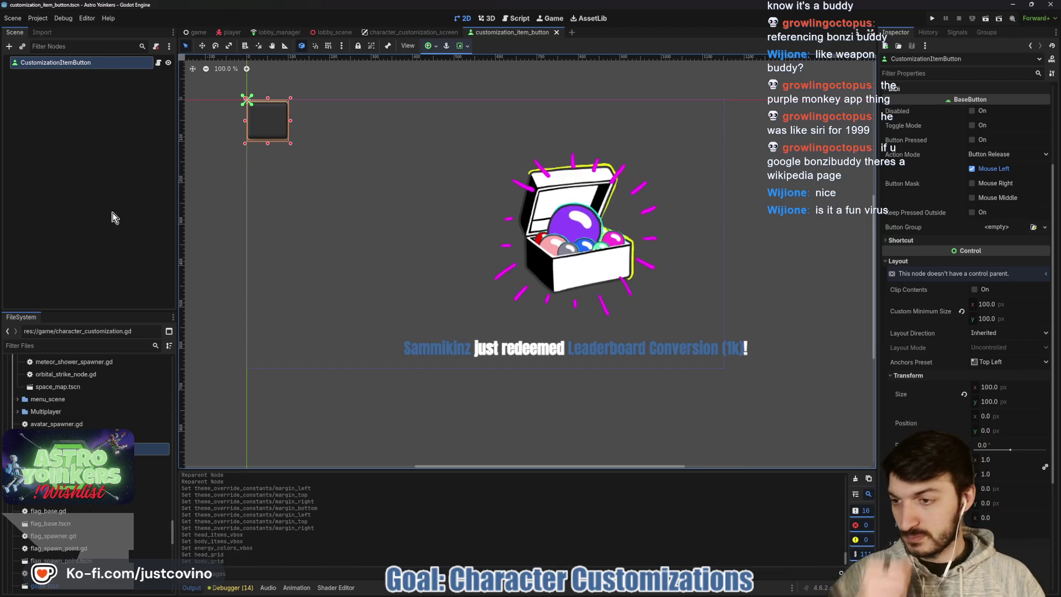
pyautogui.scroll(5, 105, 387)
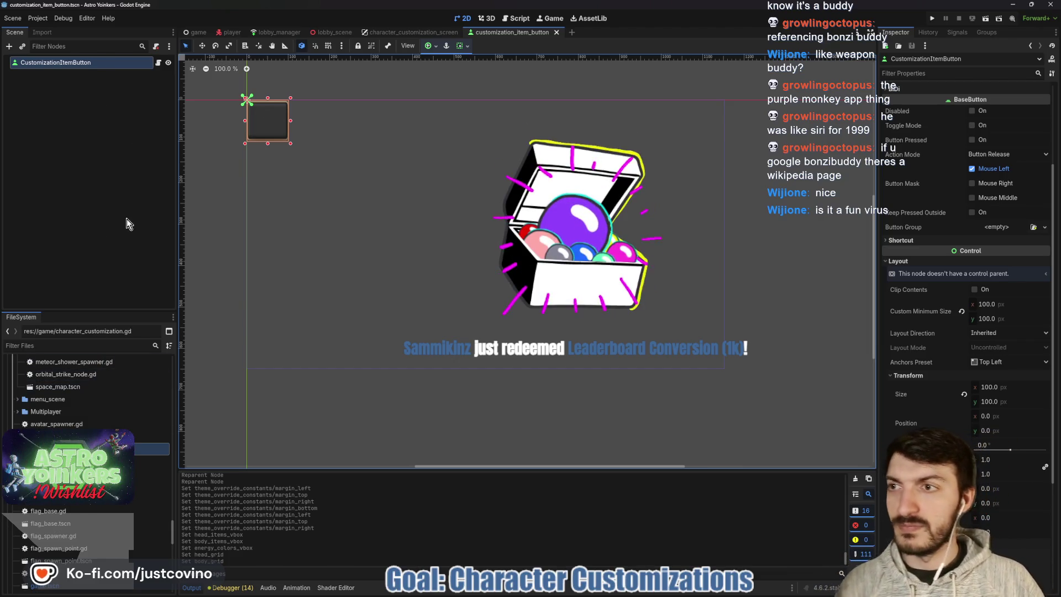
pyautogui.scroll(-10, 78, 397)
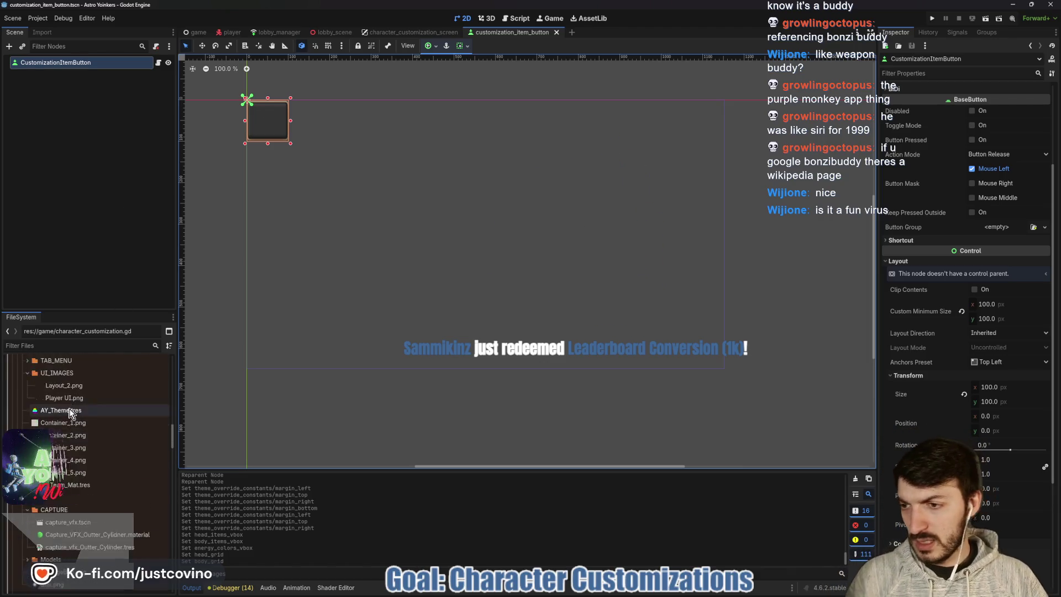
# Step: Collapse the assets and game folders in FileSystem and open globals/achievement_manager.gd
pyautogui.scroll(10, 69, 411)
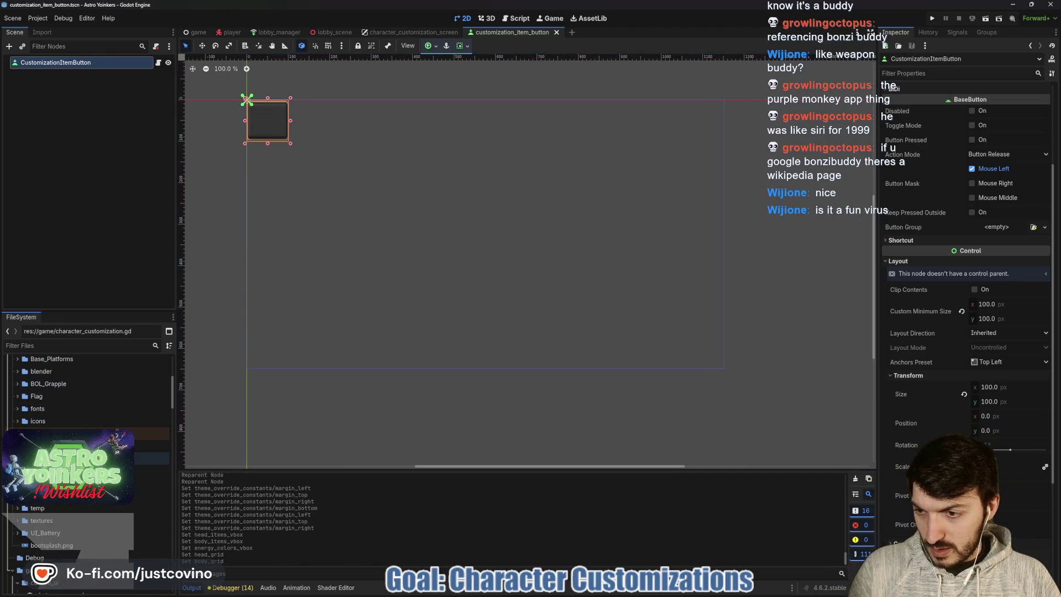
pyautogui.scroll(5, 77, 397)
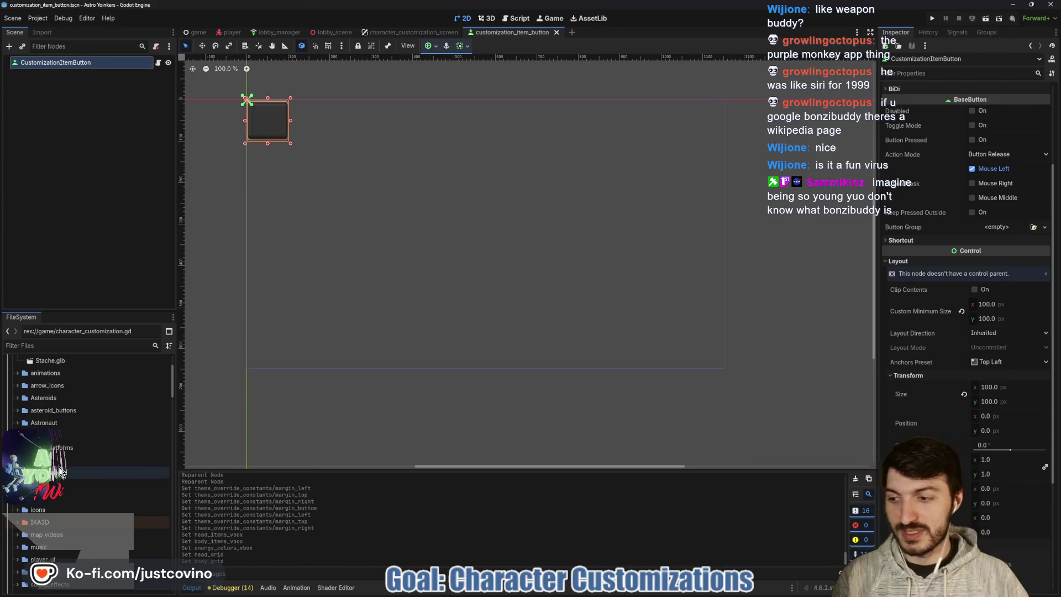
pyautogui.scroll(5, 83, 397)
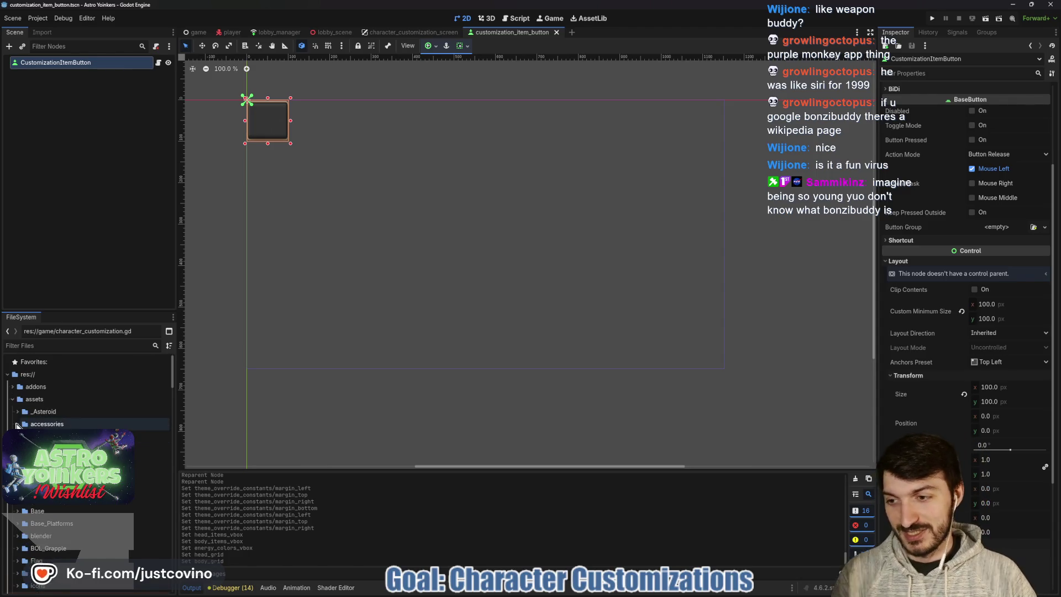
pyautogui.click(17, 424)
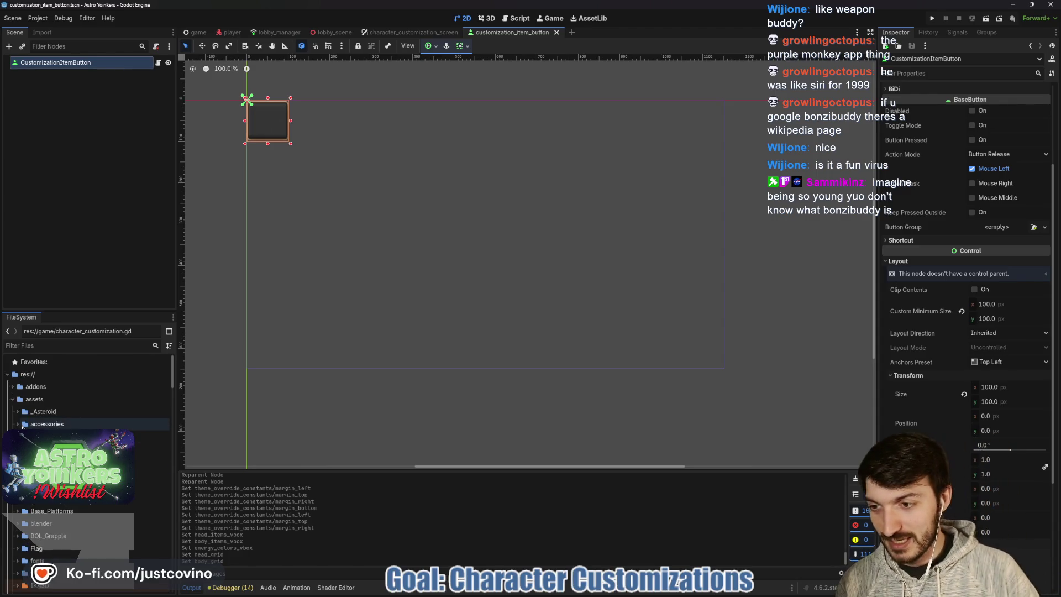
pyautogui.click(13, 399)
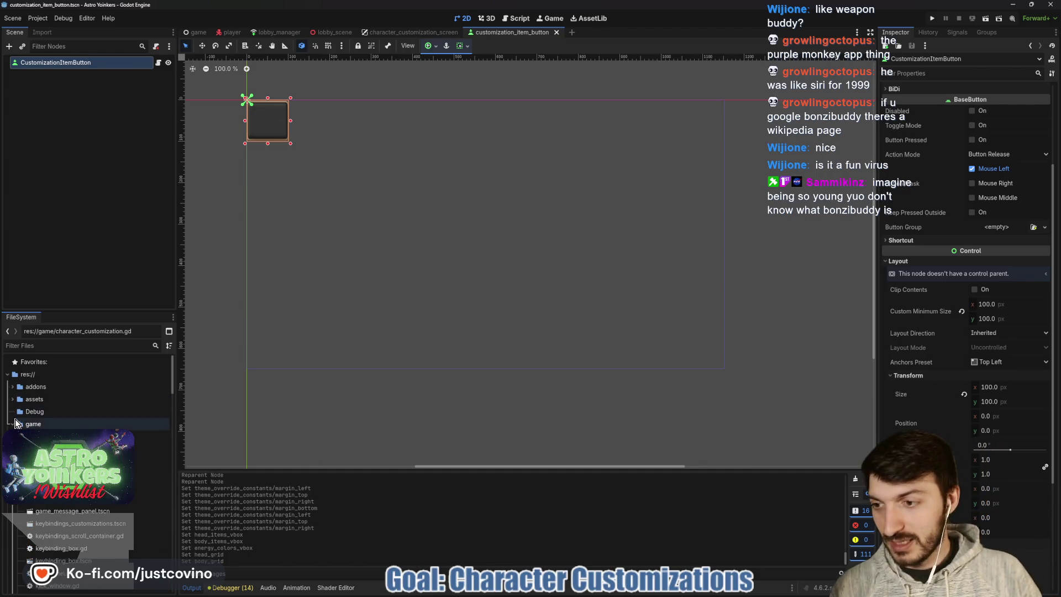
pyautogui.click(13, 424)
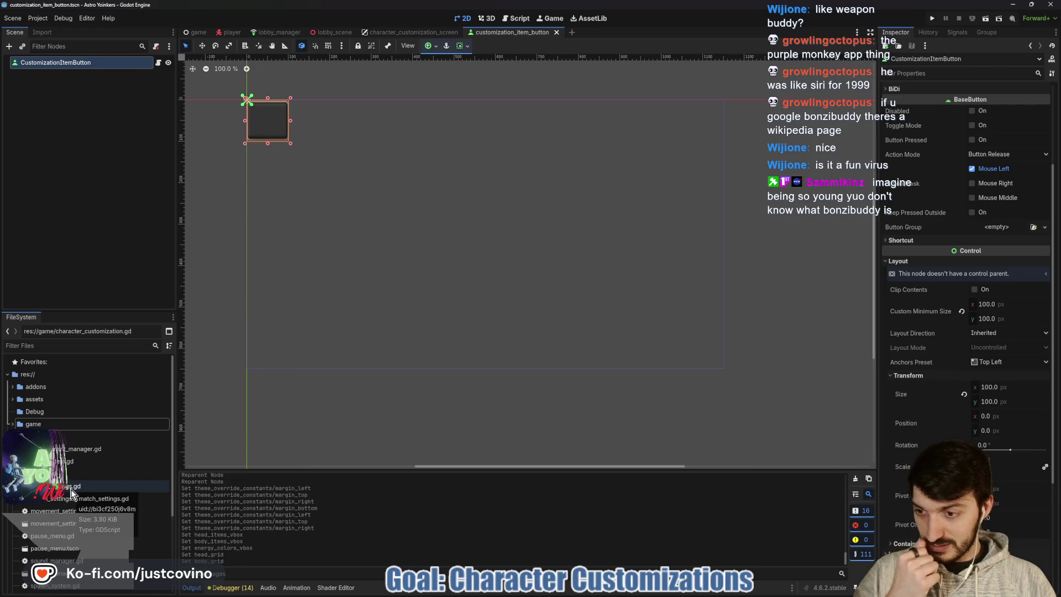
pyautogui.scroll(-2, 83, 497)
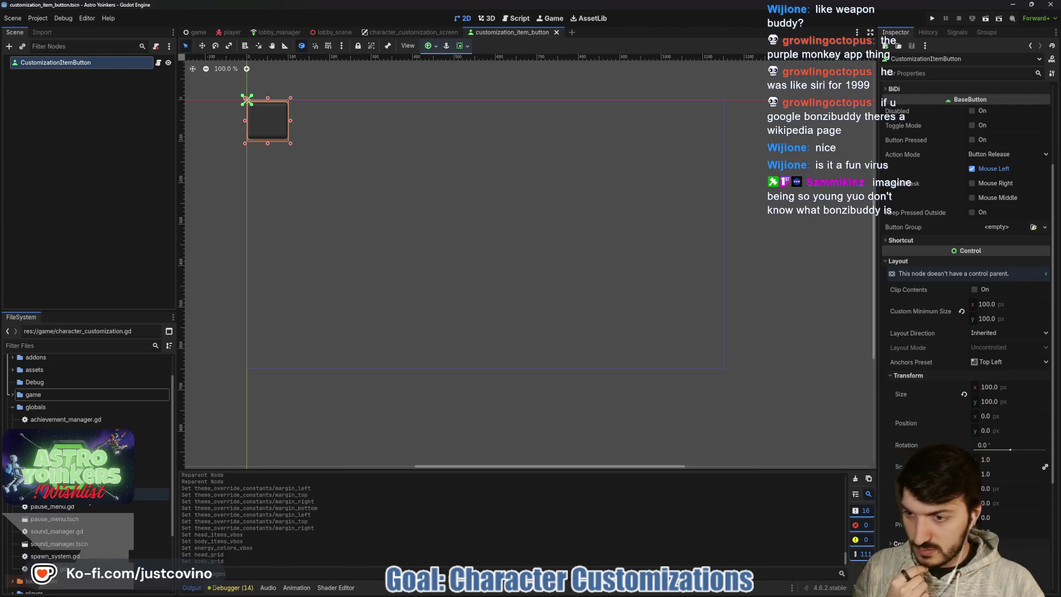
pyautogui.doubleClick(72, 420)
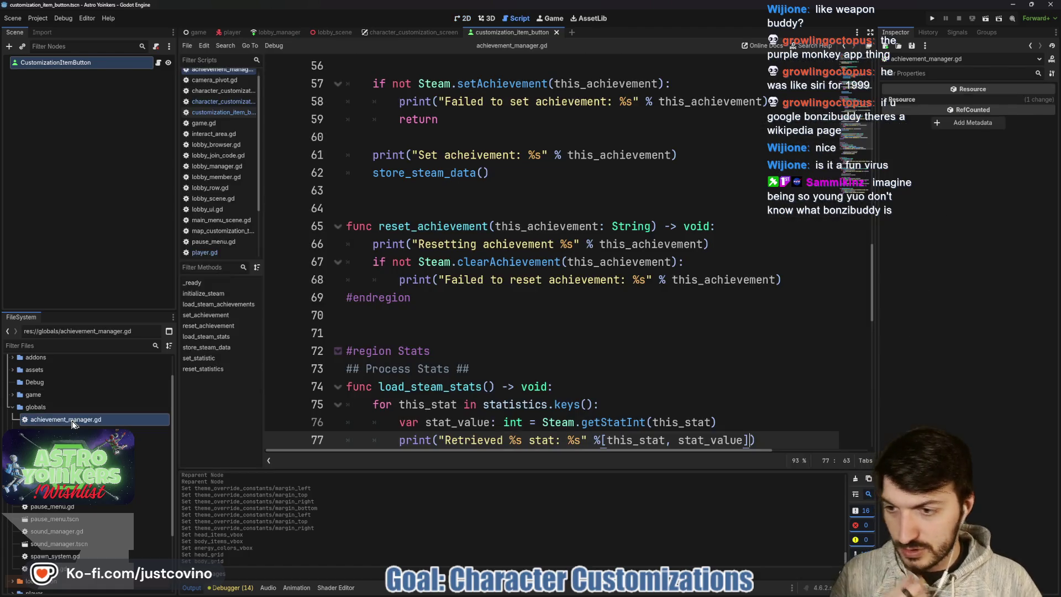
# Step: Fold the Stats and Achievements regions and return to the top of the script
pyautogui.scroll(-4, 533, 308)
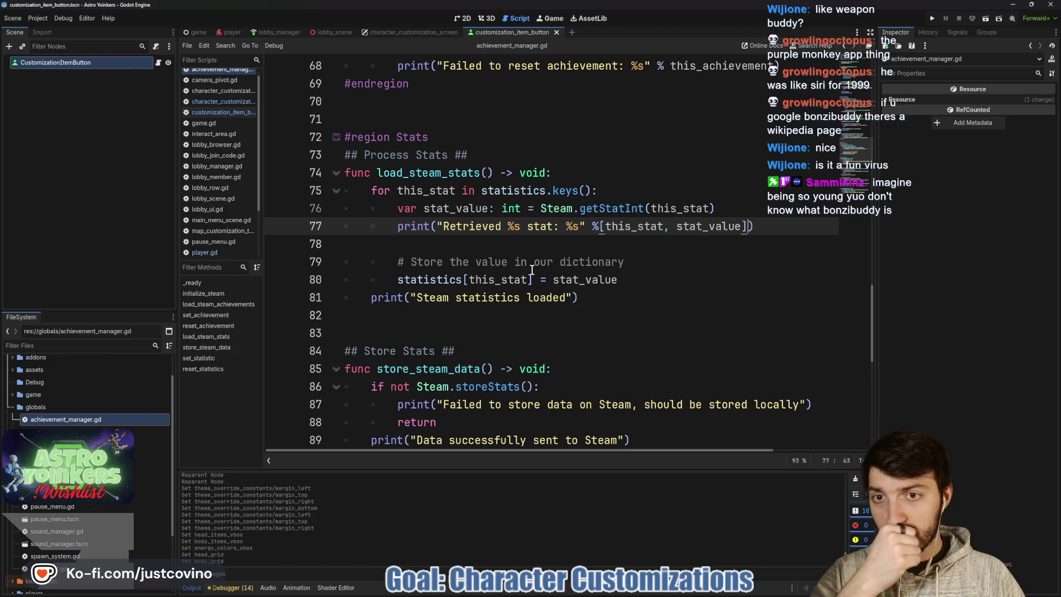
pyautogui.scroll(4, 532, 269)
pyautogui.click(335, 350)
pyautogui.scroll(11, 336, 332)
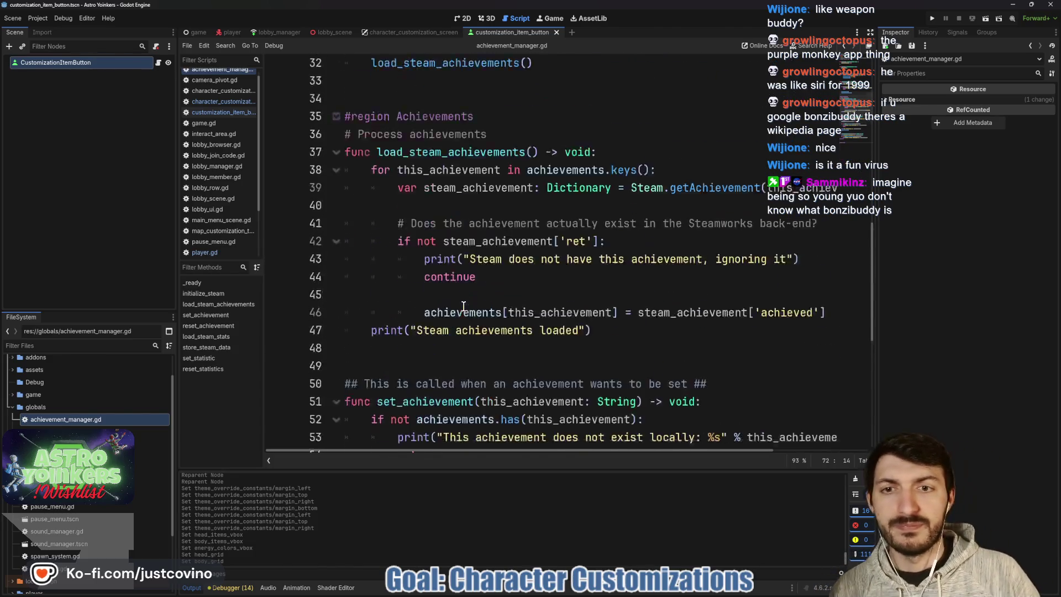
pyautogui.click(337, 296)
pyautogui.scroll(6, 431, 264)
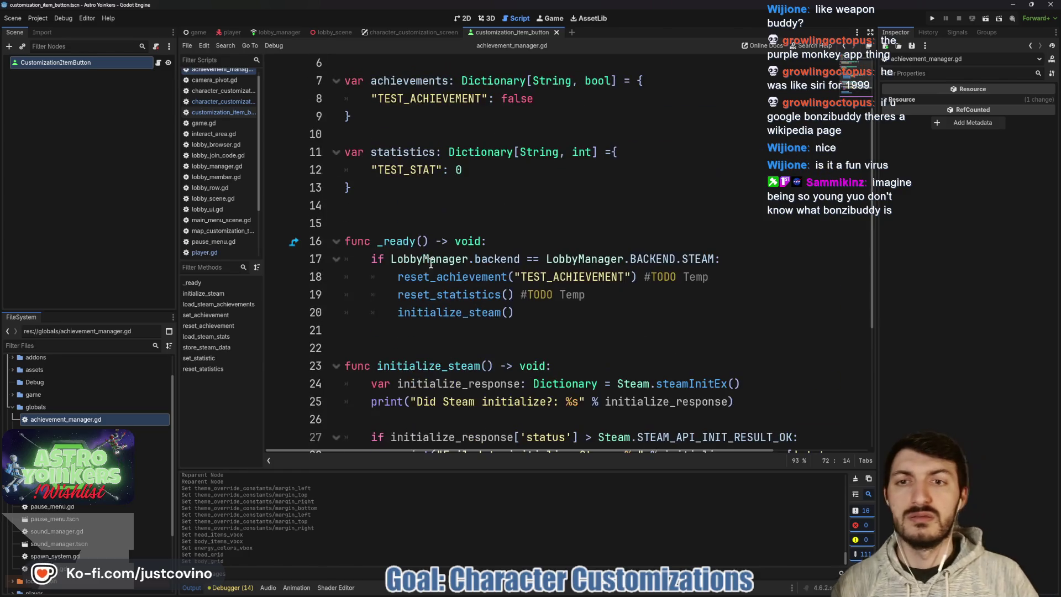
pyautogui.scroll(2, 511, 215)
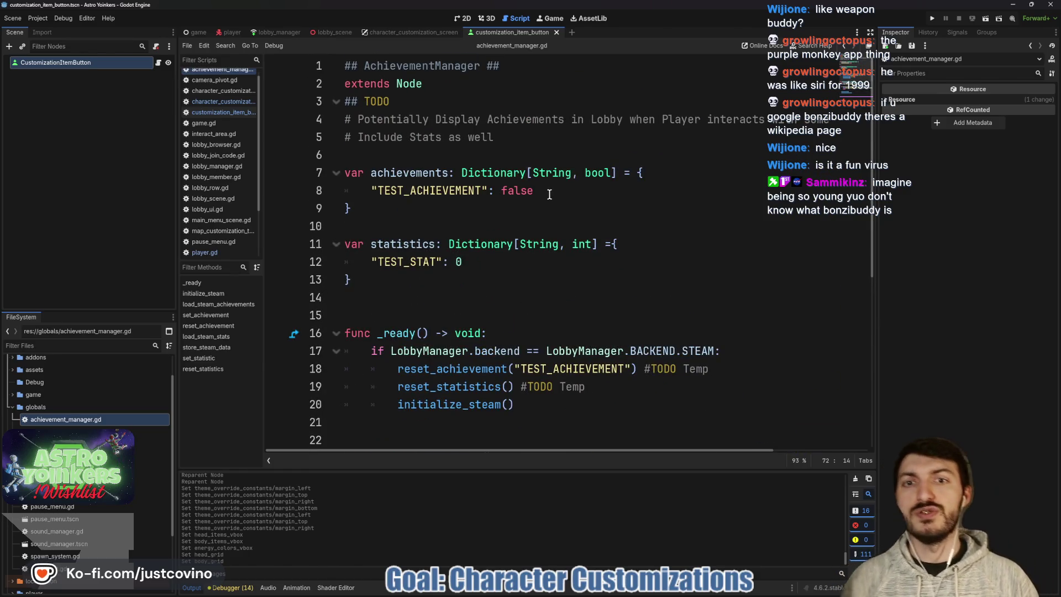
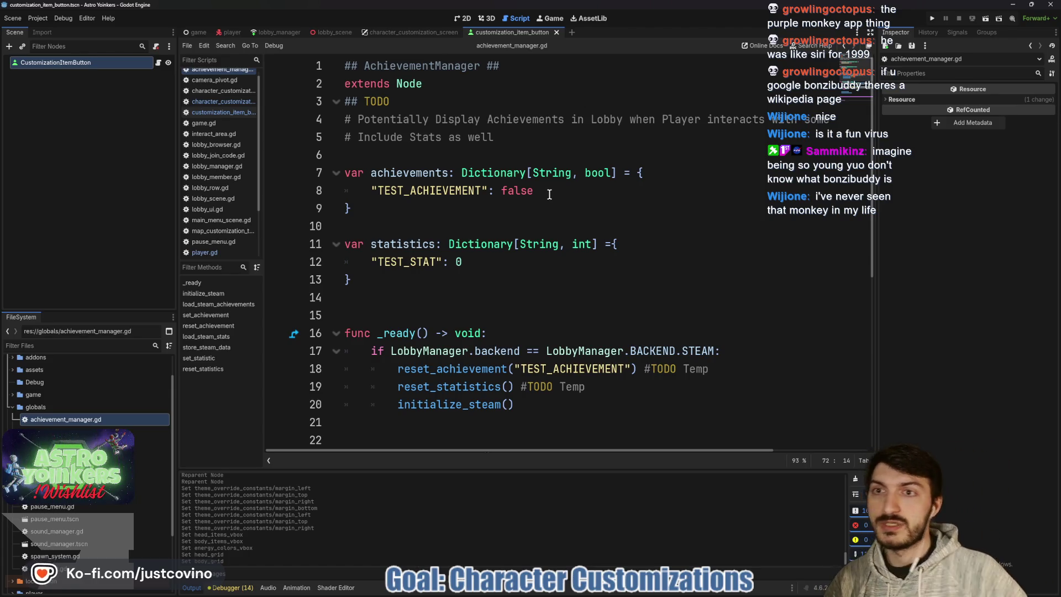
# Step: Insert several blank lines after the statistics dictionary, before the _ready function
pyautogui.scroll(1, 258, 156)
pyautogui.click(437, 150)
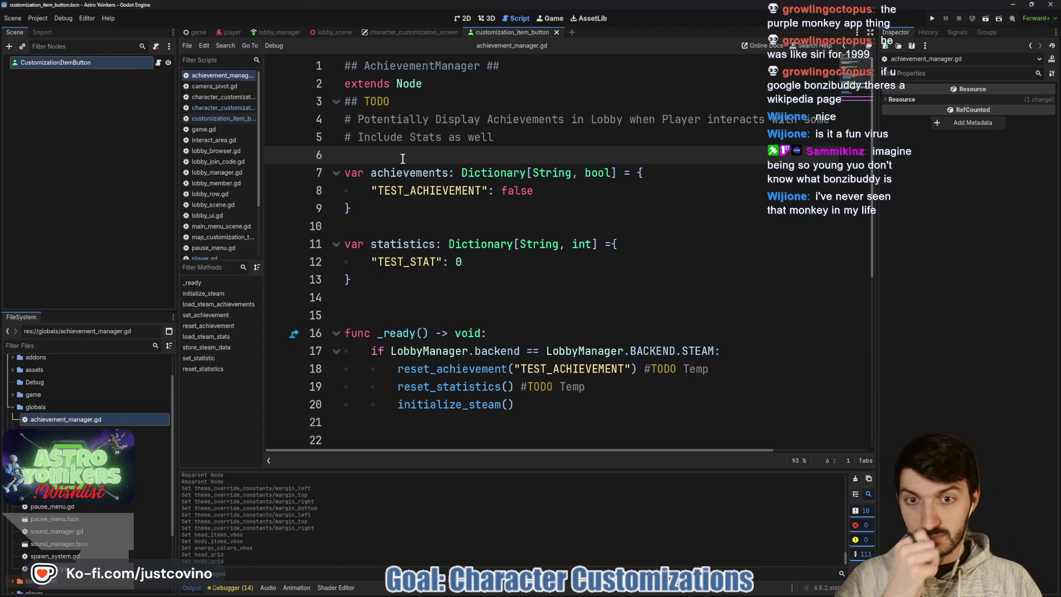
pyautogui.scroll(-1, 459, 211)
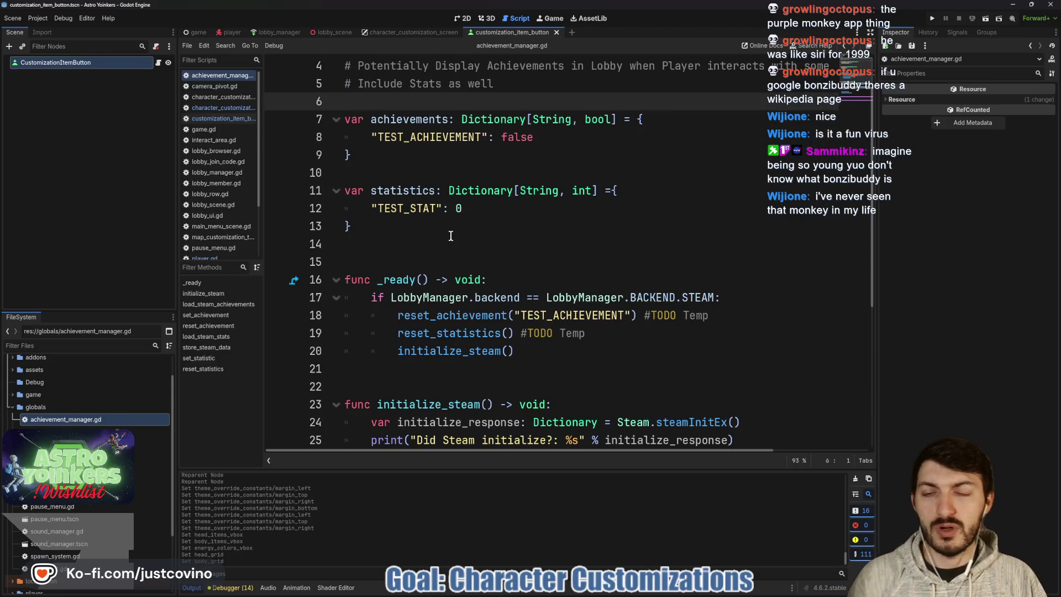
pyautogui.click(452, 239)
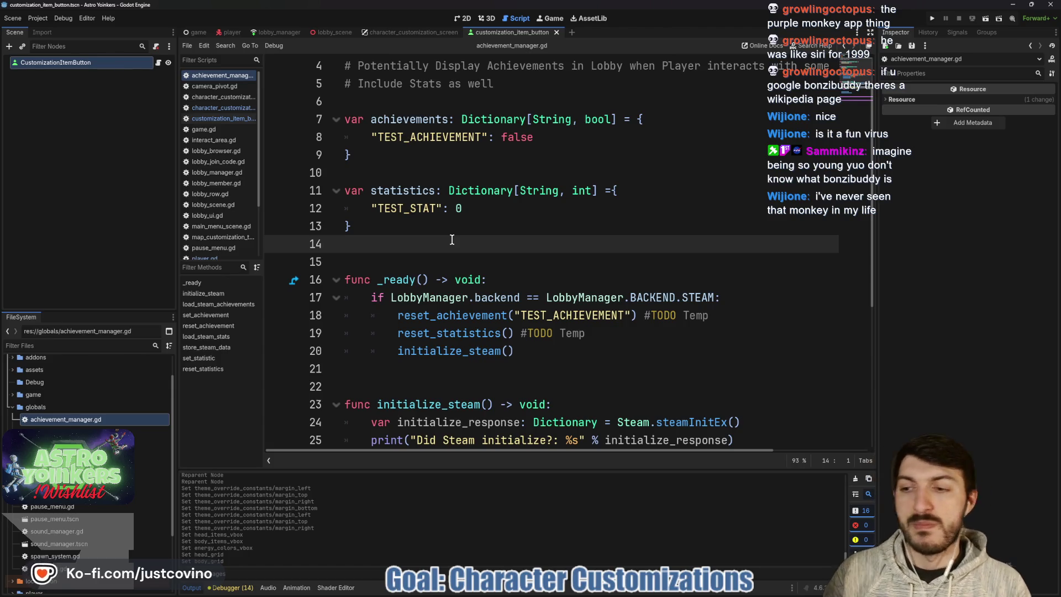
pyautogui.press('Return')
pyautogui.press('Return')
pyautogui.press('Return')
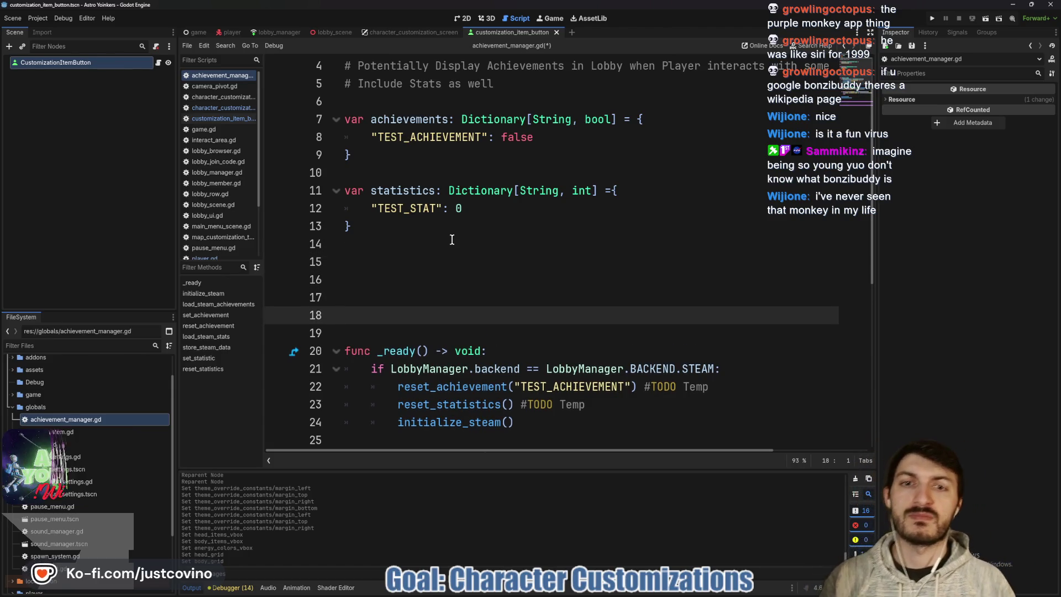
pyautogui.press('Up')
pyautogui.press('Up')
pyautogui.press('Up')
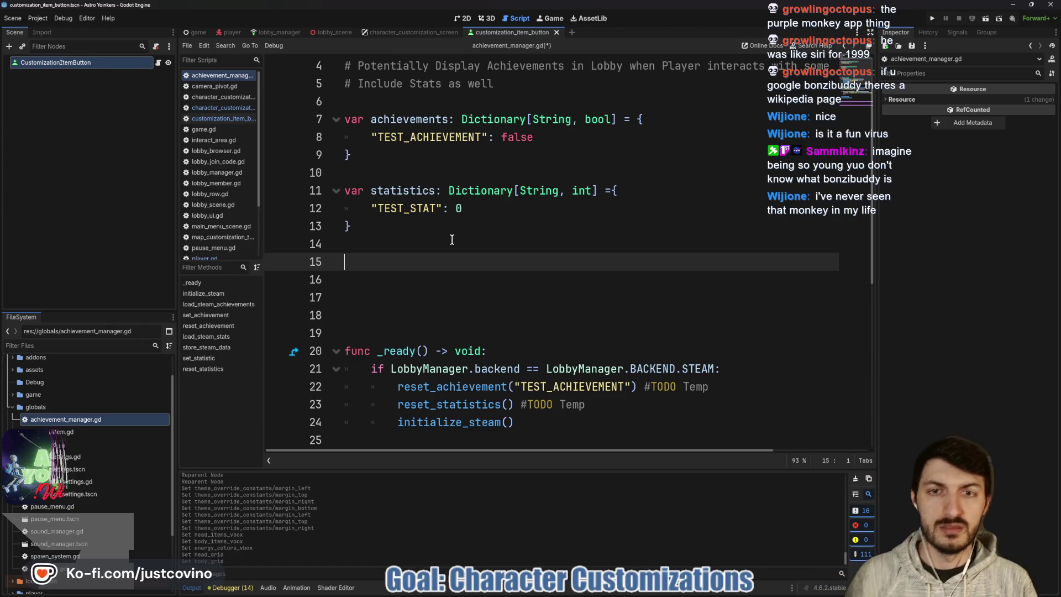
# Step: Unfold the #region Achievements block and read through its contents
pyautogui.doubleClick(410, 119)
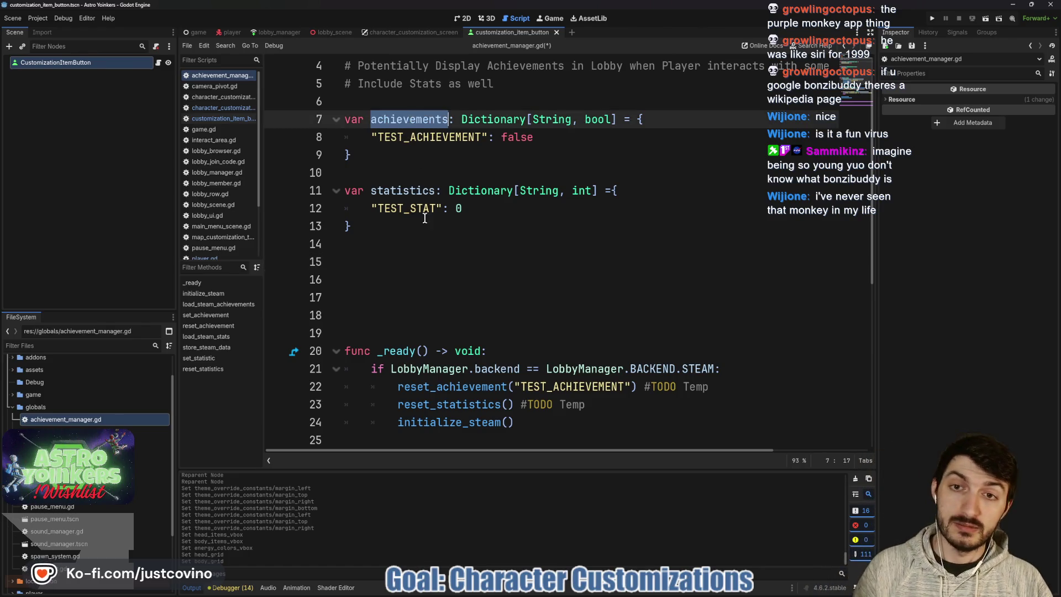
pyautogui.scroll(-6, 432, 264)
pyautogui.click(335, 370)
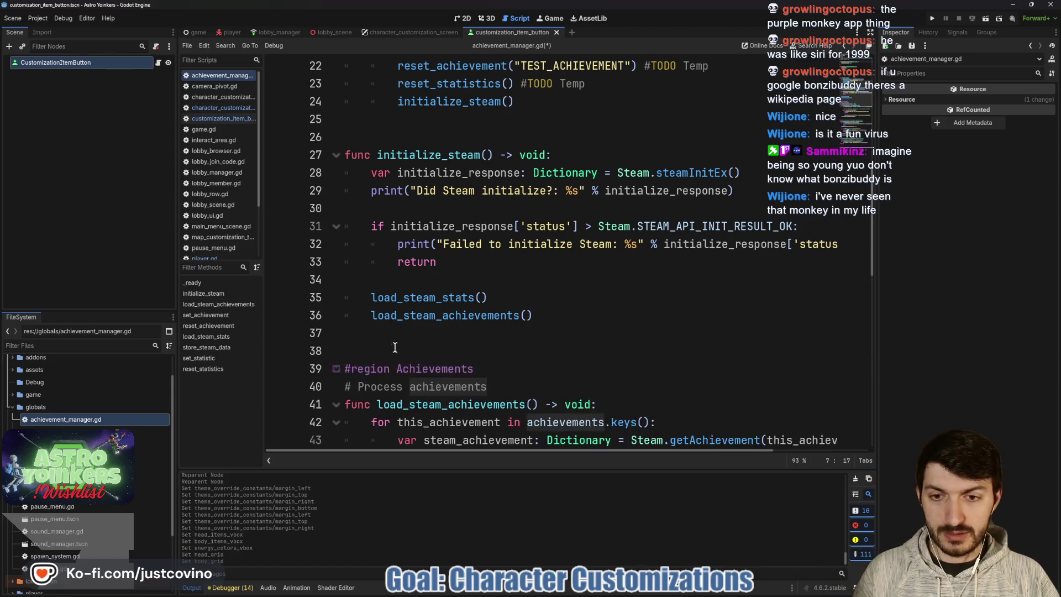
pyautogui.scroll(-5, 587, 162)
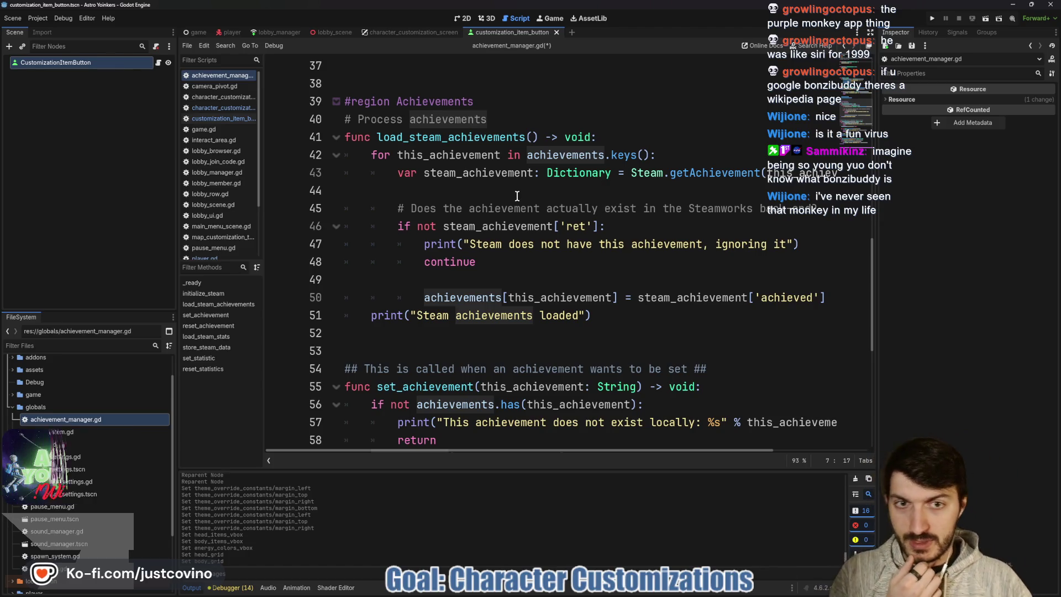
pyautogui.hscroll(3, 550, 201)
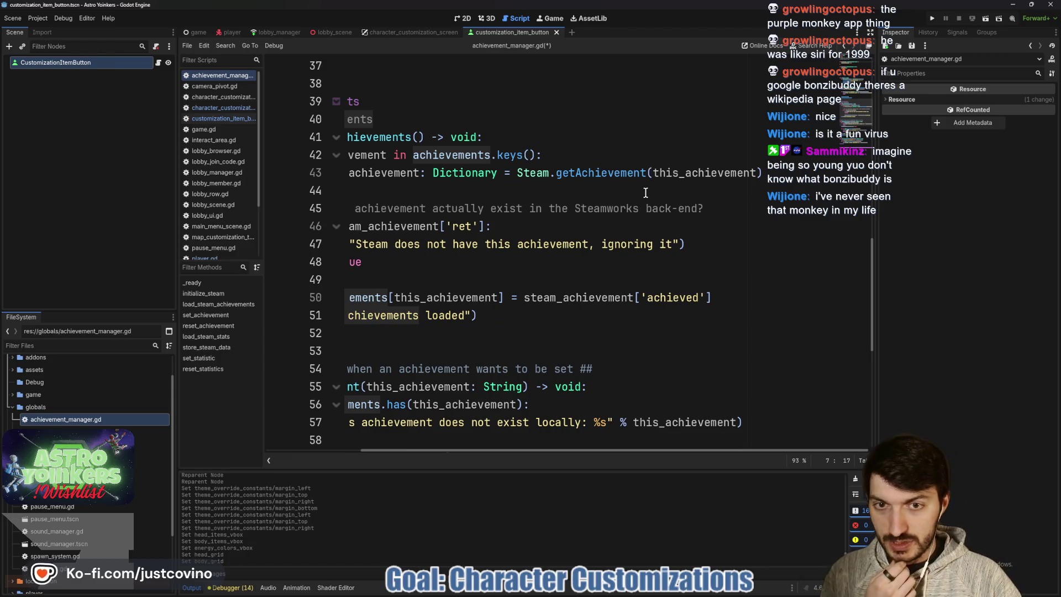
pyautogui.hscroll(-4, 644, 185)
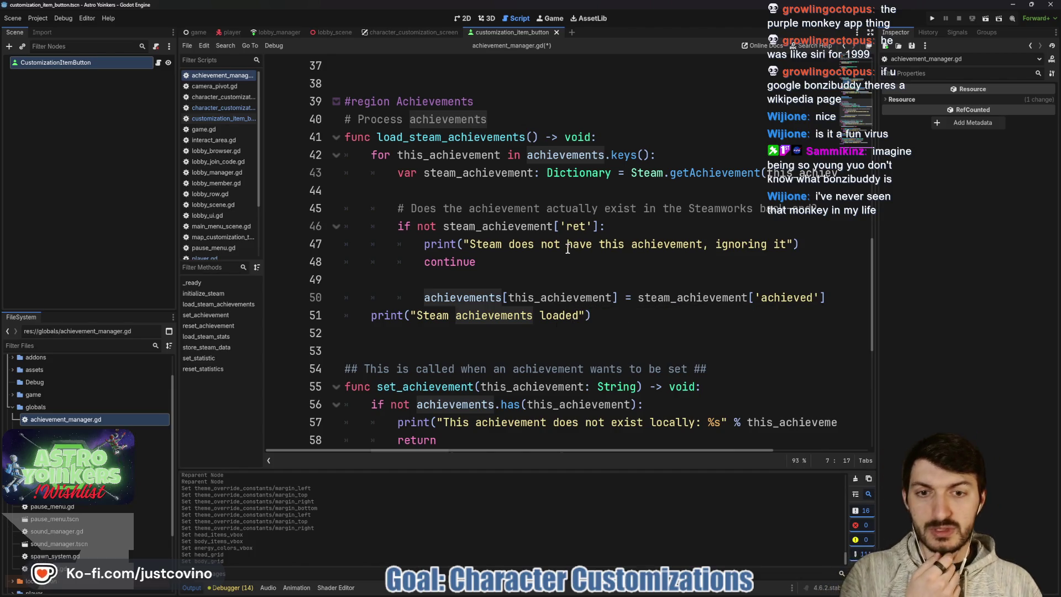
pyautogui.scroll(10, 497, 254)
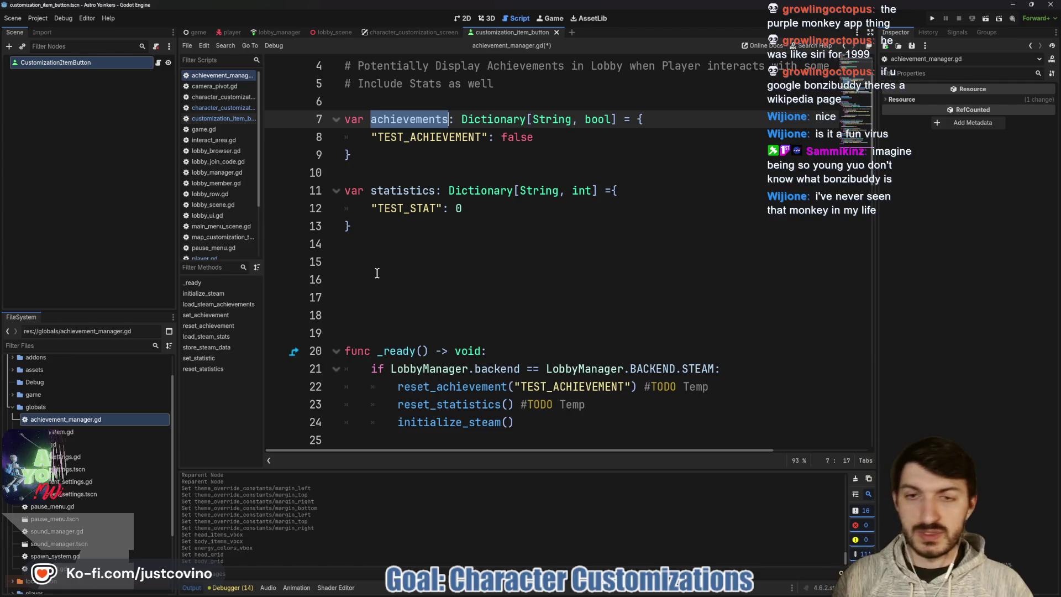
pyautogui.click(360, 267)
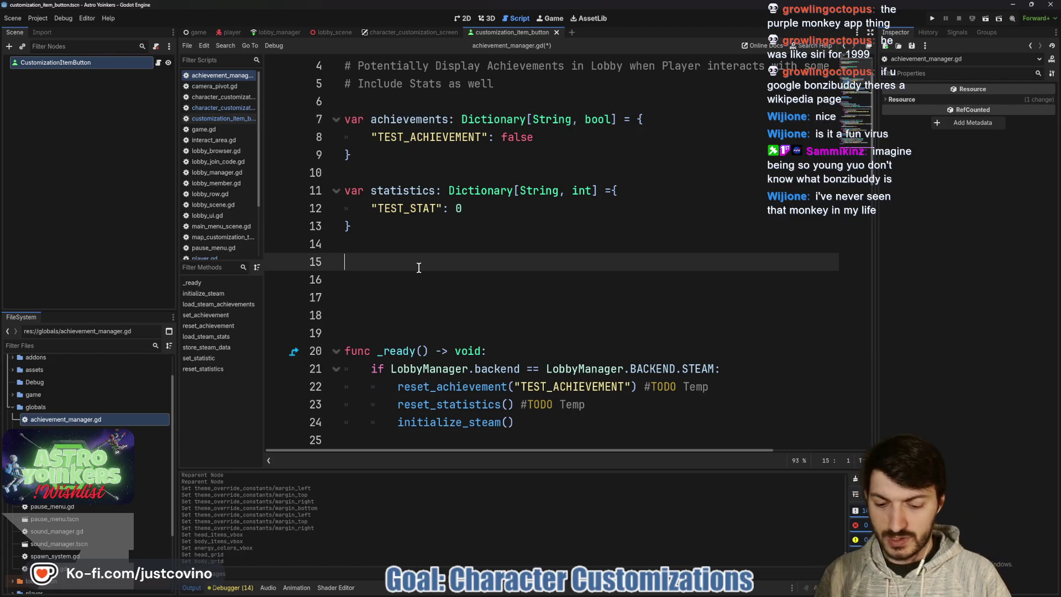
# Step: Declare var achievement_items: Dictionary[String, Dictionary] = {} on line 15, with the braces split onto separate lines
pyautogui.write('achie')
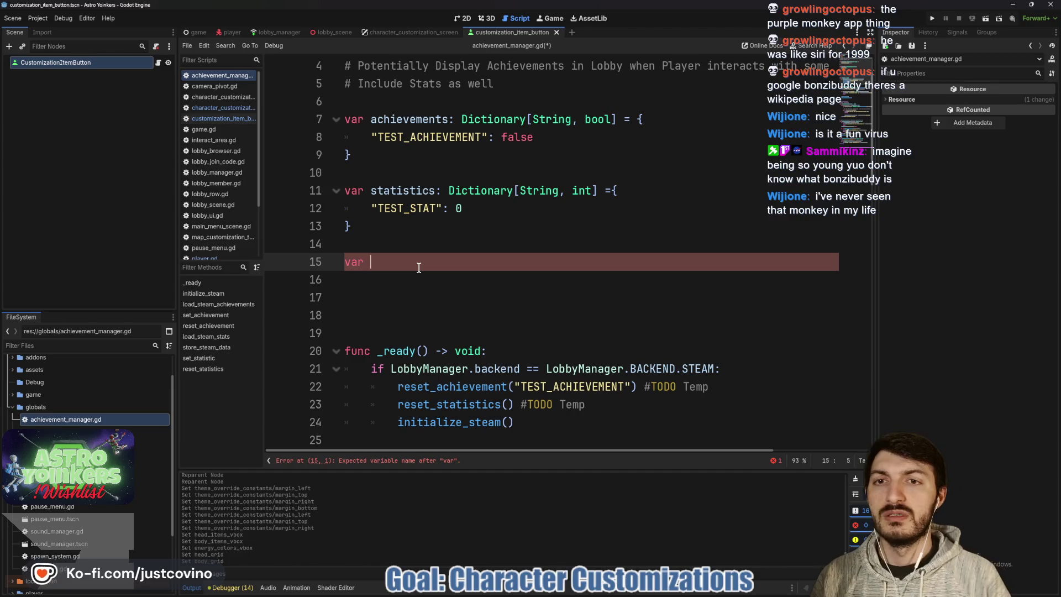
pyautogui.write('vement_')
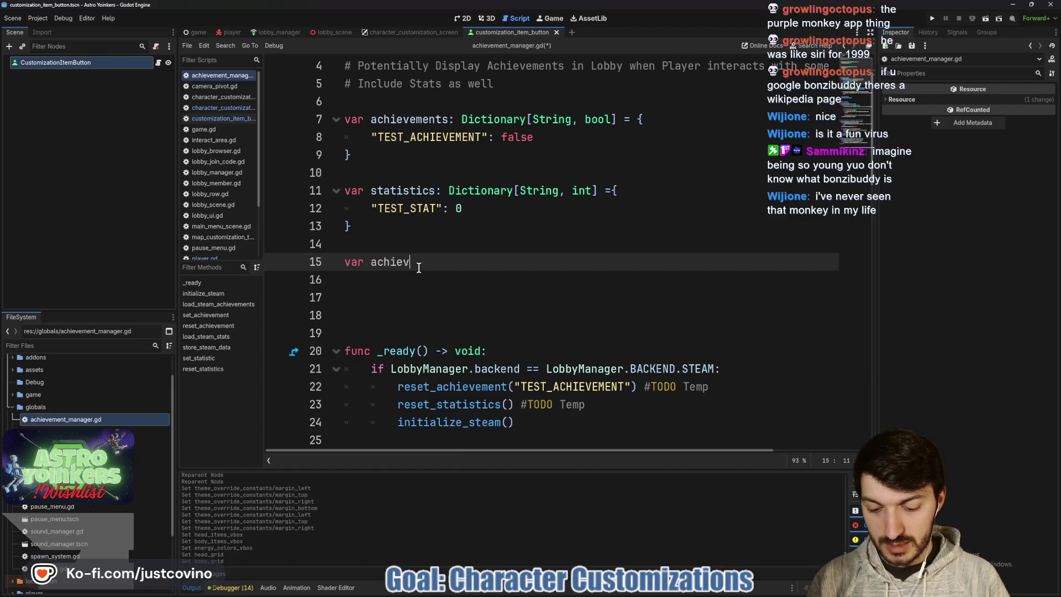
pyautogui.write('items')
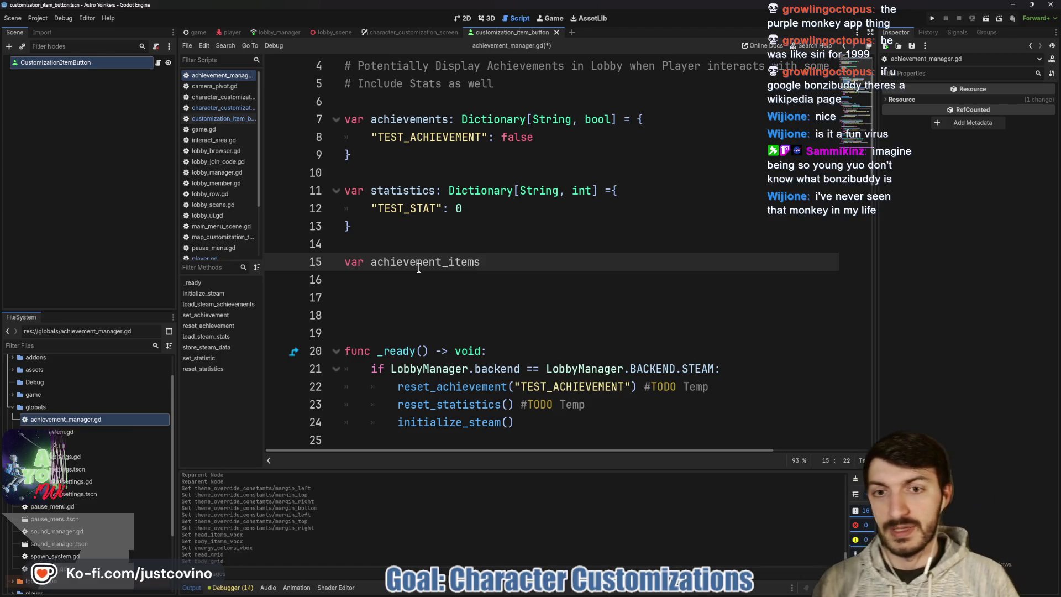
pyautogui.write(': Dic')
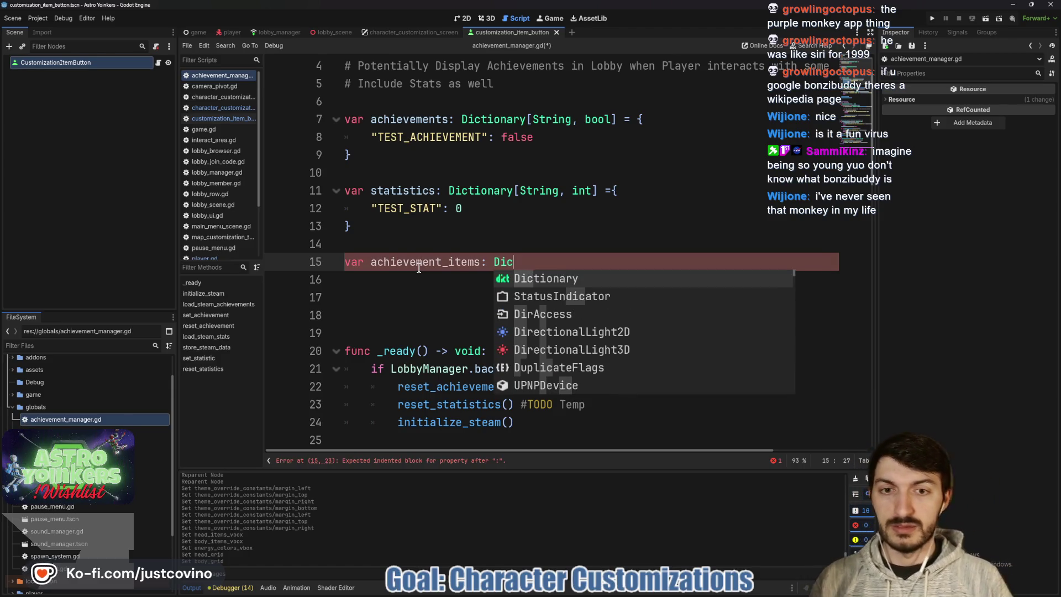
pyautogui.press('Return')
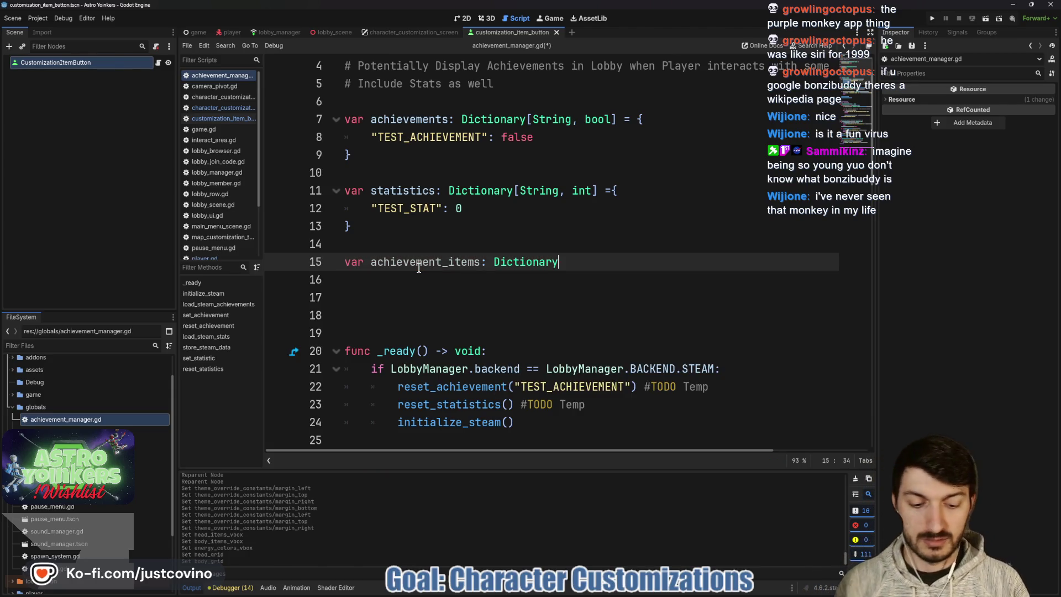
pyautogui.write('[D')
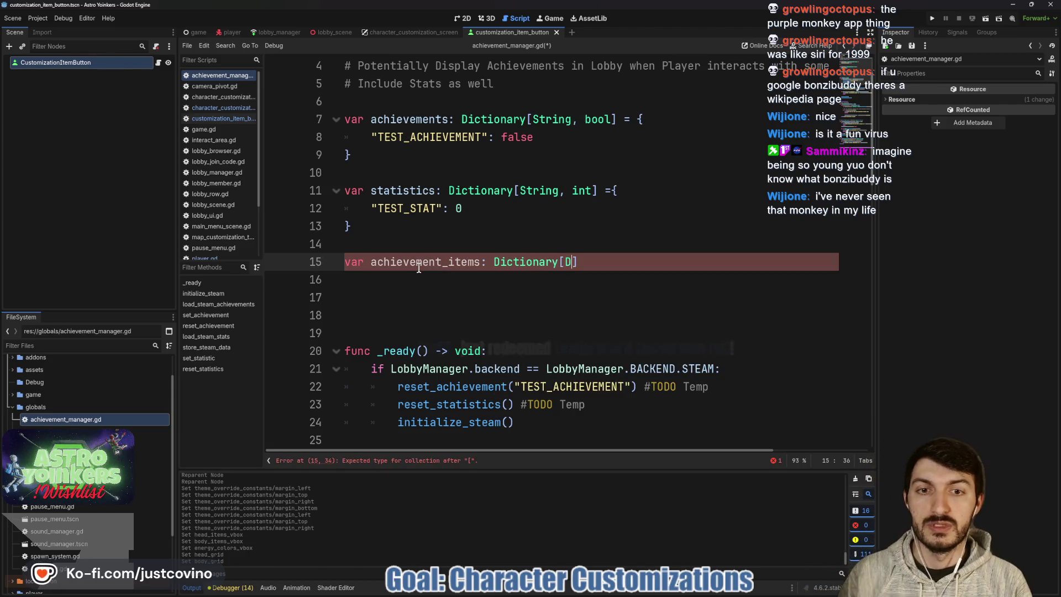
pyautogui.write('icti')
pyautogui.press('Return')
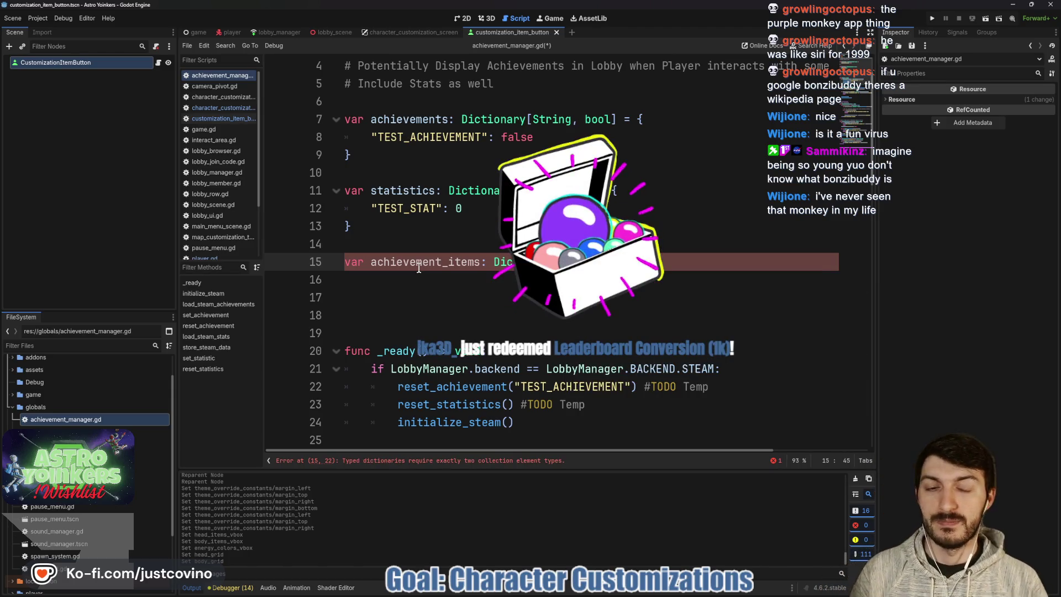
pyautogui.write(',')
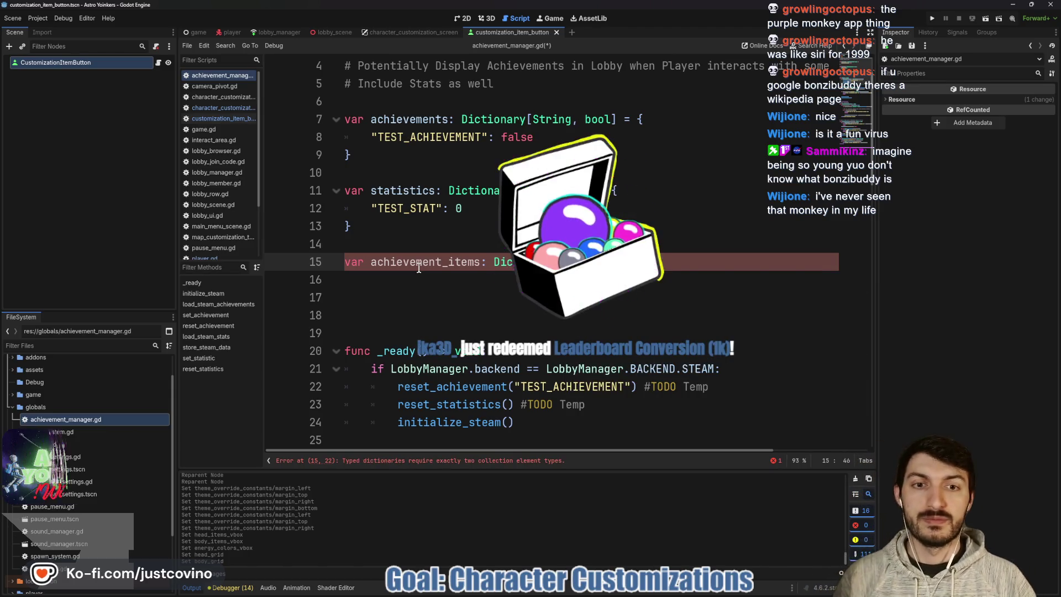
pyautogui.press('BackSpace')
pyautogui.hotkey('ctrl', 'Left')
pyautogui.write('String,')
pyautogui.click(706, 262)
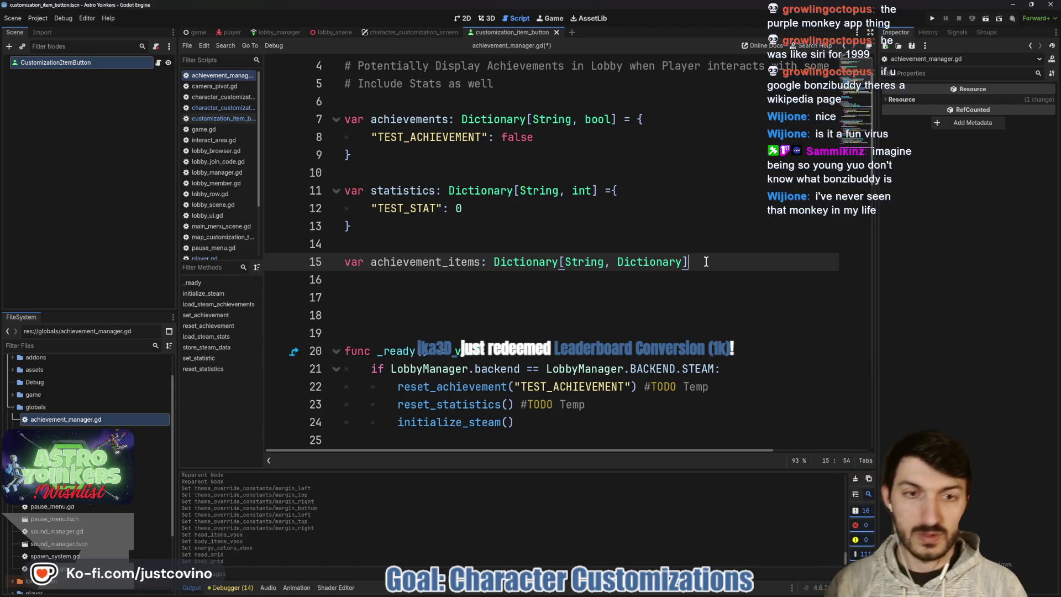
pyautogui.write('=')
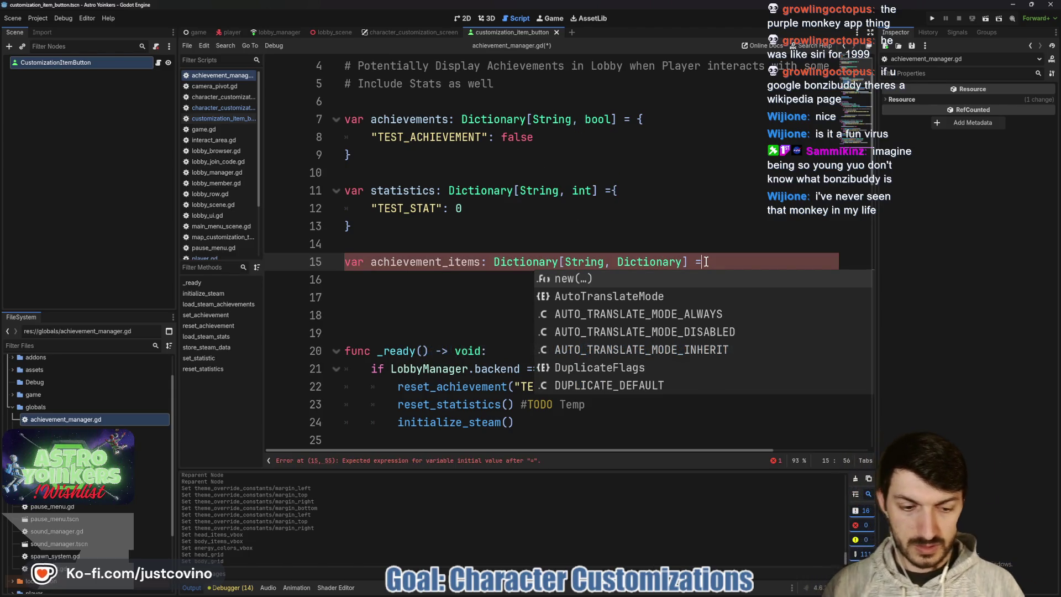
pyautogui.press('Escape')
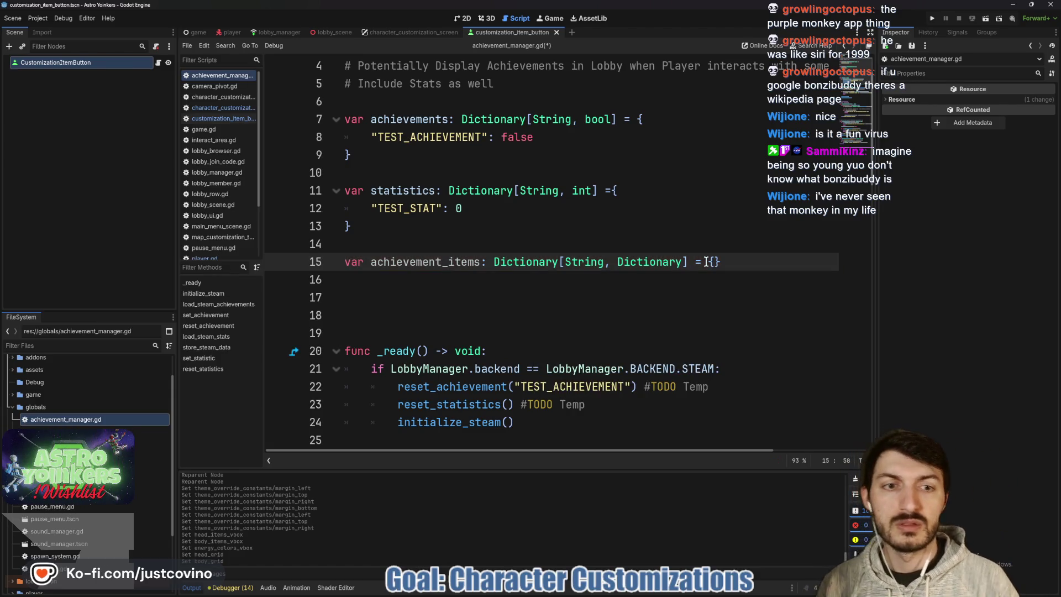
pyautogui.press('Return')
pyautogui.press('Return')
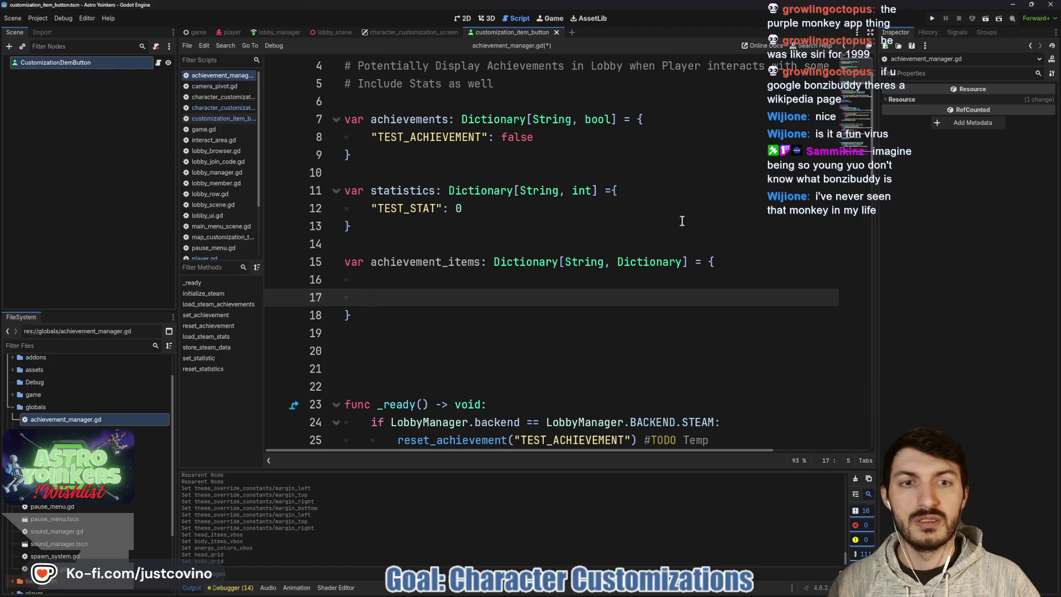
# Step: Add a TEST_ACHIEVEMENT entry with "item": null and a commented #preload(FILE_PATH) placeholder
pyautogui.click(613, 190)
pyautogui.click(431, 282)
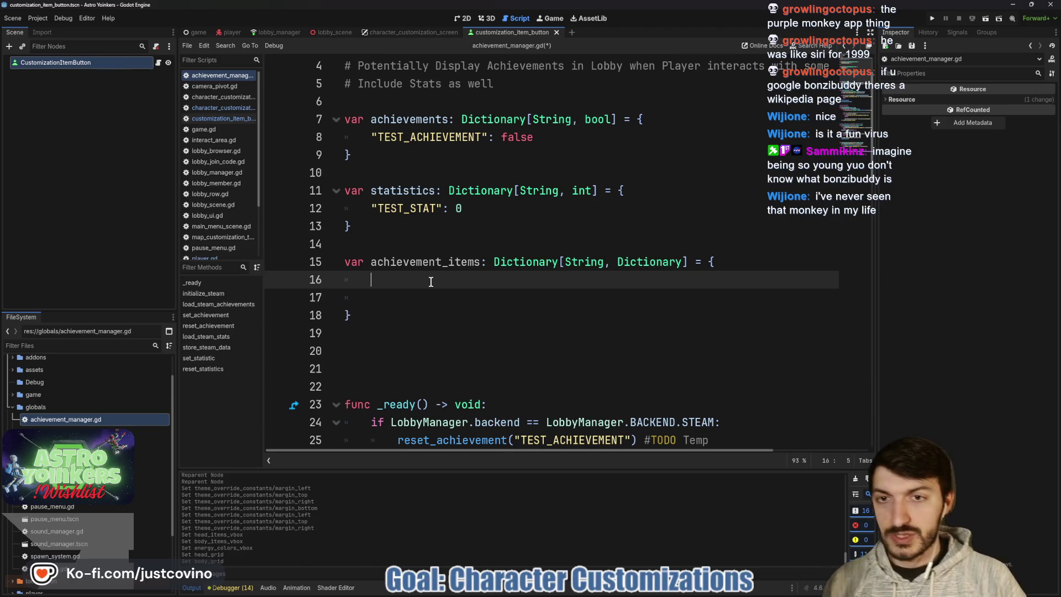
pyautogui.write('"TEST_')
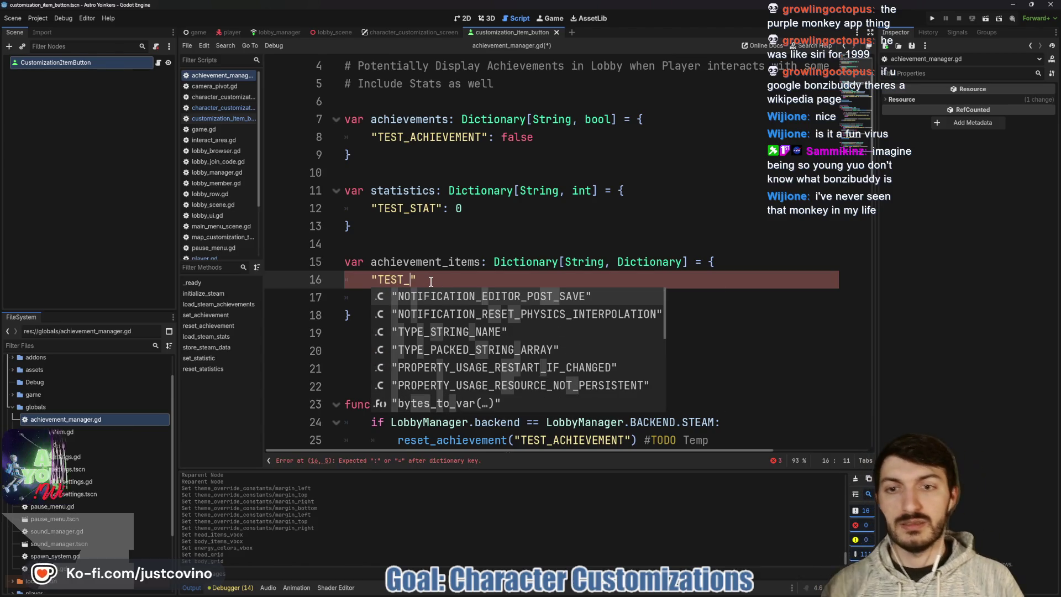
pyautogui.write('ACHIEVEMENT"')
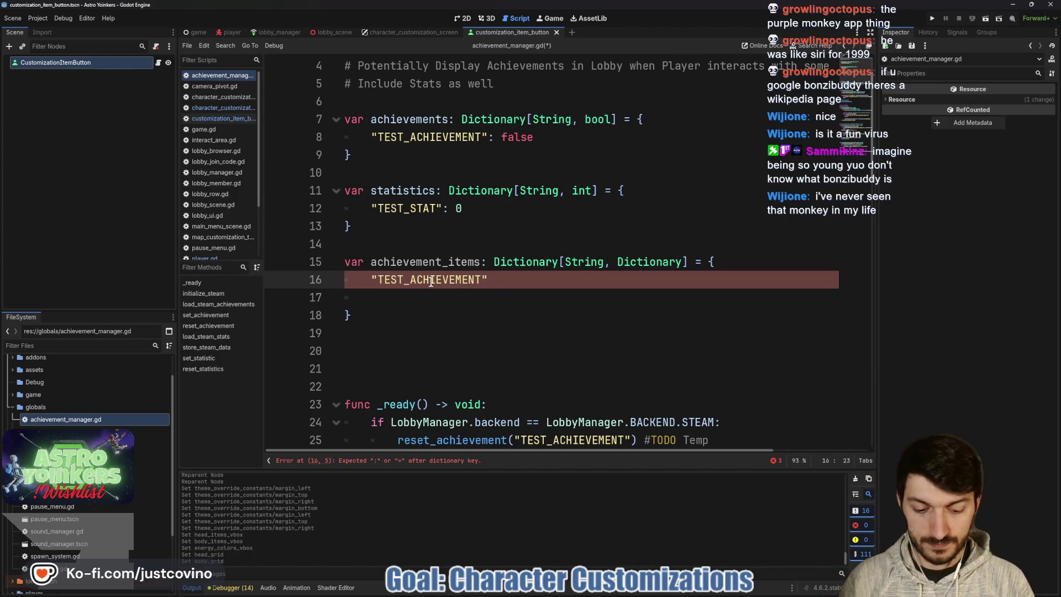
pyautogui.write(': {')
pyautogui.press('Return')
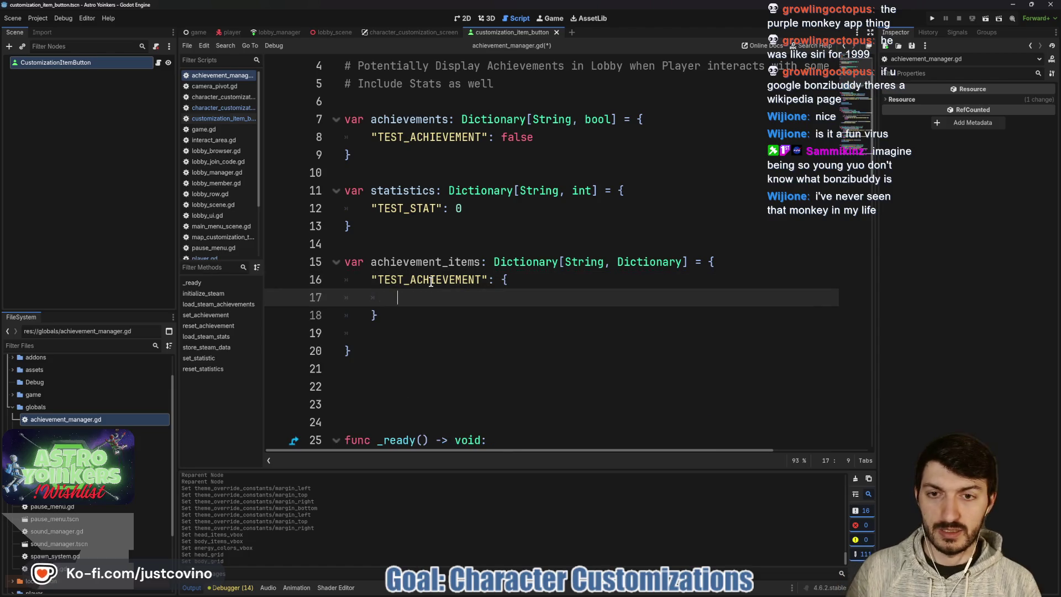
pyautogui.write('"')
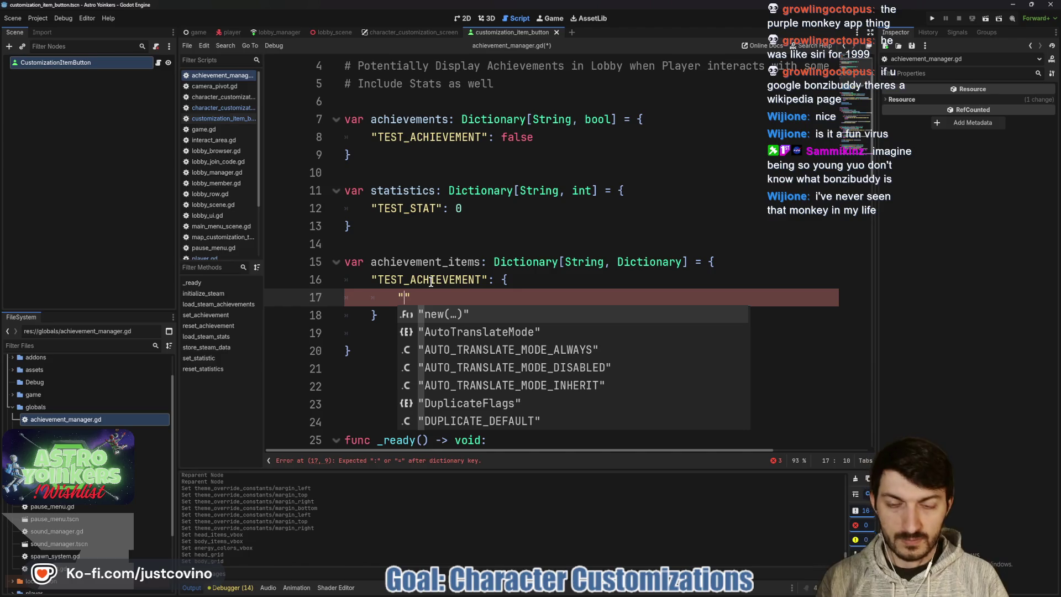
pyautogui.write('item')
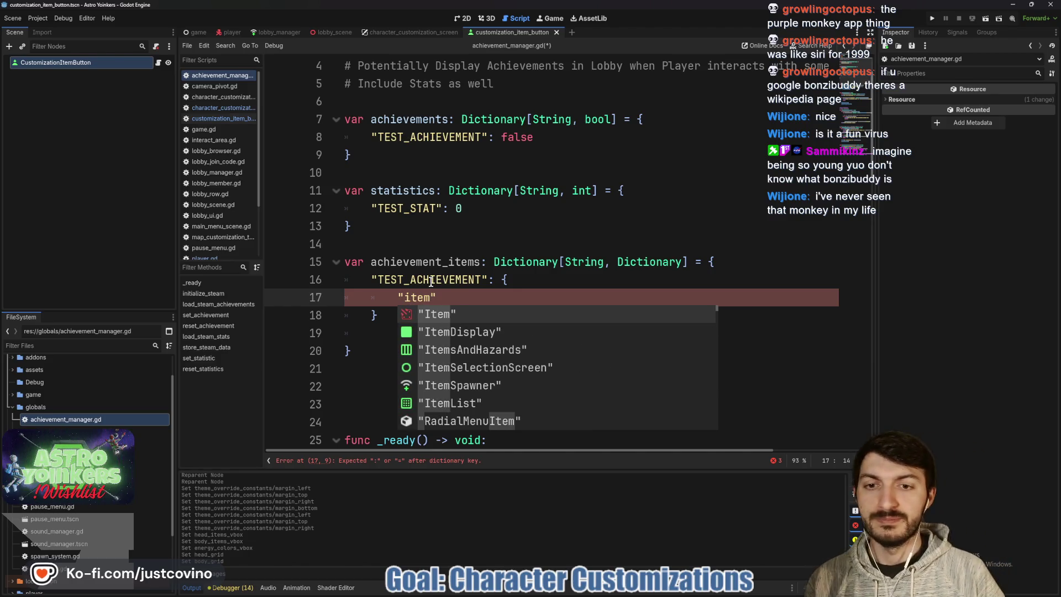
pyautogui.press('Right')
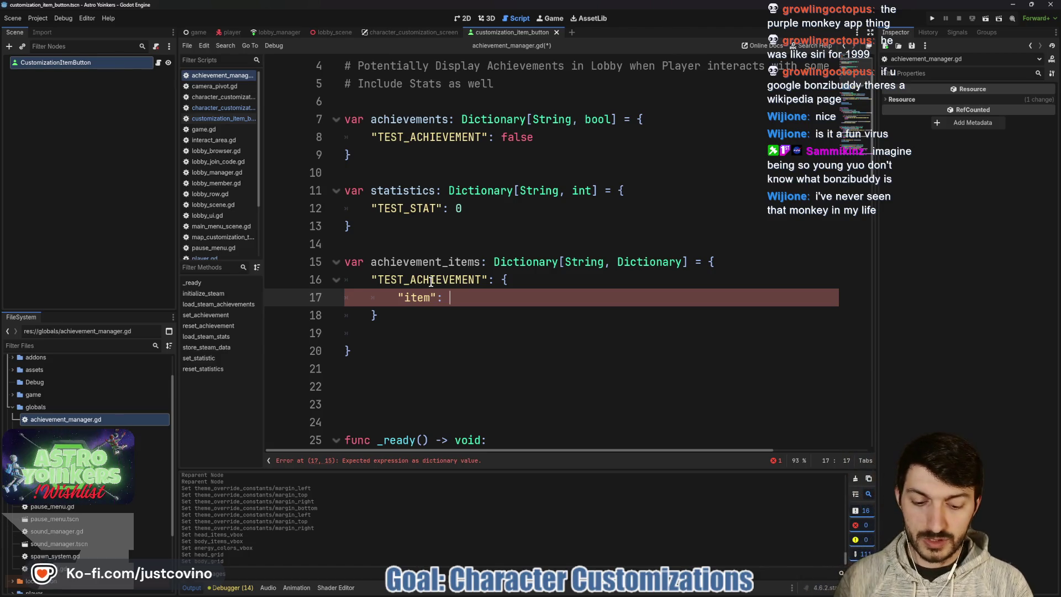
pyautogui.write('null')
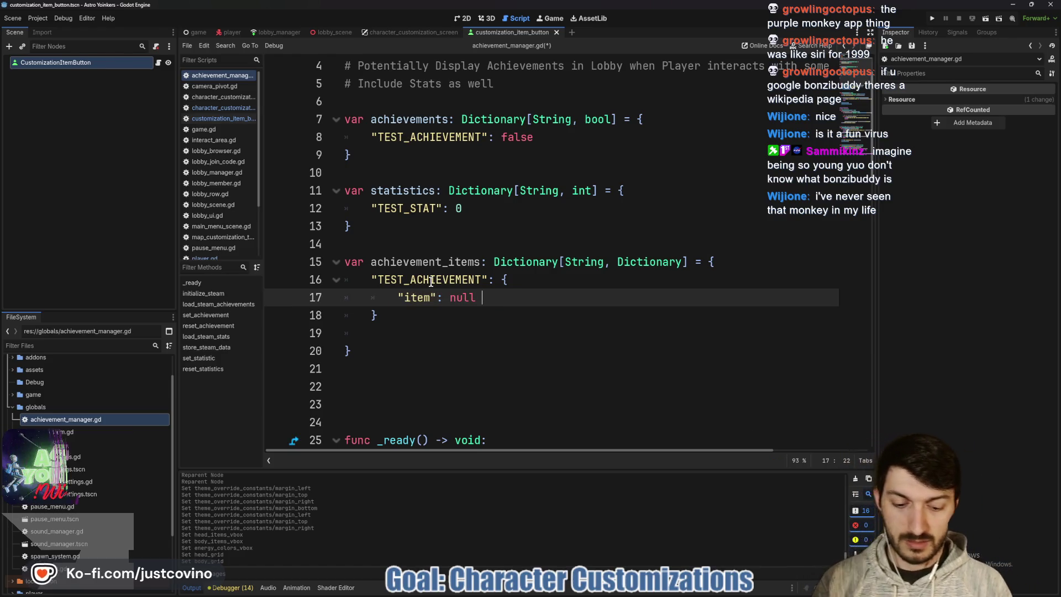
pyautogui.write(' #preload(FILE_')
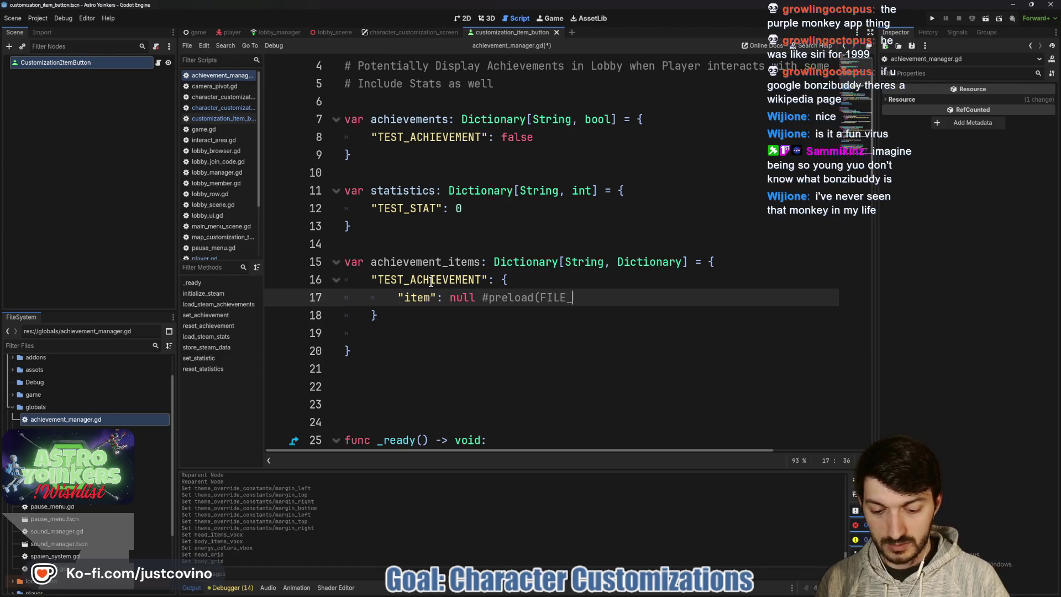
pyautogui.write(')')
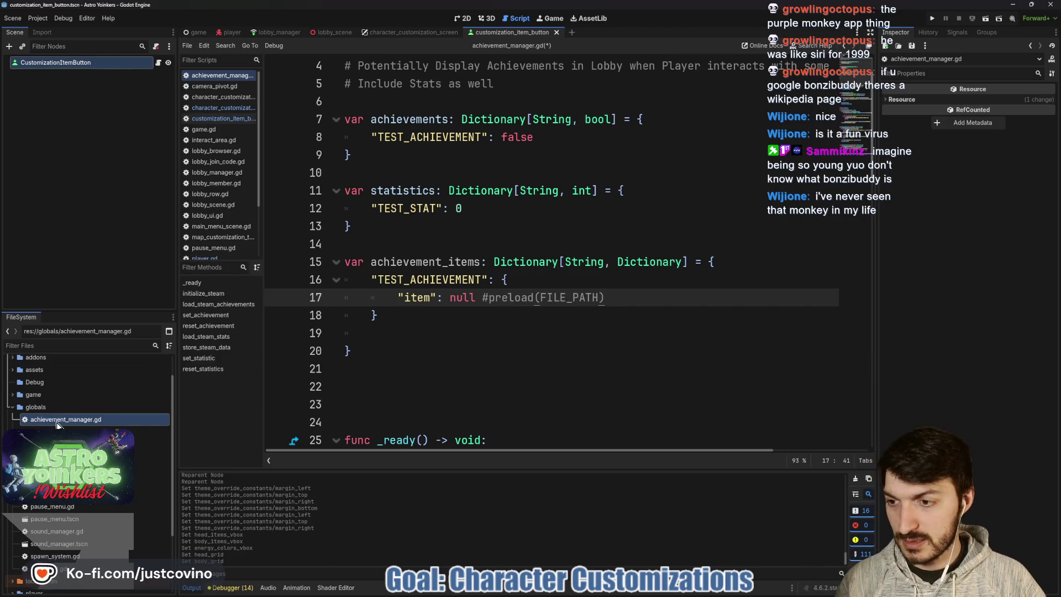
# Step: Locate player/accessories/stache.tscn in the FileSystem dock and copy its path
pyautogui.scroll(2, 16, 421)
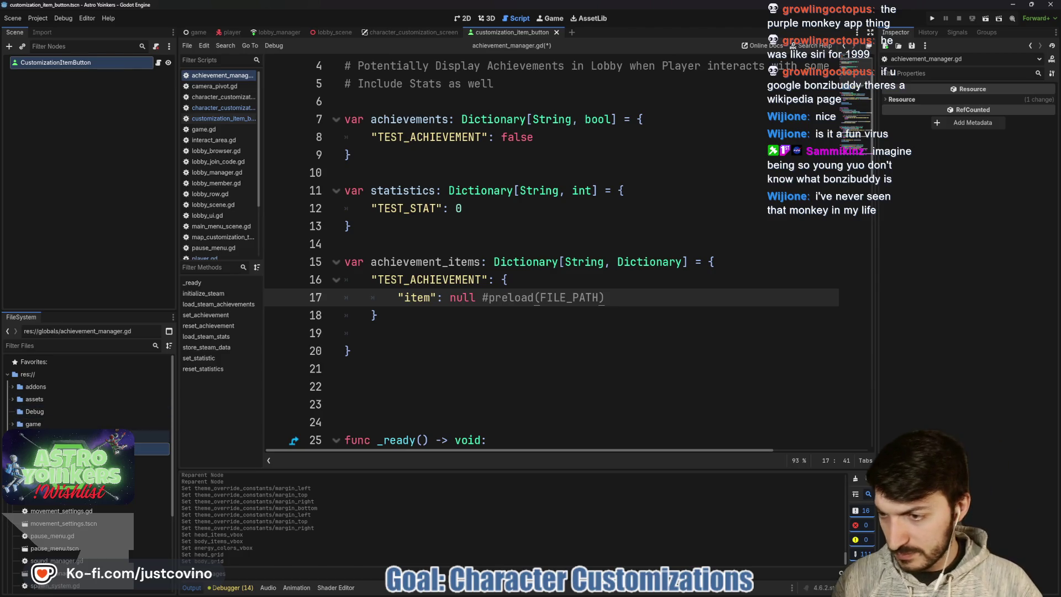
pyautogui.click(13, 423)
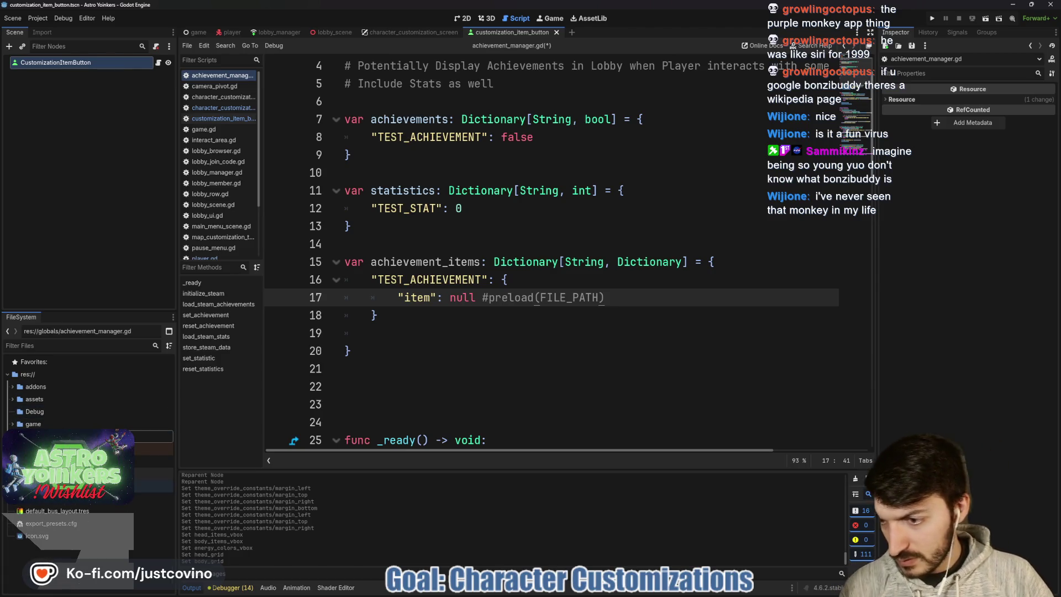
pyautogui.click(13, 400)
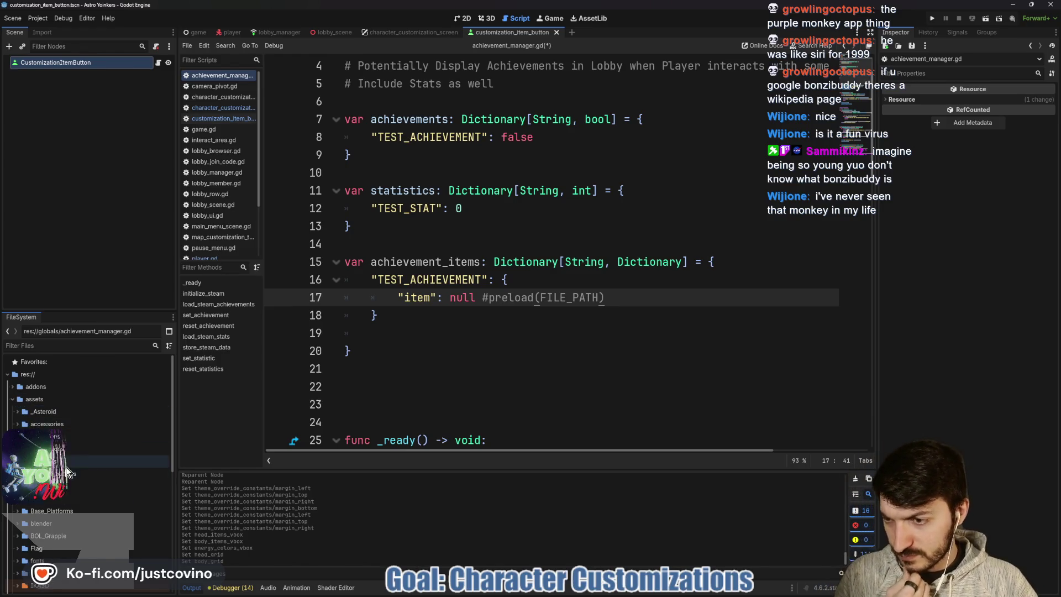
pyautogui.scroll(-1, 83, 398)
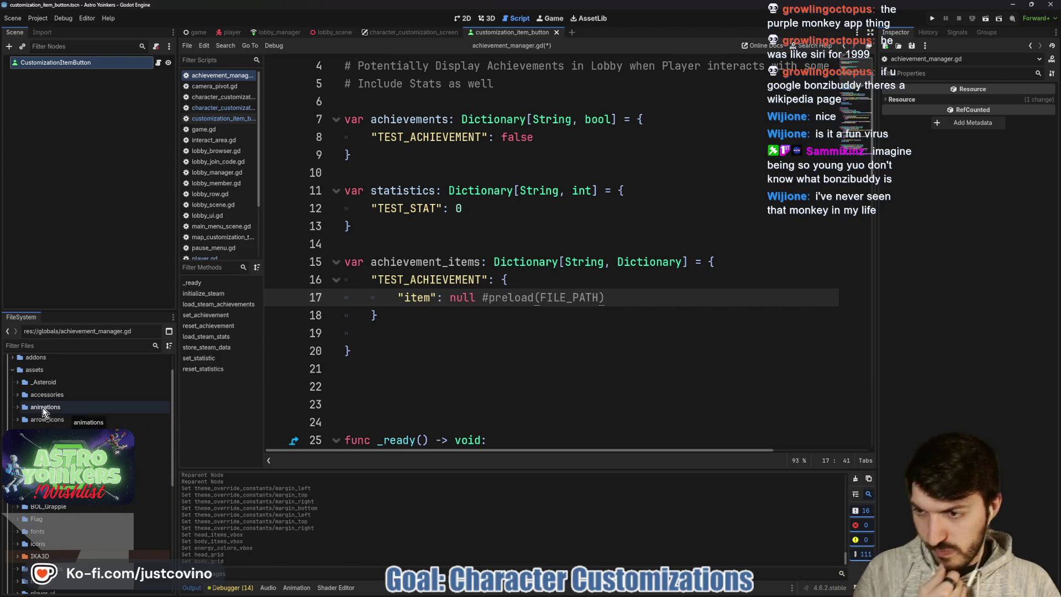
pyautogui.click(16, 395)
pyautogui.moveTo(50, 408); pyautogui.dragTo(48, 411)
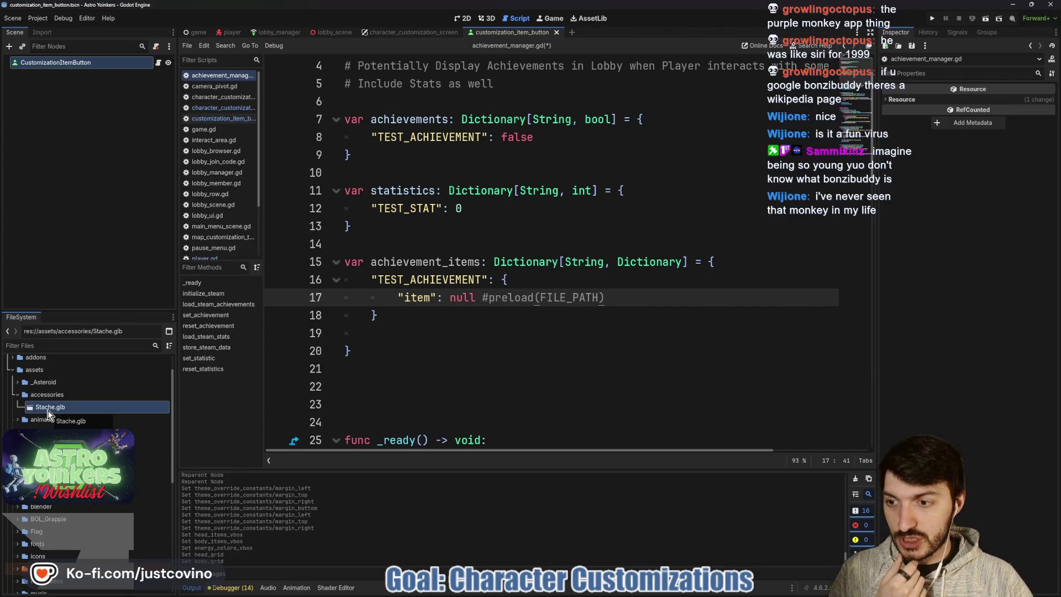
pyautogui.moveTo(48, 413); pyautogui.dragTo(47, 406)
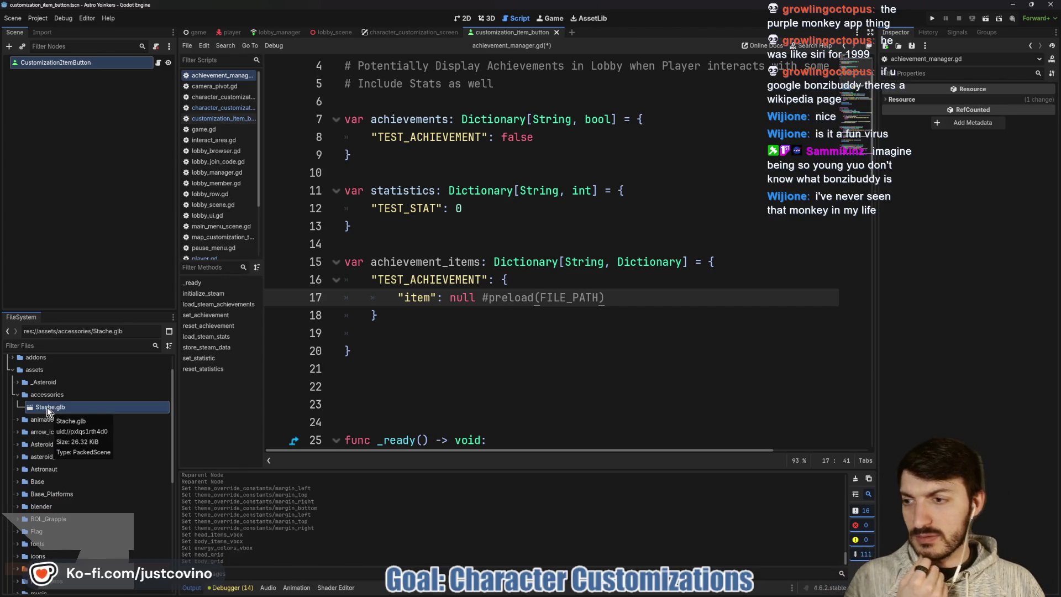
pyautogui.click(17, 396)
pyautogui.click(12, 370)
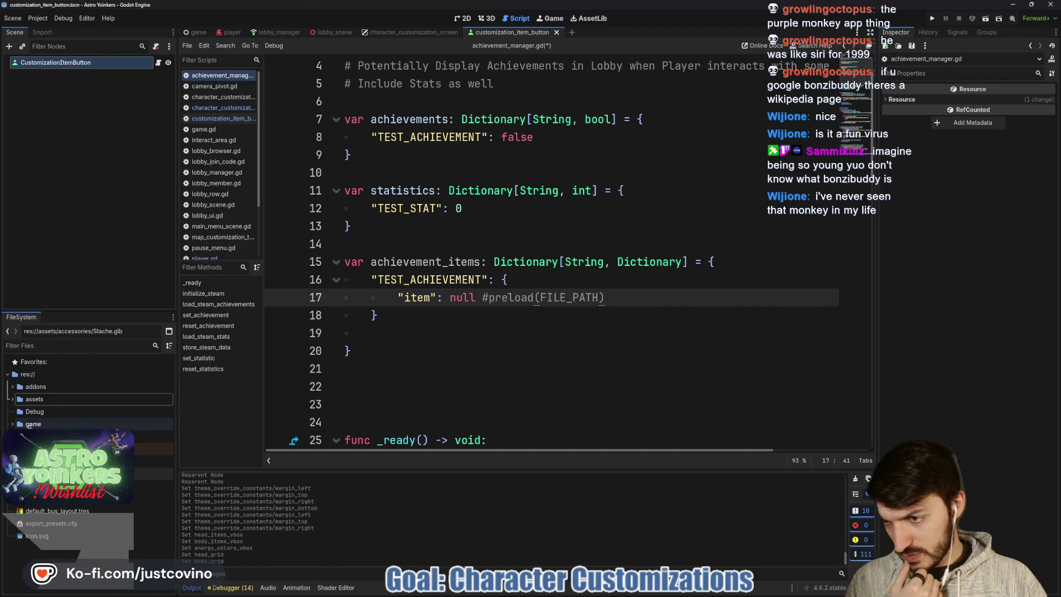
pyautogui.click(18, 470)
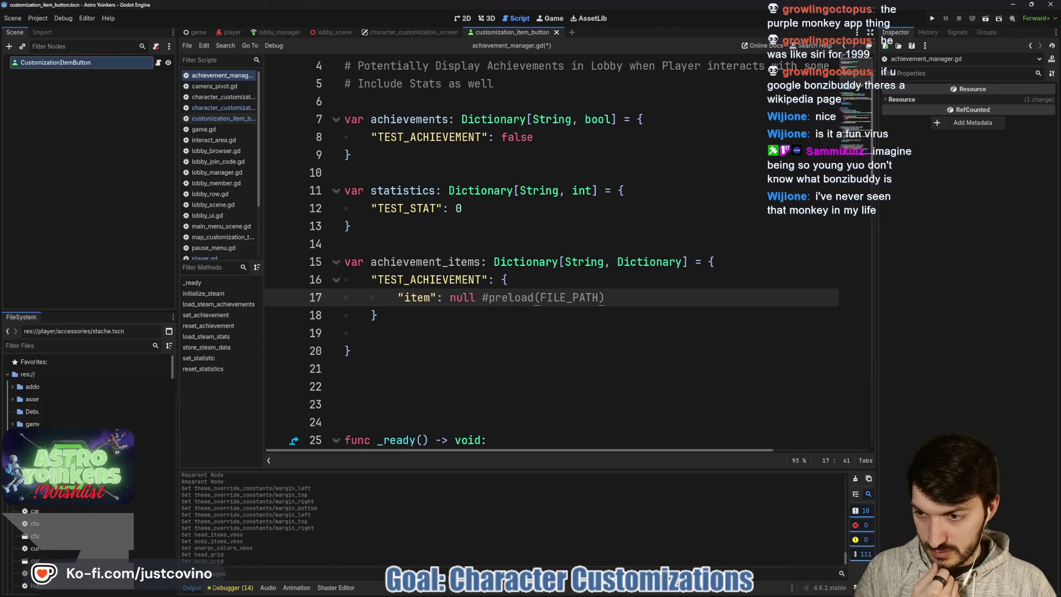
pyautogui.rightClick(47, 503)
pyautogui.click(48, 505)
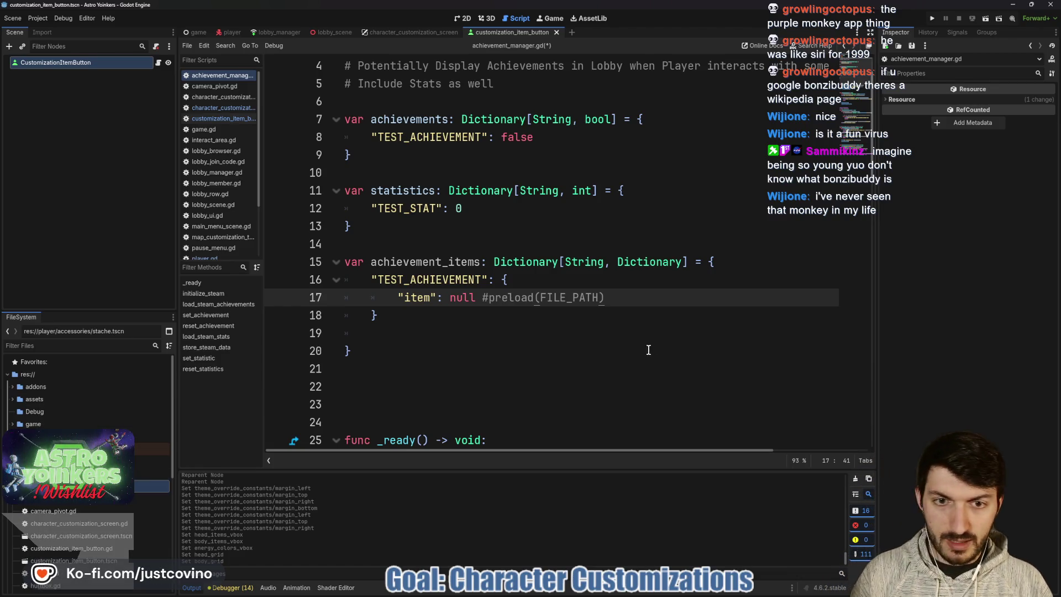
pyautogui.moveTo(571, 291); pyautogui.dragTo(448, 296)
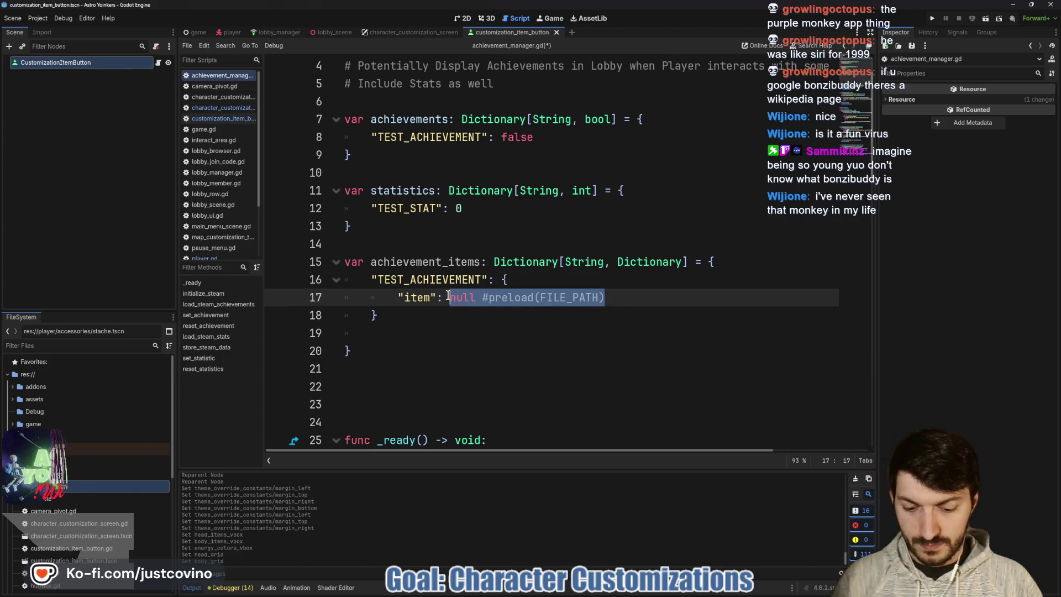
# Step: Make item preload the stache.tscn path and add "image": preload("res://icon.svg")
pyautogui.write('preload(')
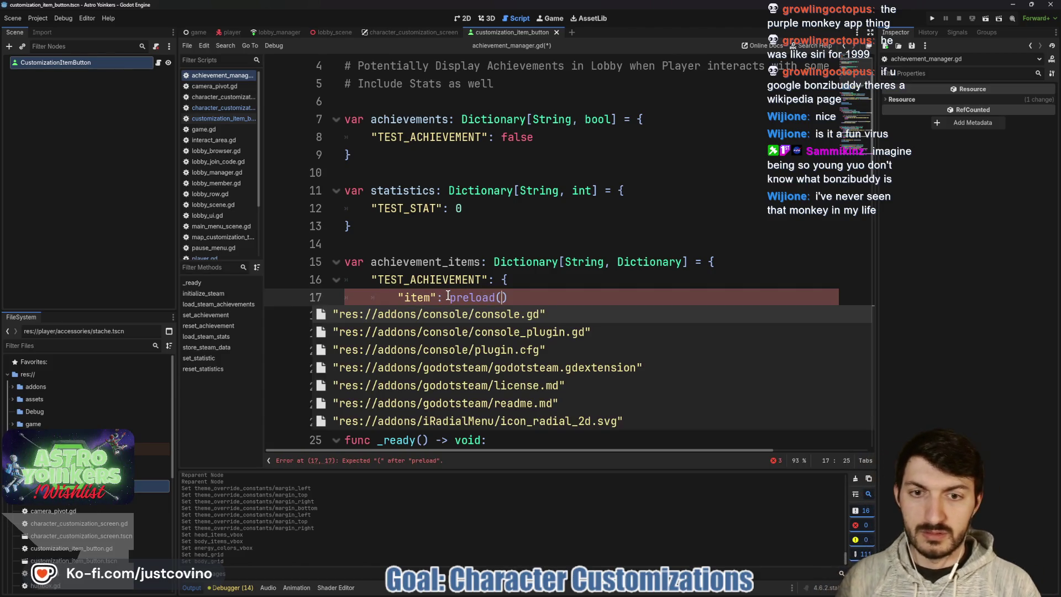
pyautogui.write('"')
pyautogui.write('res://player/accessories/stache.tscn')
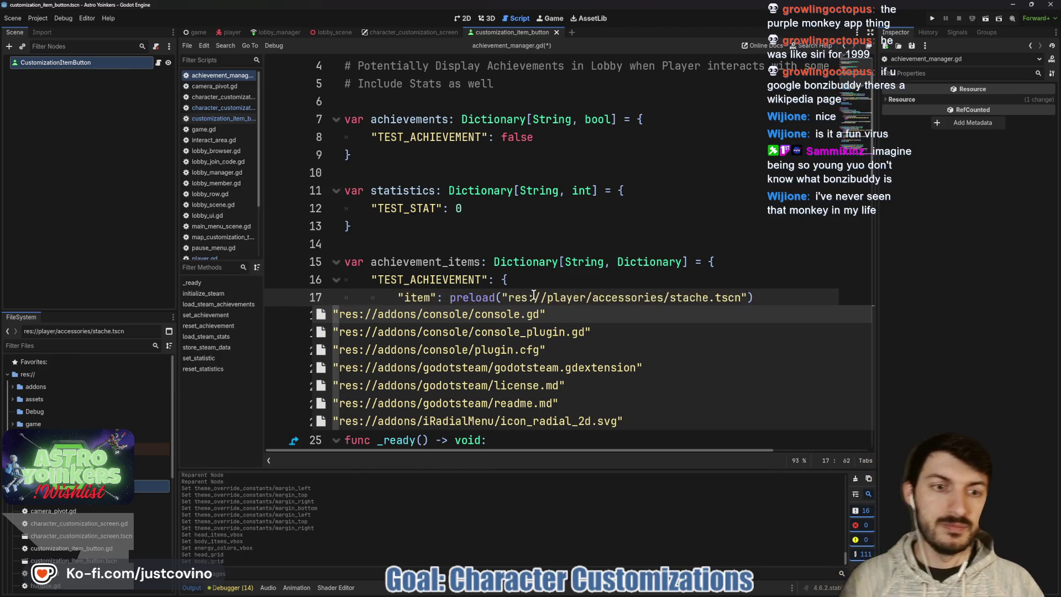
pyautogui.click(777, 299)
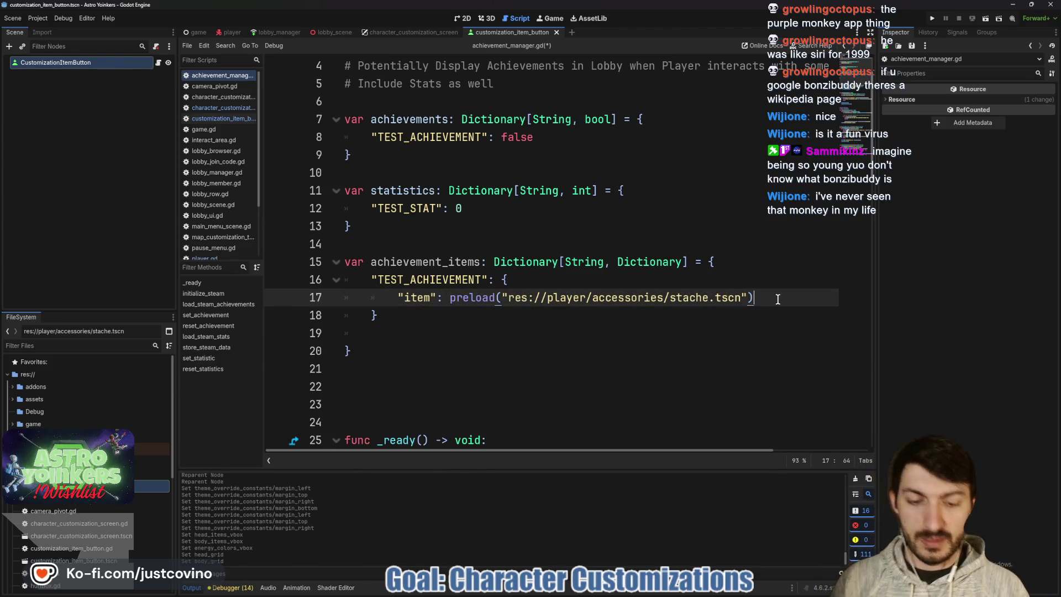
pyautogui.press('Return')
pyautogui.write('"')
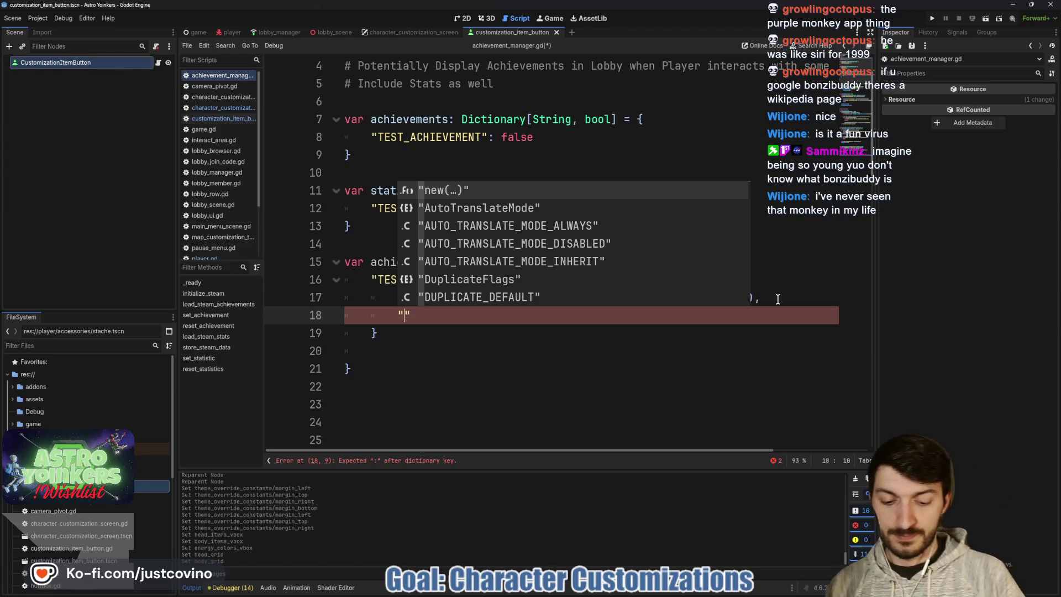
pyautogui.write('image')
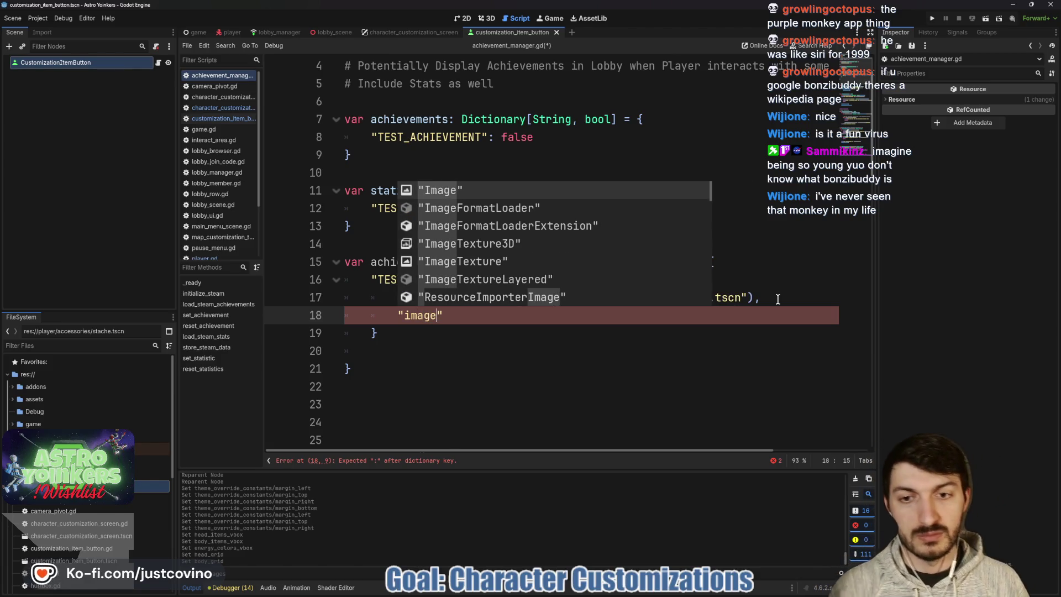
pyautogui.write('": pre')
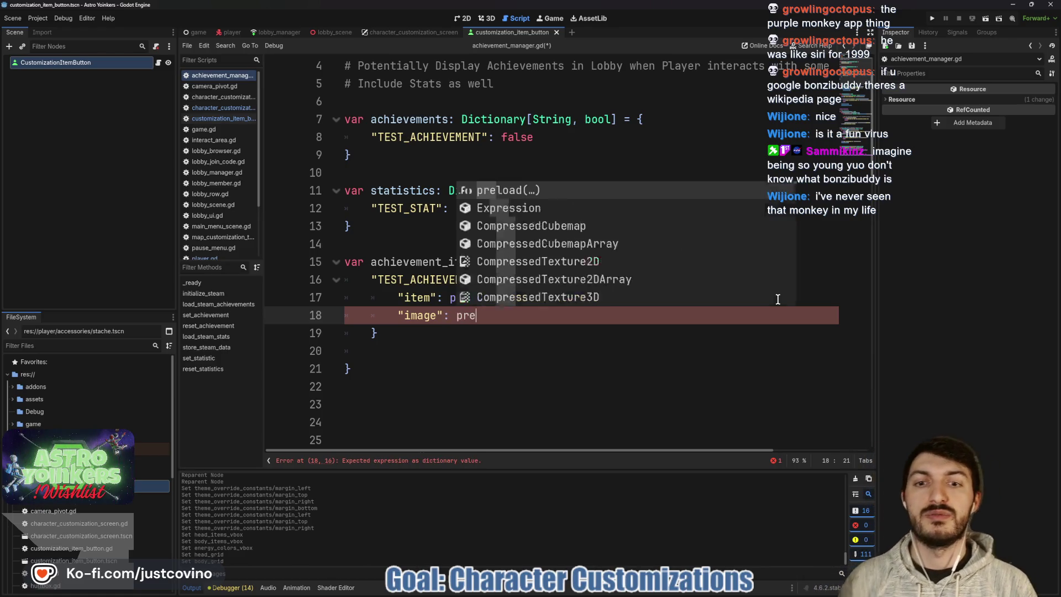
pyautogui.write('lo')
pyautogui.press('Return')
pyautogui.write('"res://')
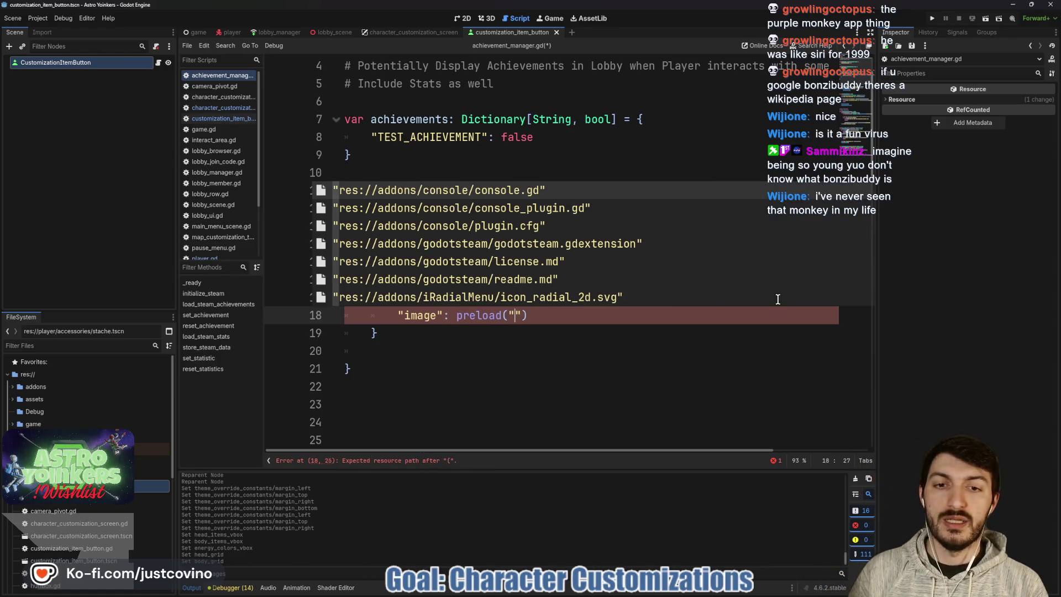
pyautogui.write('i')
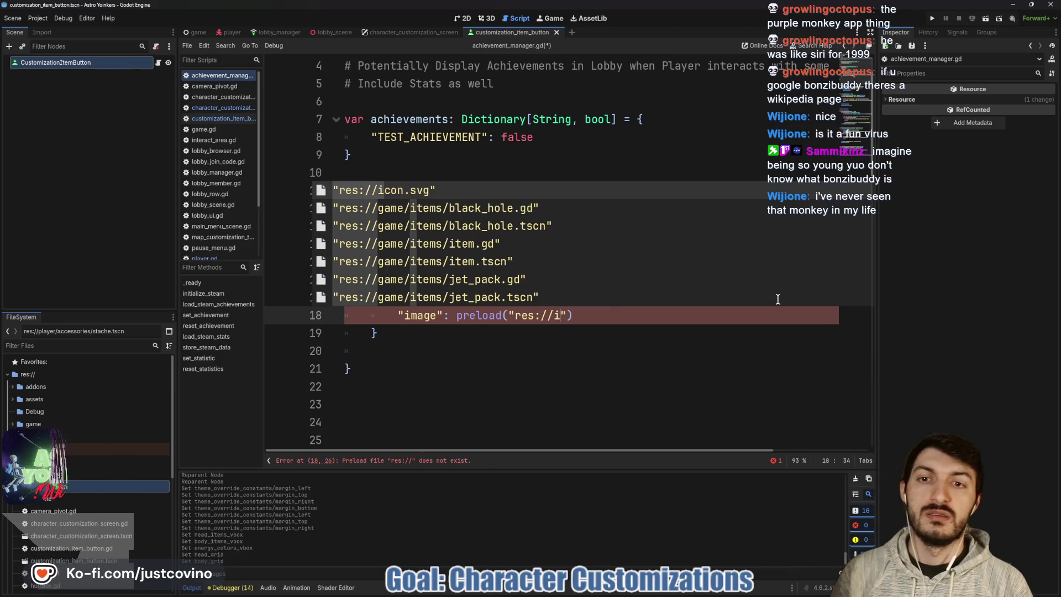
pyautogui.press('Return')
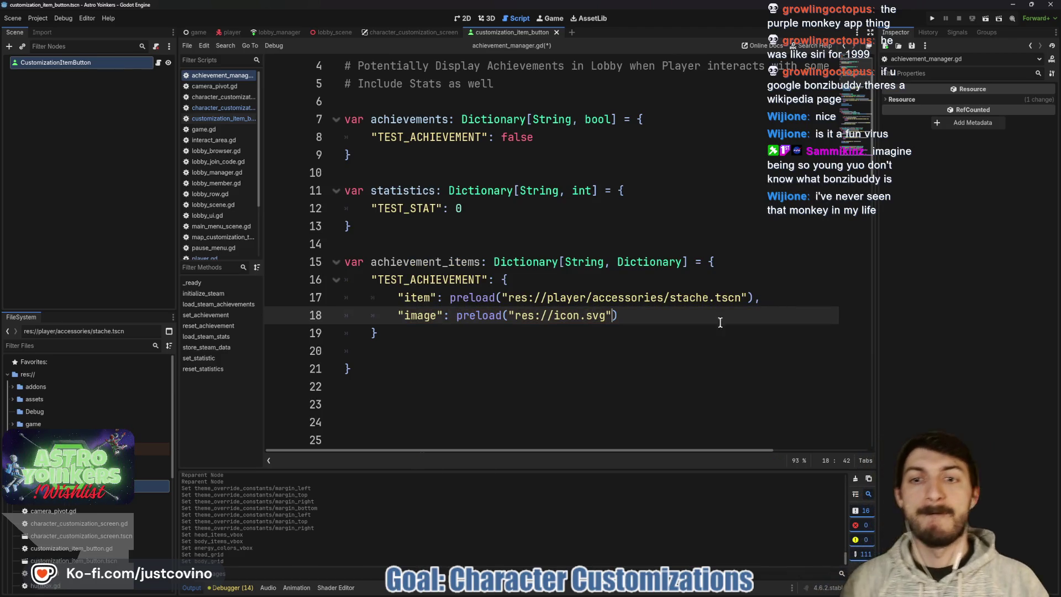
# Step: Remove the extra blank lines above _ready and save achievement_manager.gd
pyautogui.press('Down')
pyautogui.hotkey('ctrl', 's')
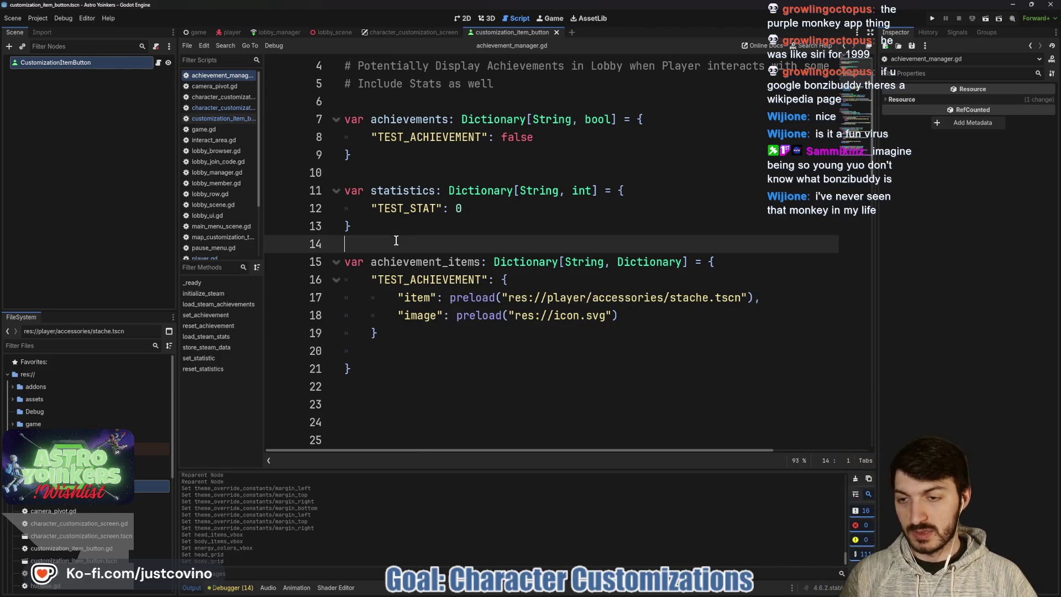
pyautogui.scroll(-2, 473, 326)
pyautogui.click(375, 321)
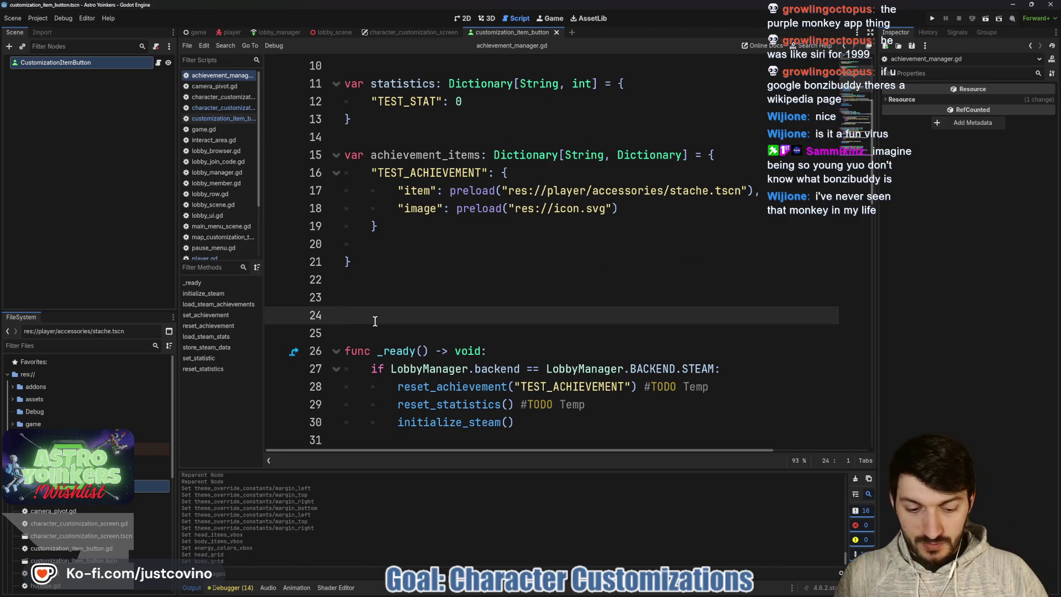
pyautogui.press('BackSpace')
pyautogui.press('BackSpace')
pyautogui.hotkey('ctrl', 's')
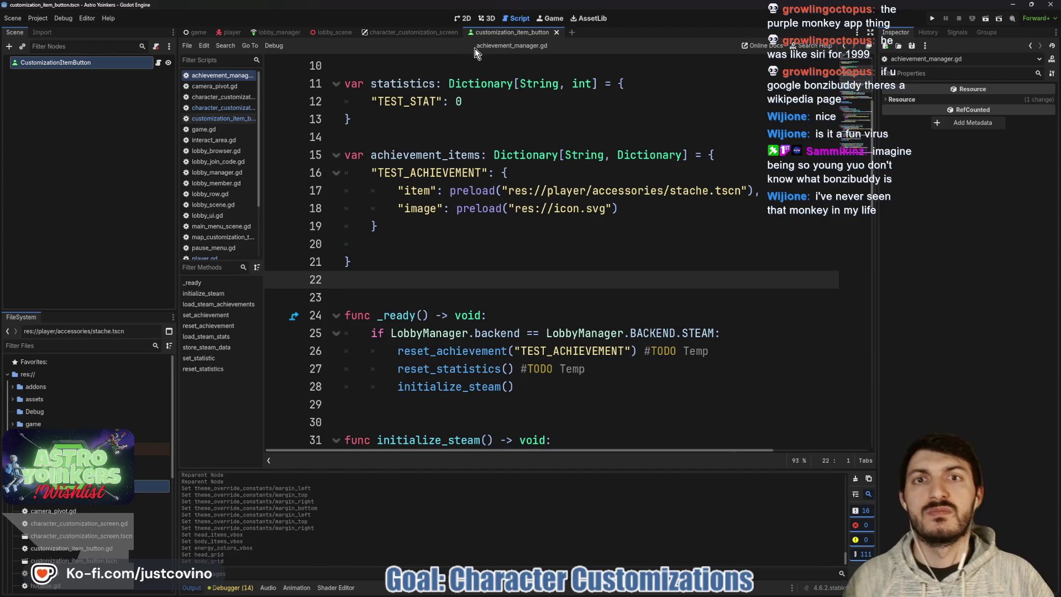
pyautogui.click(414, 32)
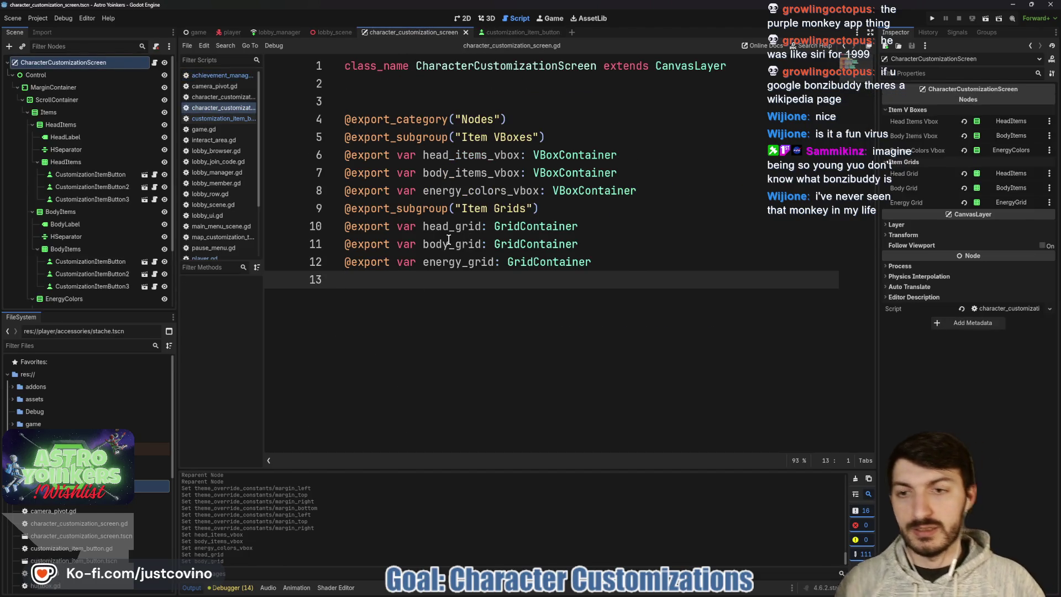
# Step: Open the customization_item_button scene from the first HeadItems button and view its script
pyautogui.click(92, 176)
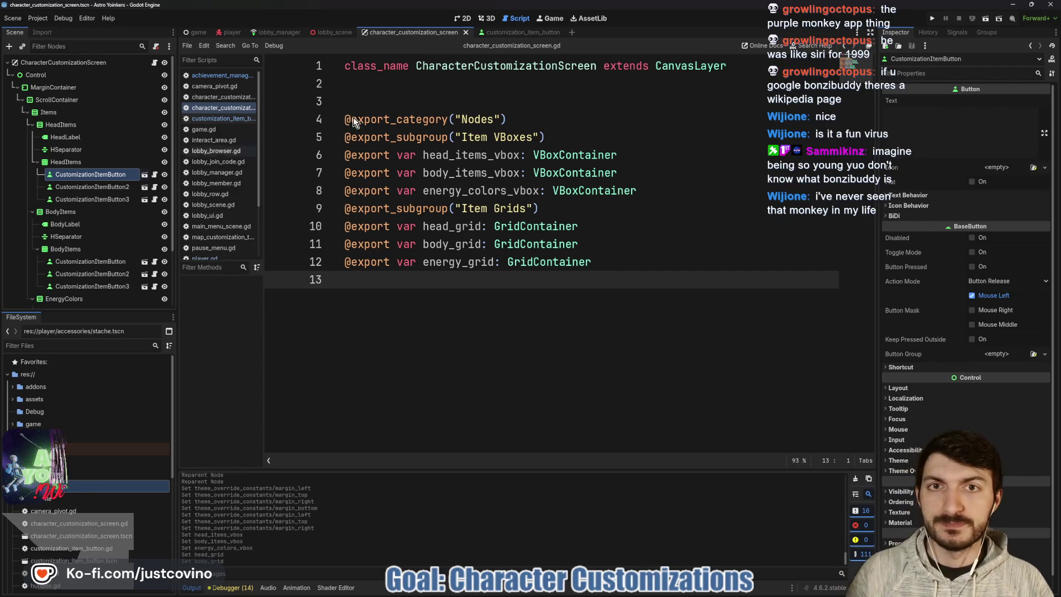
pyautogui.click(531, 32)
pyautogui.click(411, 167)
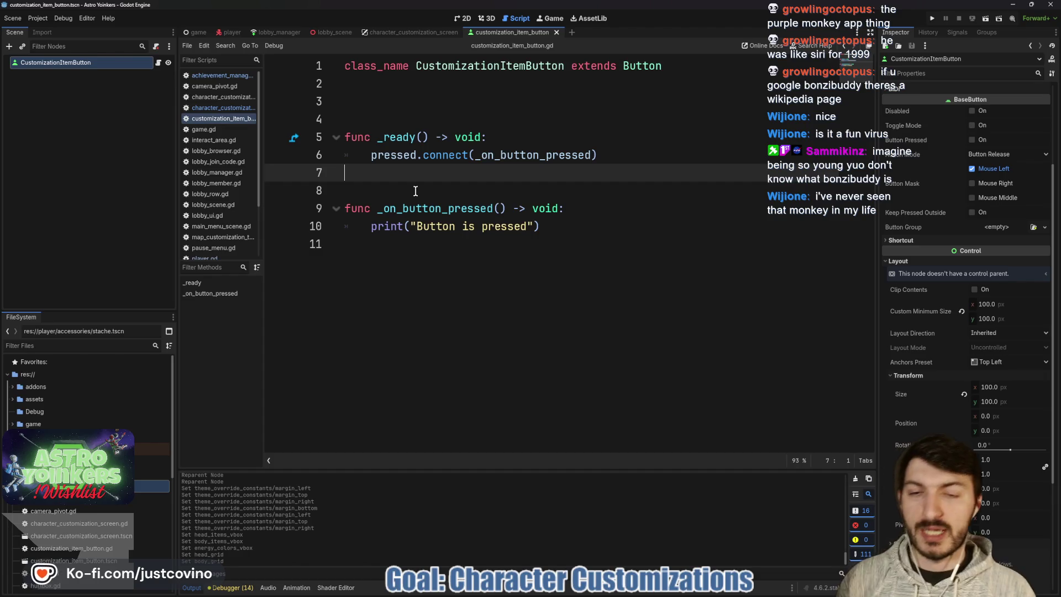
pyautogui.click(400, 296)
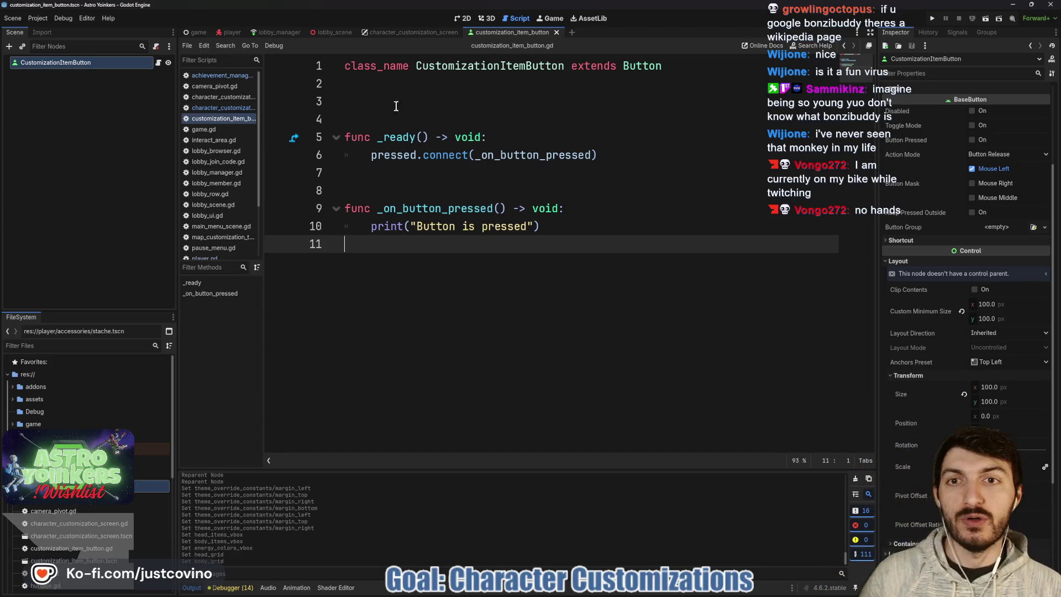
# Step: Insert a blank line below the class_name line in customization_item_button.gd
pyautogui.click(392, 88)
pyautogui.press('Return')
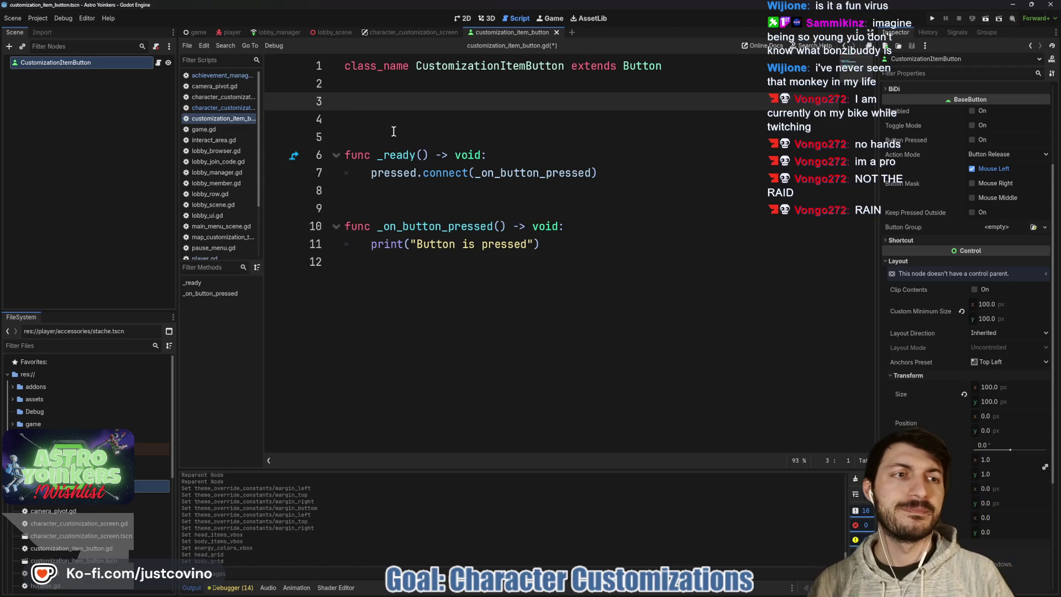
pyautogui.scroll(3, 921, 252)
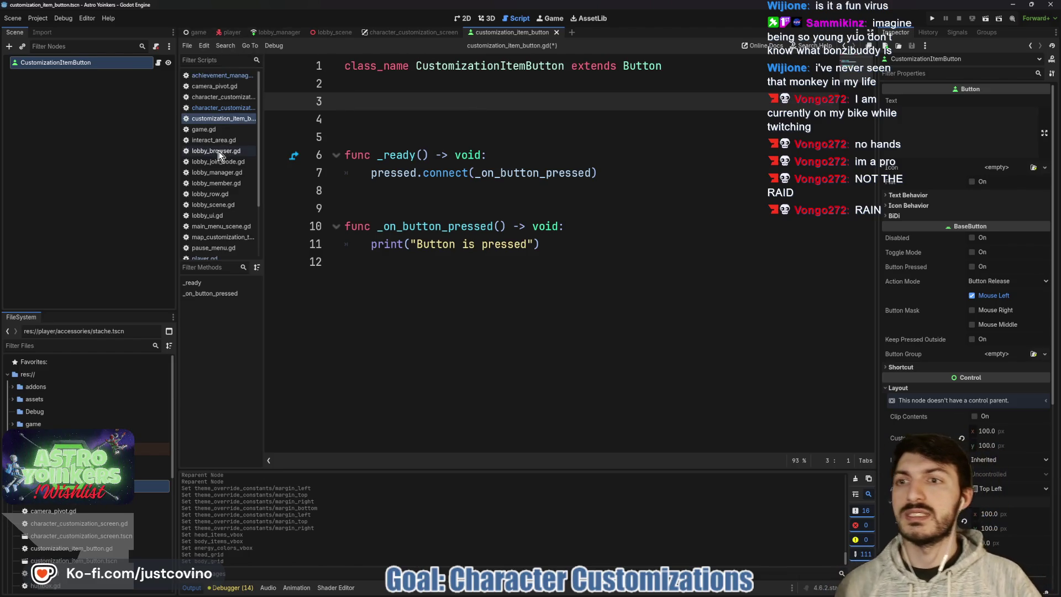
pyautogui.click(221, 75)
# Step: Declare enum SLOTS { HEAD, CHEST, ENERGY } below the header comments
pyautogui.doubleClick(415, 173)
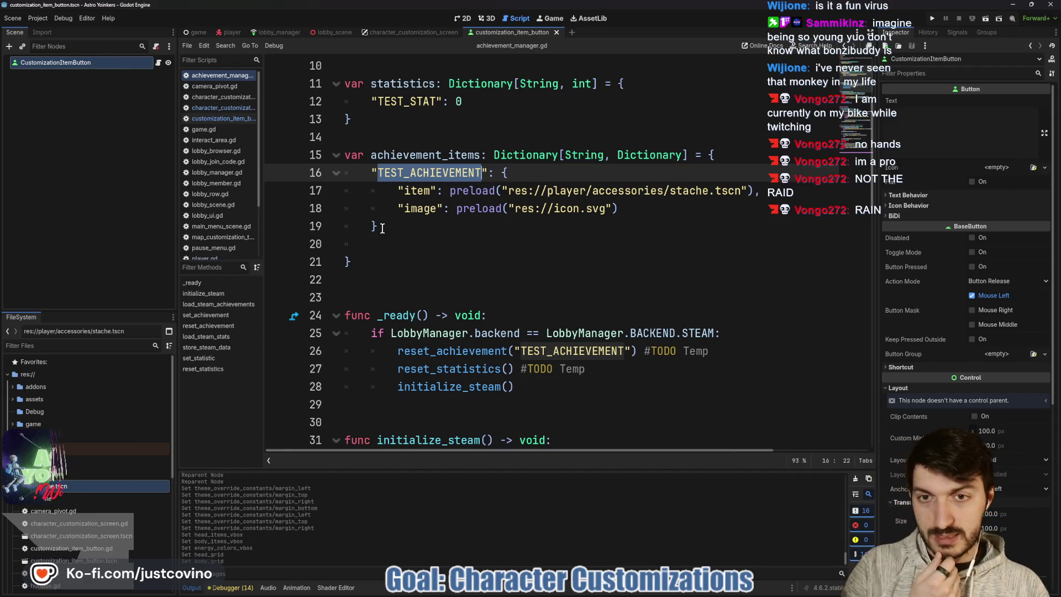
pyautogui.scroll(3, 437, 205)
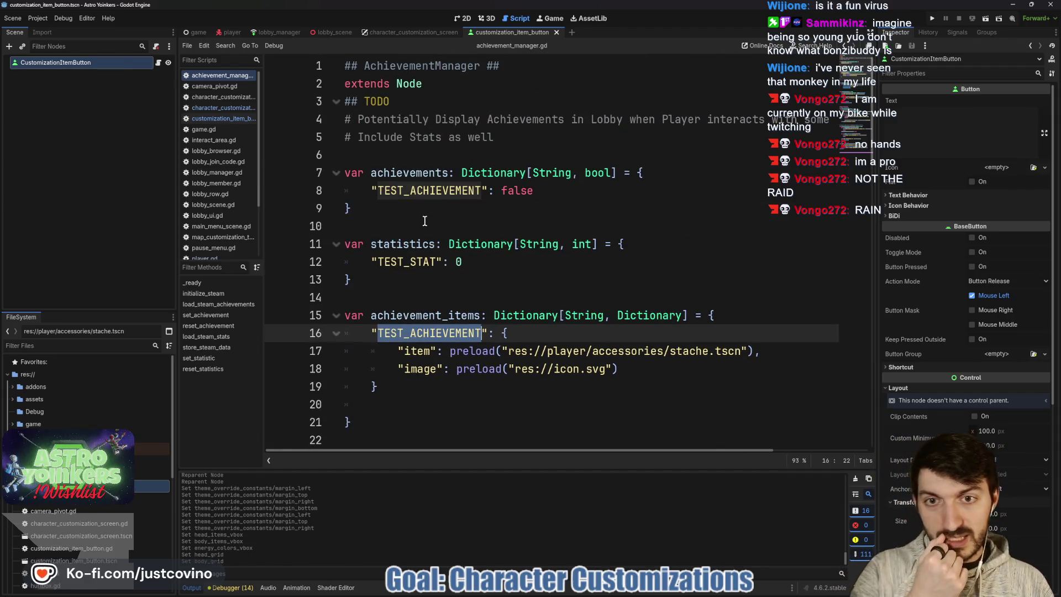
pyautogui.scroll(-1, 579, 286)
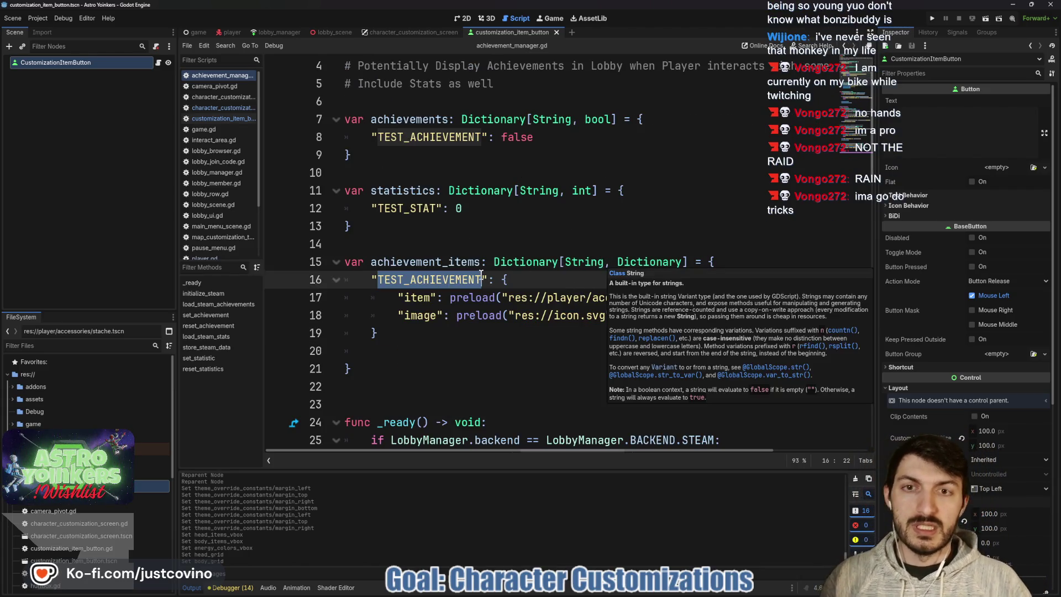
pyautogui.scroll(1, 525, 221)
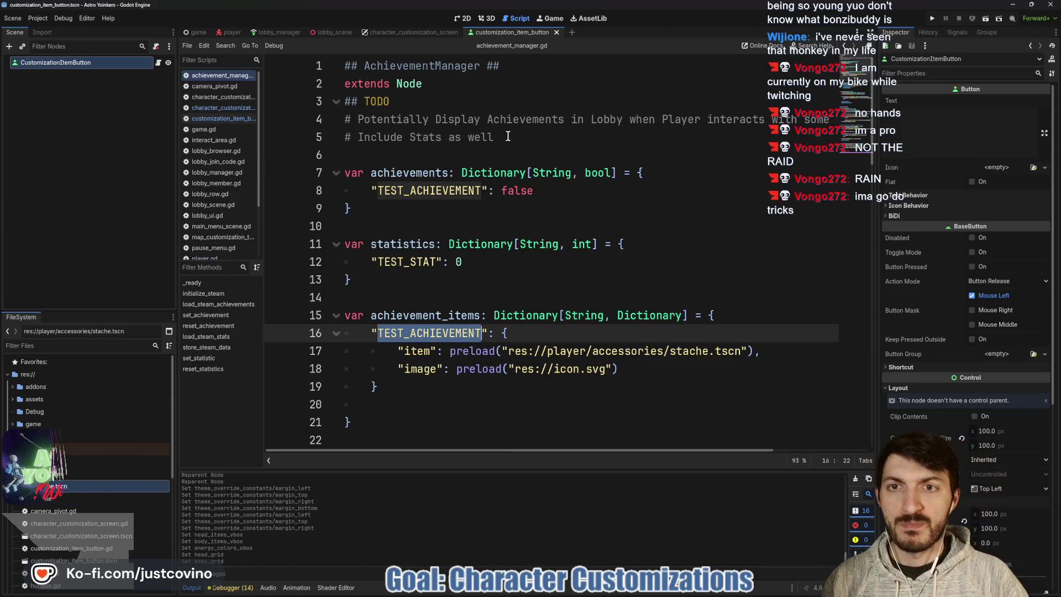
pyautogui.click(439, 153)
pyautogui.press('Return')
pyautogui.press('Return')
pyautogui.press('Return')
pyautogui.press('Up')
pyautogui.press('Up')
pyautogui.write('enum ')
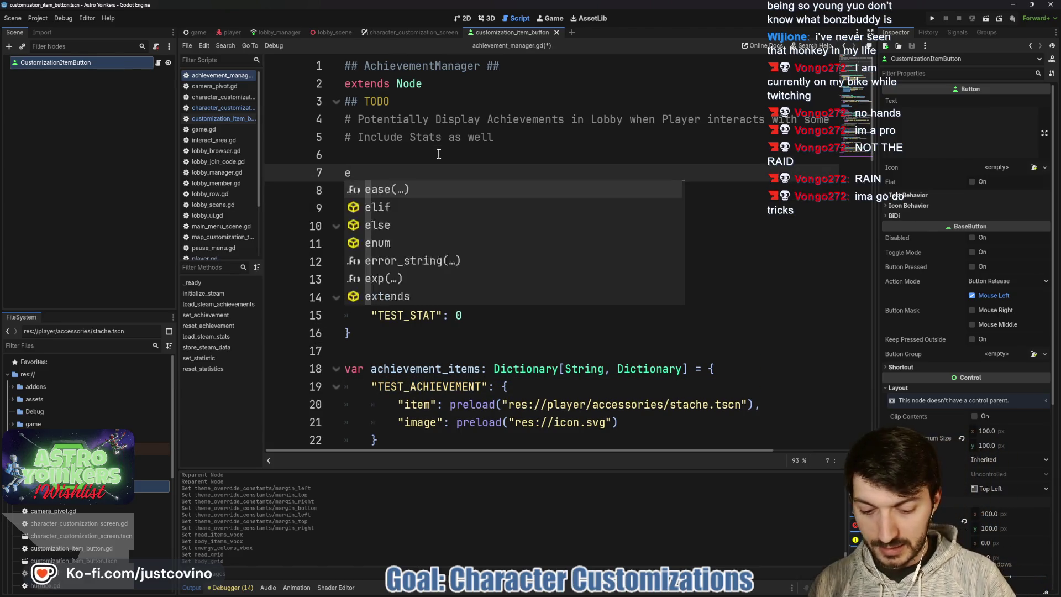
pyautogui.write('SLOTS')
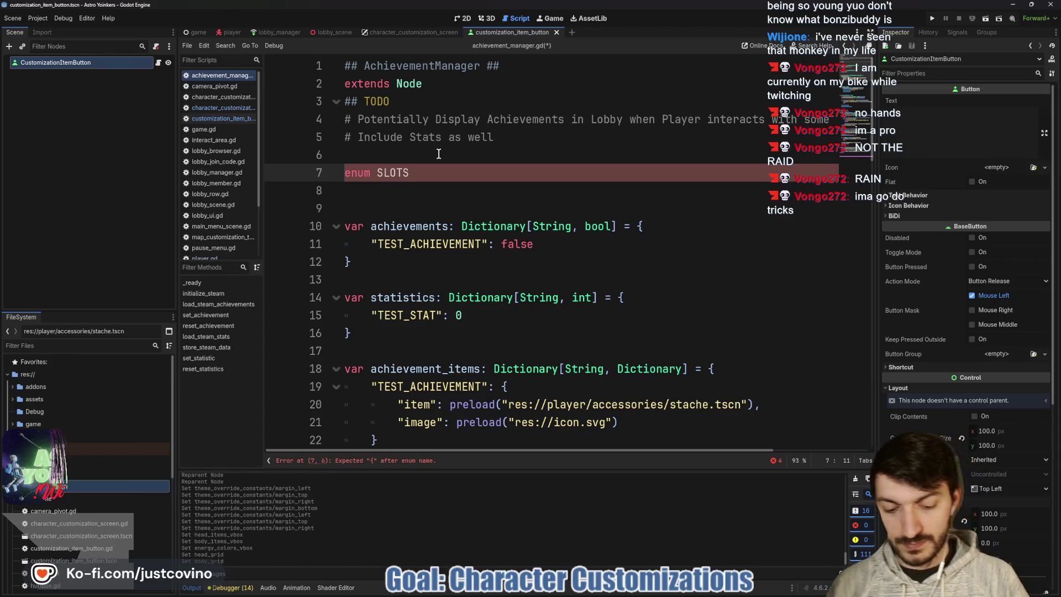
pyautogui.write(' {')
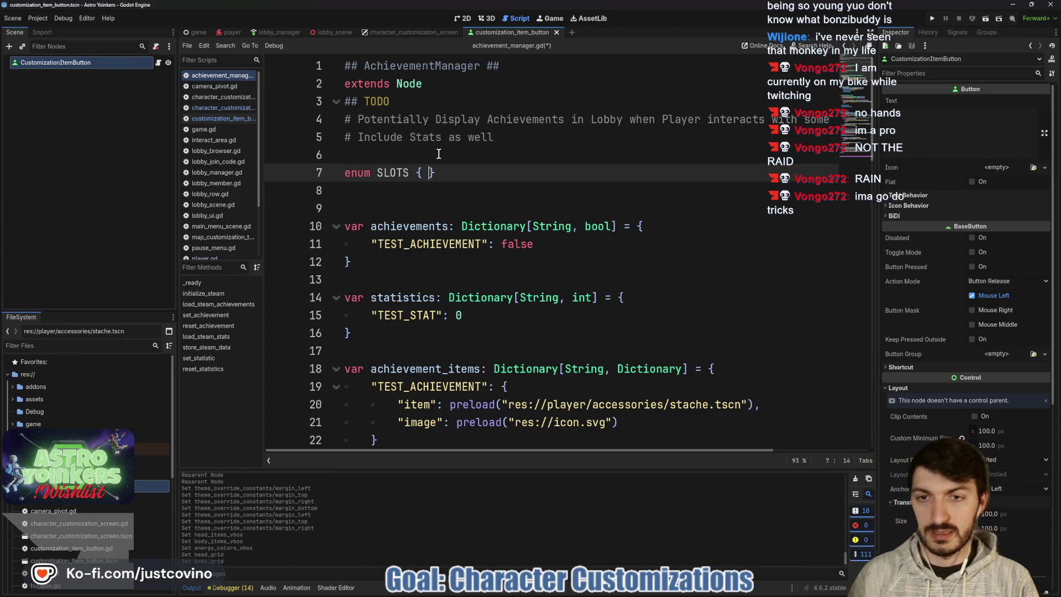
pyautogui.write('EST, ')
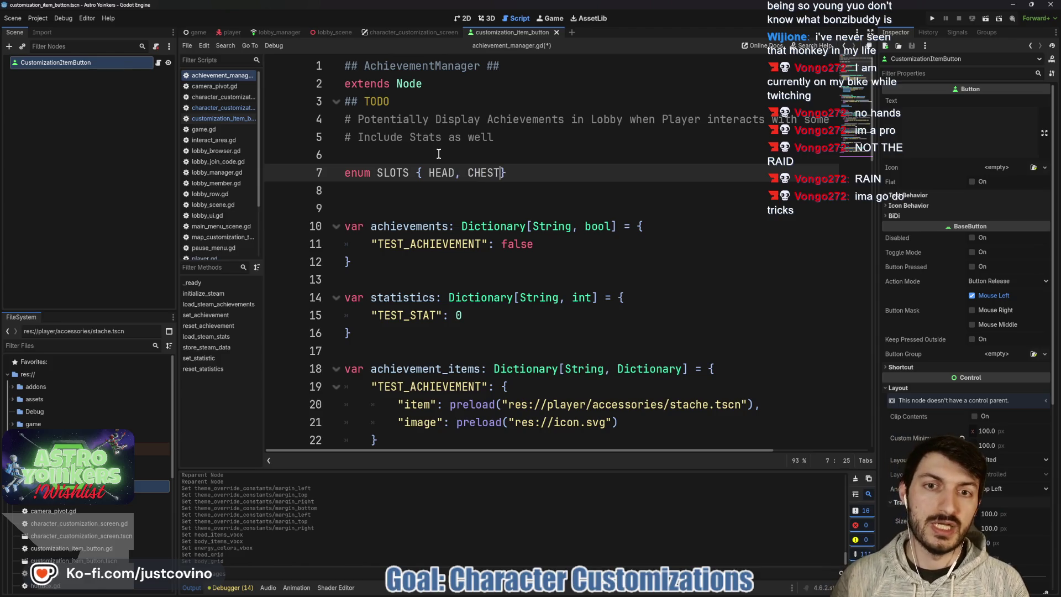
pyautogui.write('BEA')
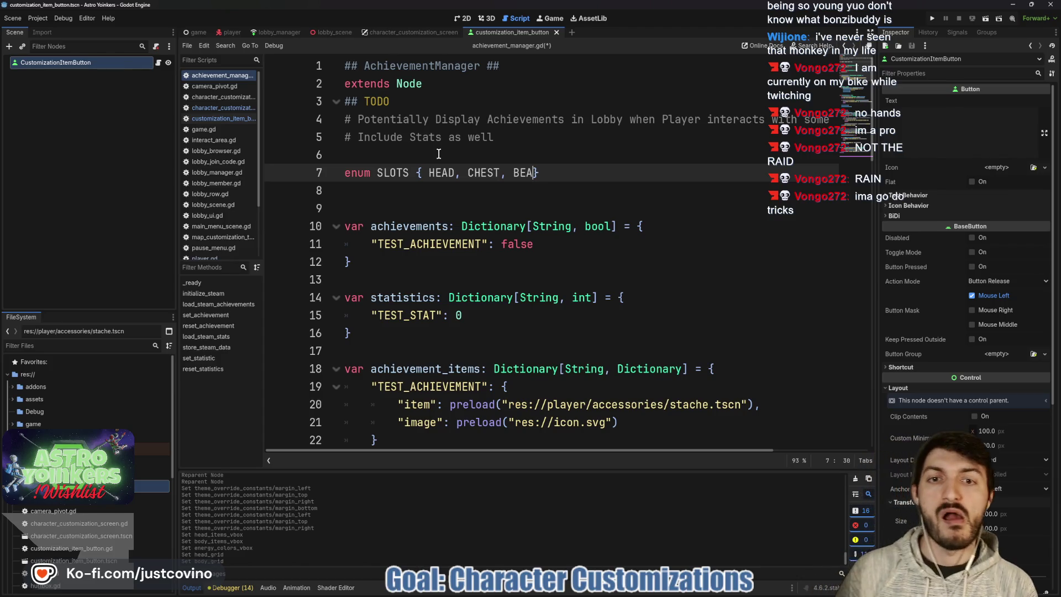
pyautogui.write('ENERGY')
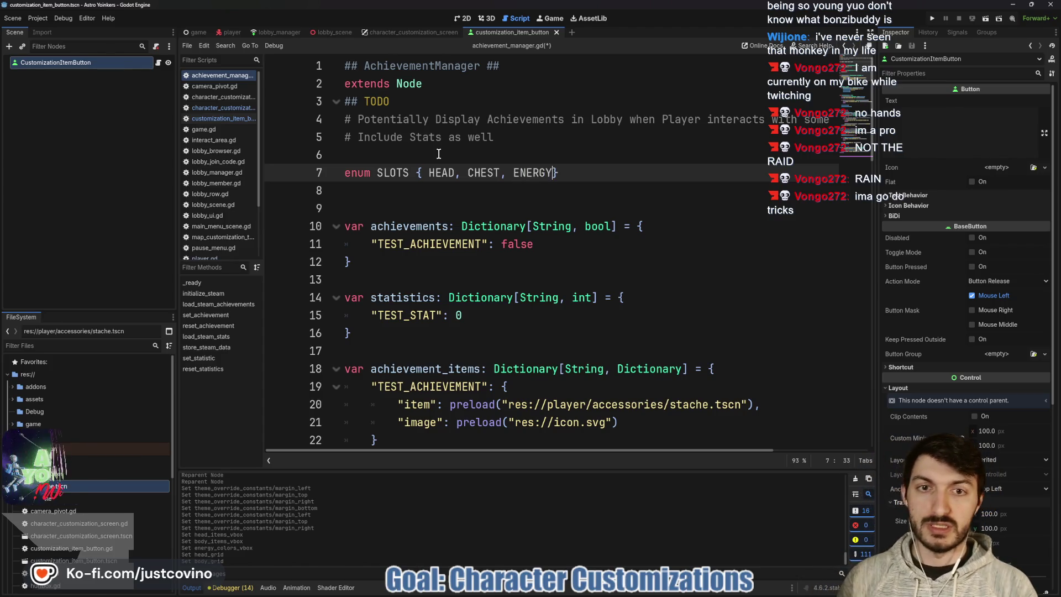
pyautogui.click(482, 197)
# Step: Change achievement_items' key type from String to SLOTS
pyautogui.scroll(-4, 482, 198)
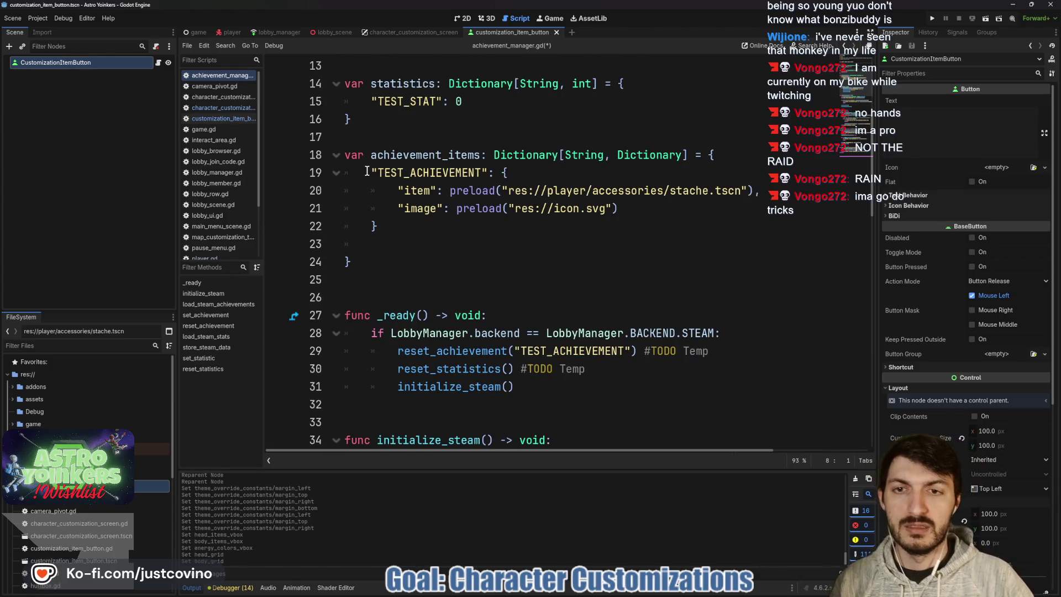
pyautogui.click(715, 155)
pyautogui.moveTo(602, 154); pyautogui.dragTo(565, 154)
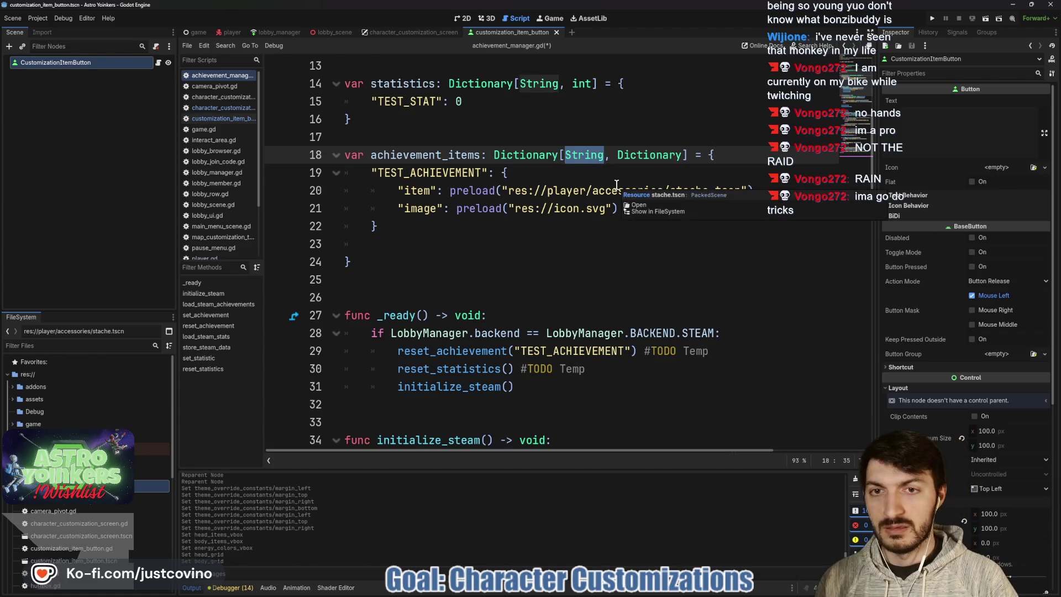
pyautogui.write('SLOTS')
pyautogui.click(747, 153)
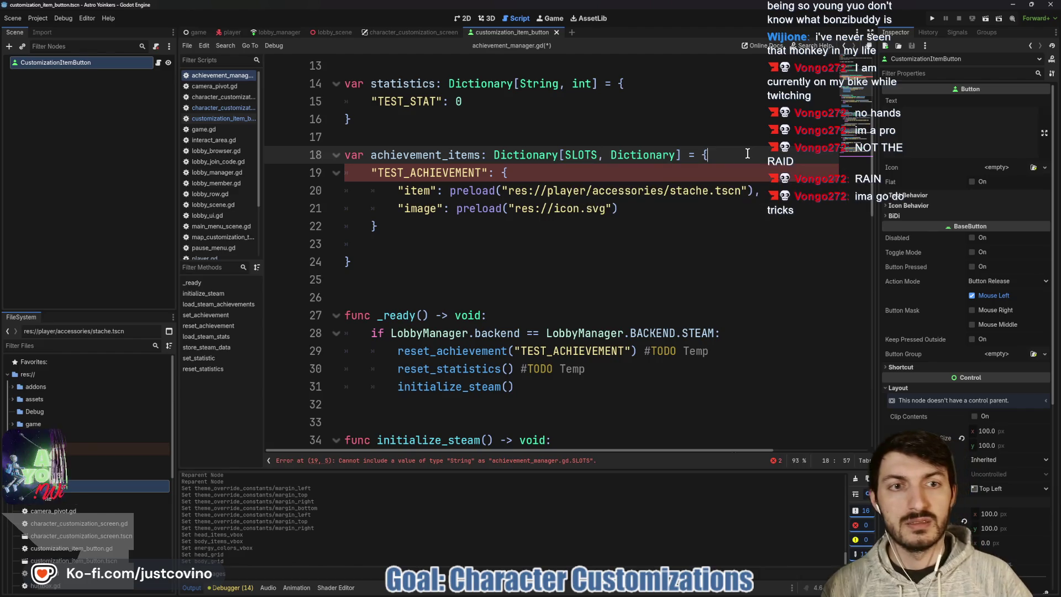
# Step: Nest the TEST_ACHIEVEMENT entry, indented, under a new SLOTS.HEAD key
pyautogui.press('Return')
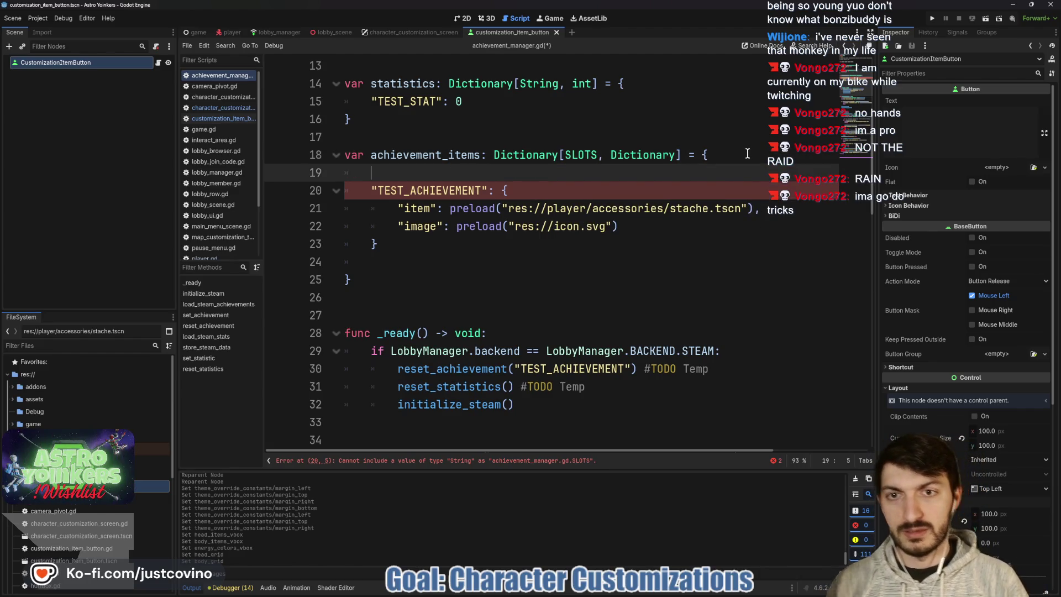
pyautogui.write('HEAD:')
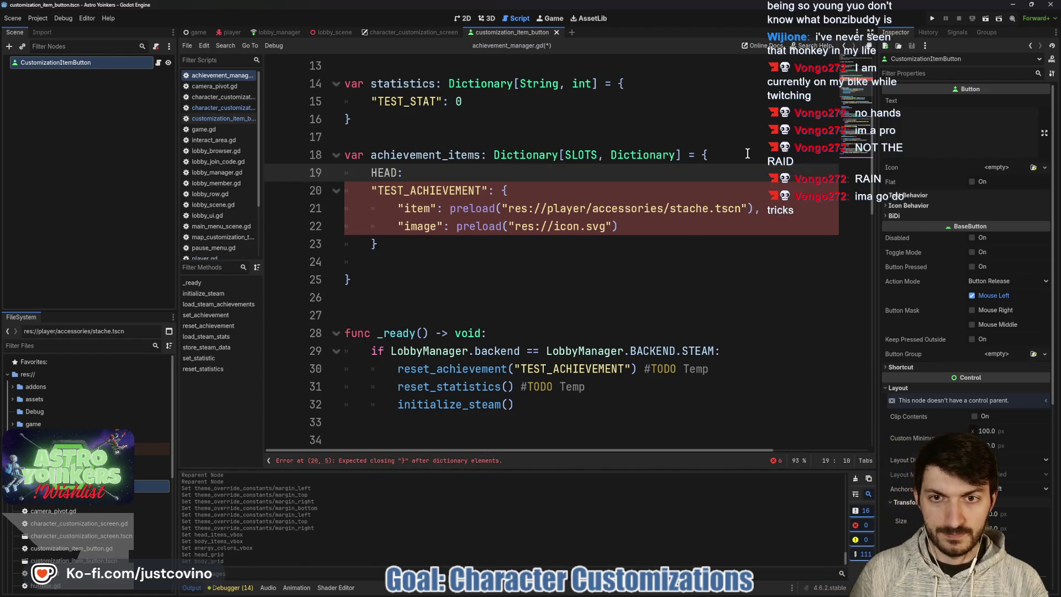
pyautogui.write('{')
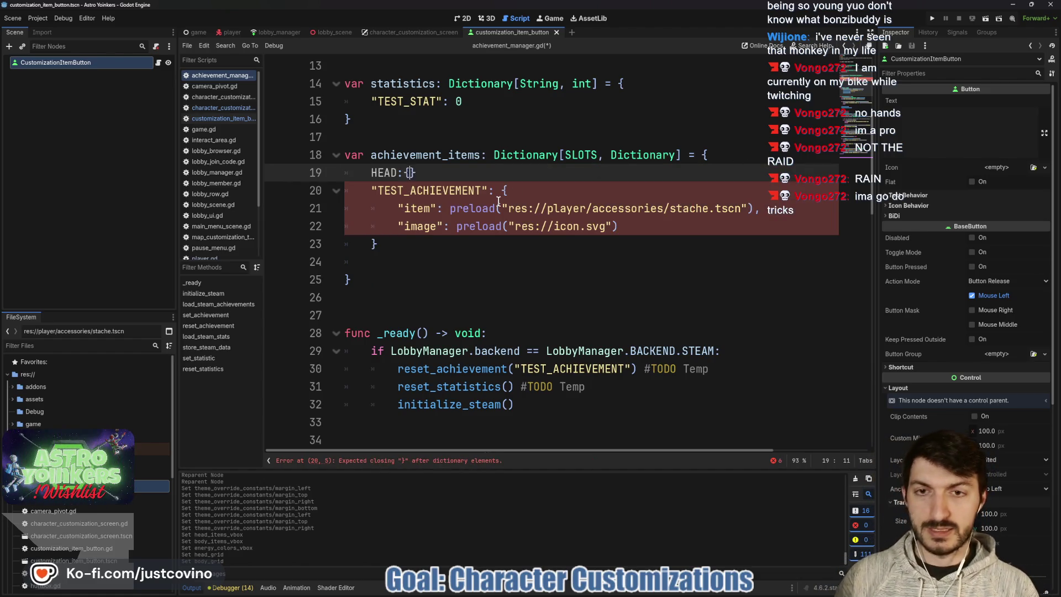
pyautogui.press('Delete')
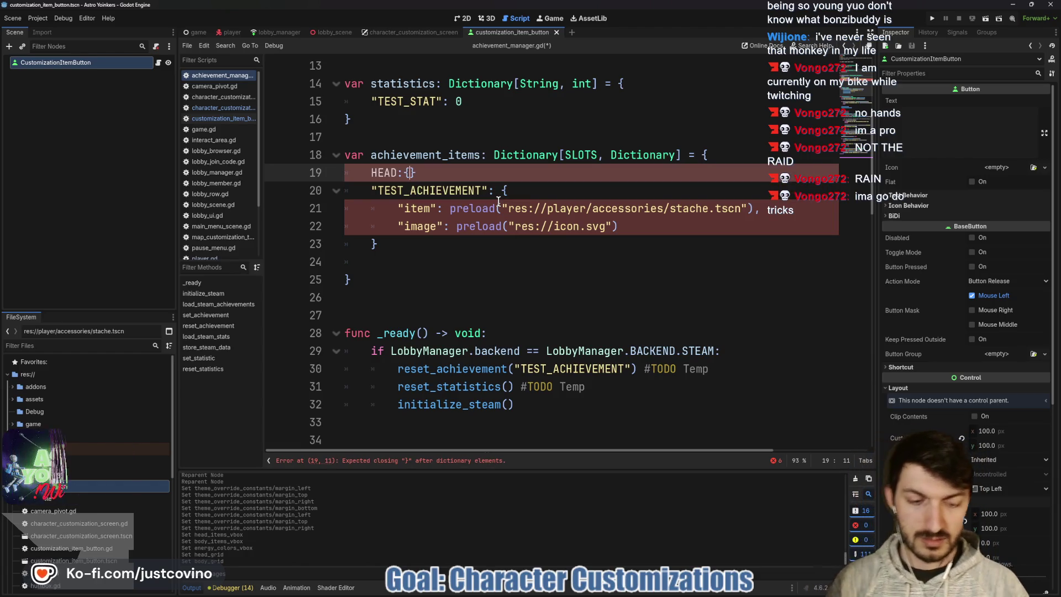
pyautogui.click(389, 245)
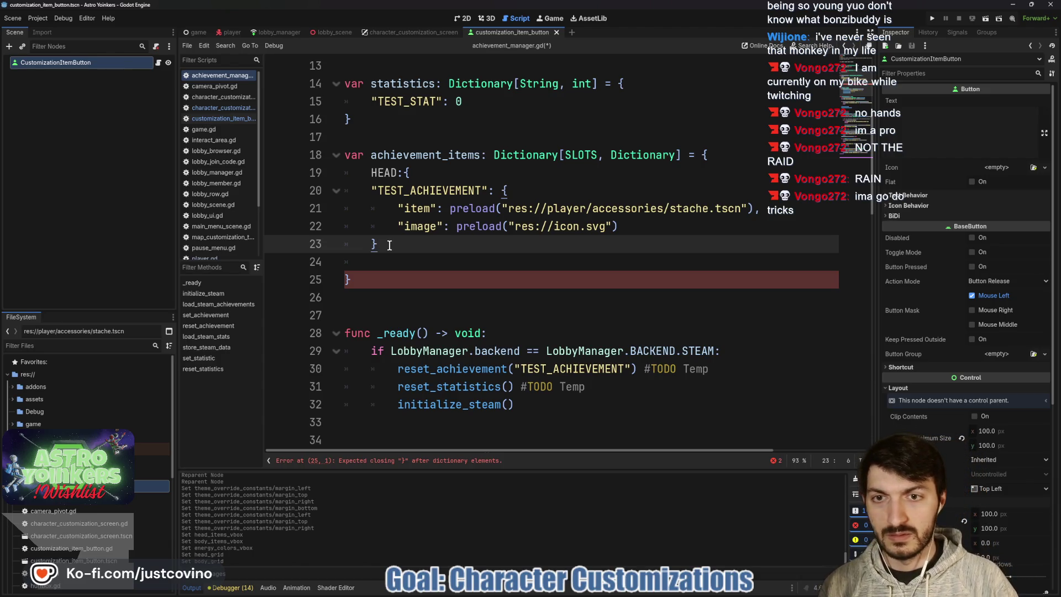
pyautogui.moveTo(389, 262); pyautogui.dragTo(331, 190)
pyautogui.press('Tab')
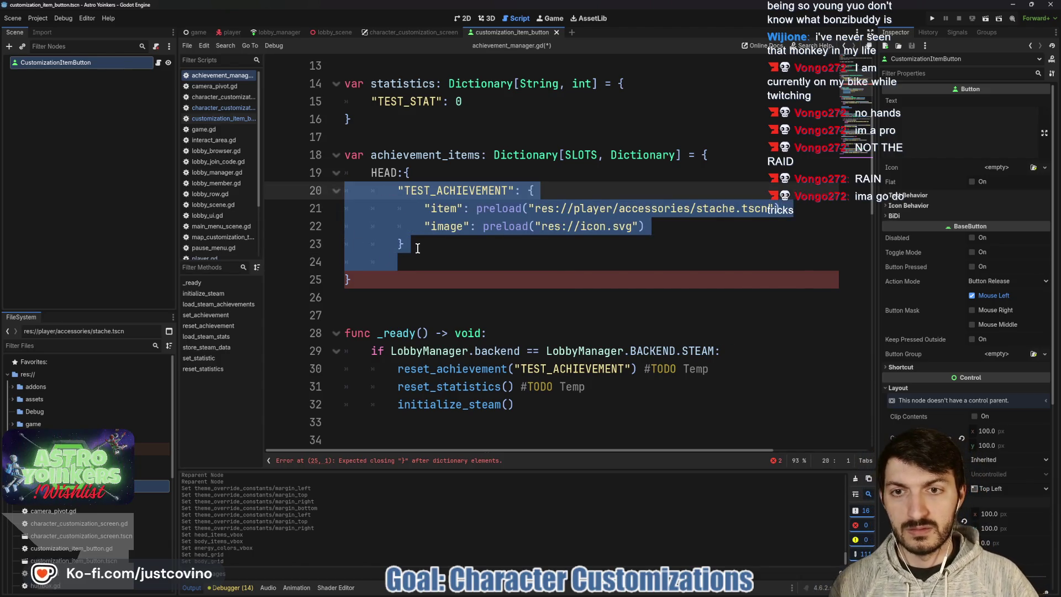
pyautogui.click(401, 259)
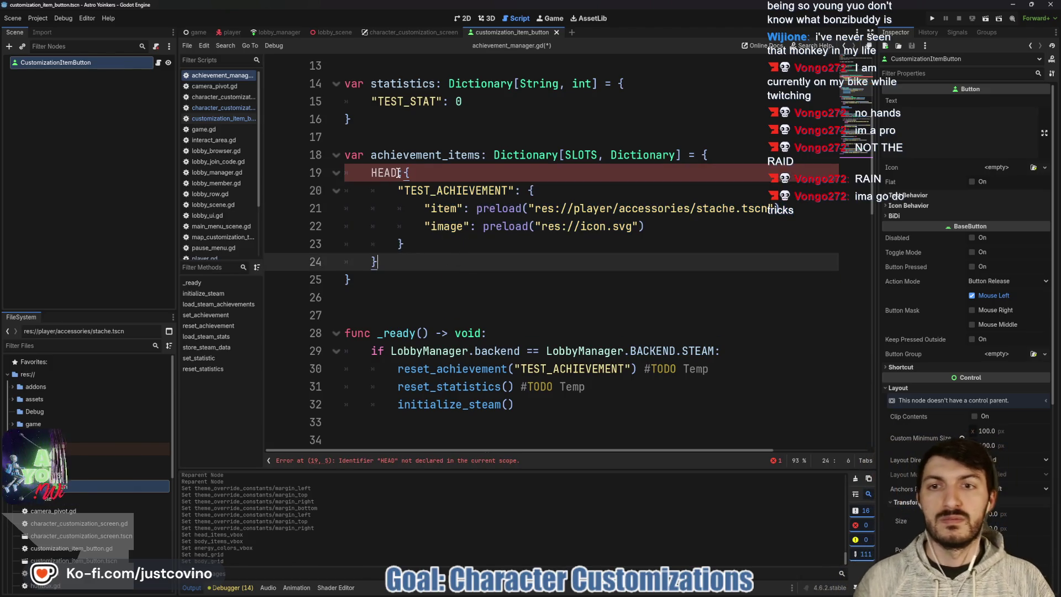
pyautogui.click(370, 173)
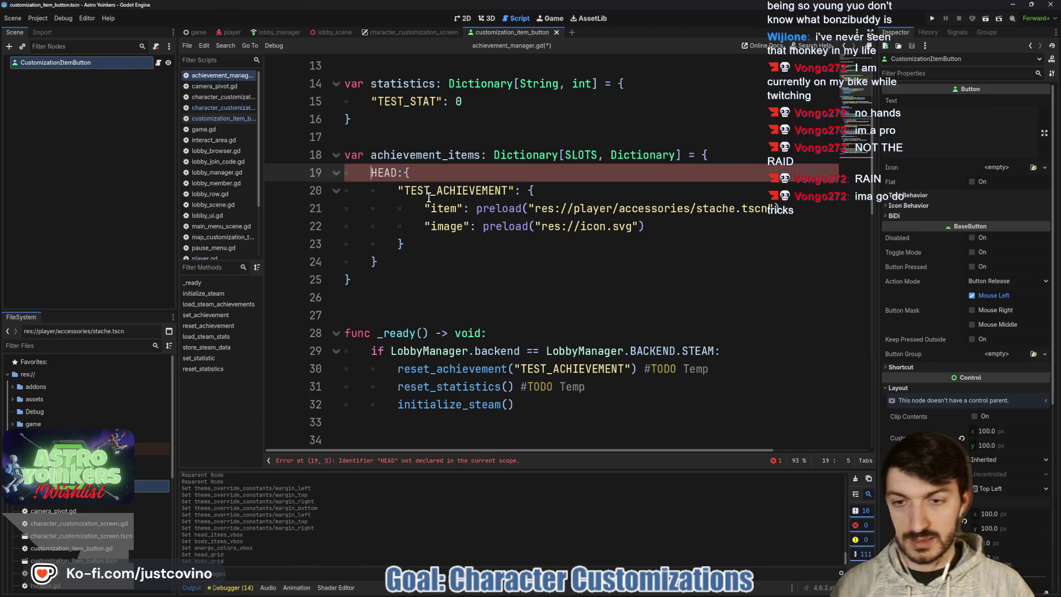
pyautogui.write('SLOTS.')
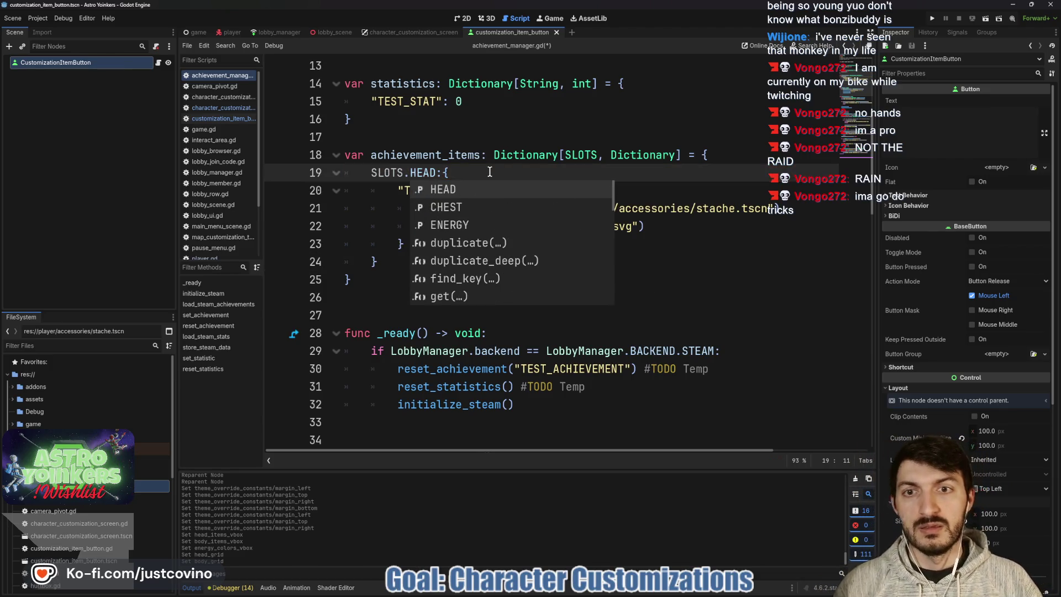
pyautogui.click(489, 172)
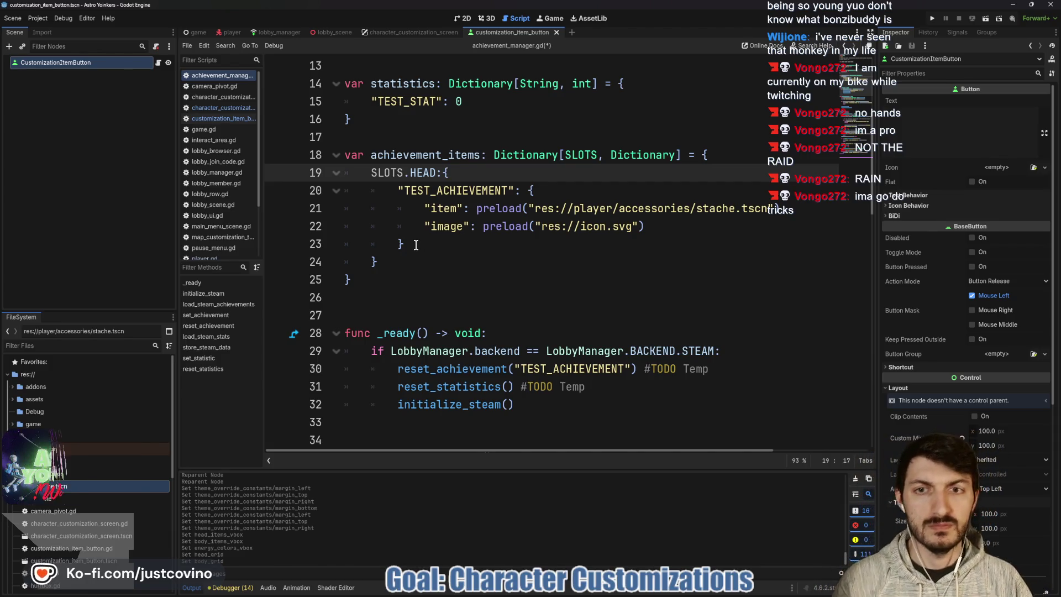
pyautogui.click(416, 244)
# Step: Add an empty SLOTS.CHEST entry after the SLOTS.HEAD entry
pyautogui.click(397, 258)
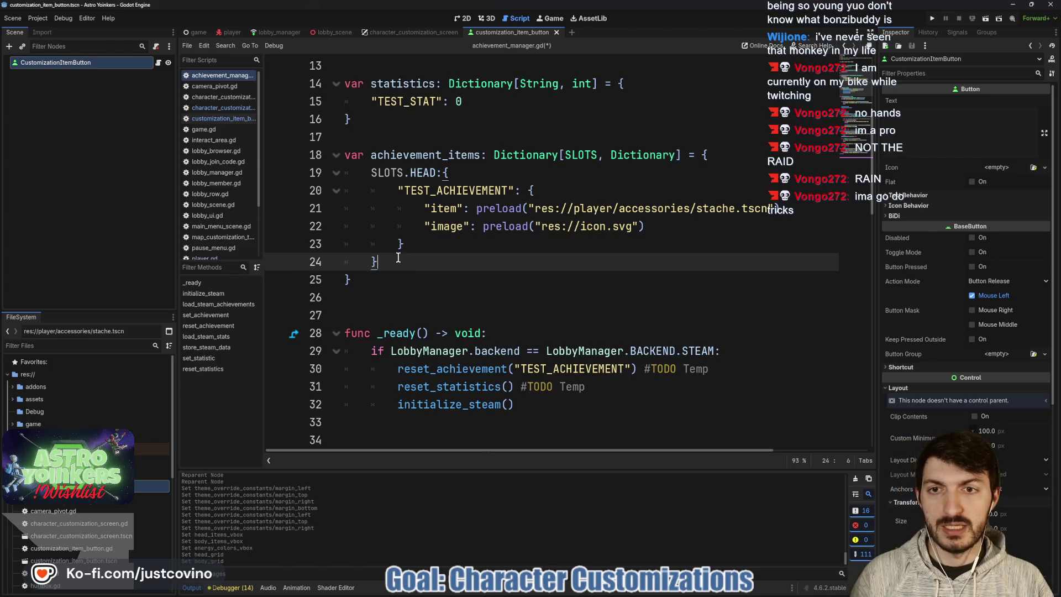
pyautogui.press('Return')
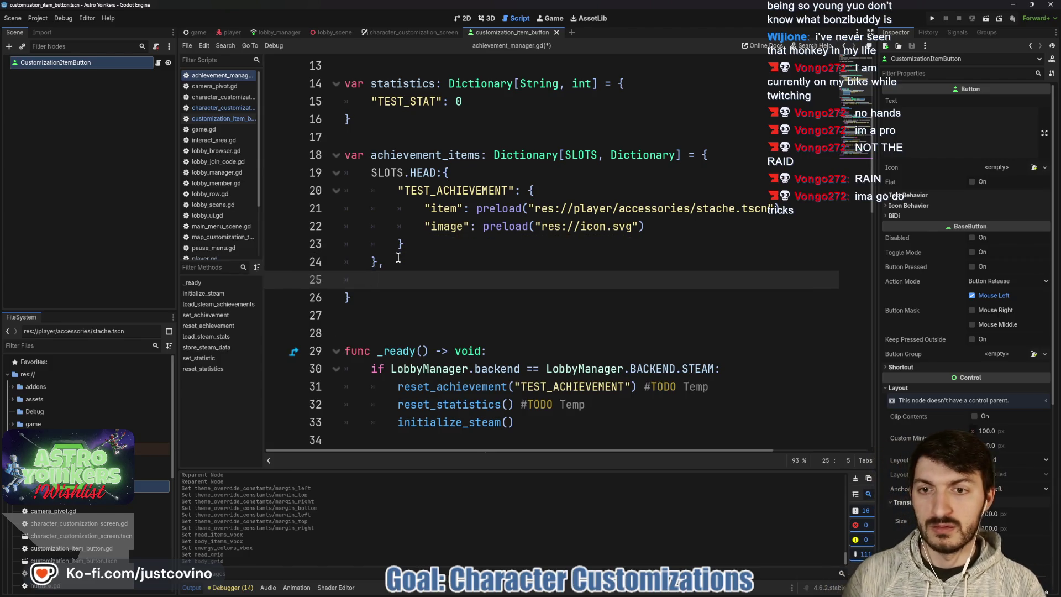
pyautogui.press('Return')
pyautogui.write('SLOTS.')
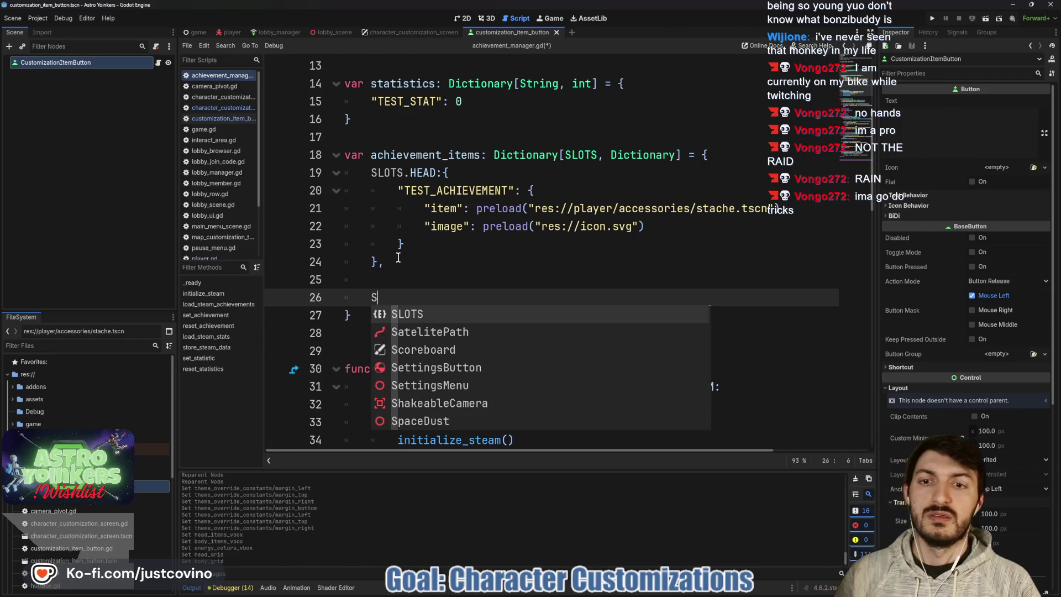
pyautogui.write('CH')
pyautogui.press('Return')
pyautogui.write(':{')
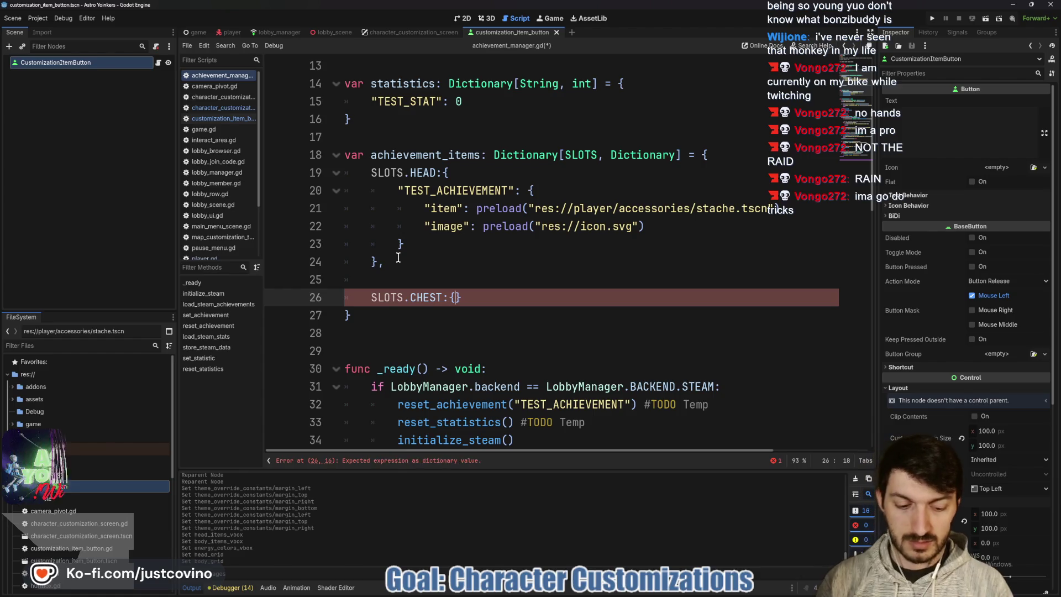
pyautogui.press('Return')
pyautogui.press('Down')
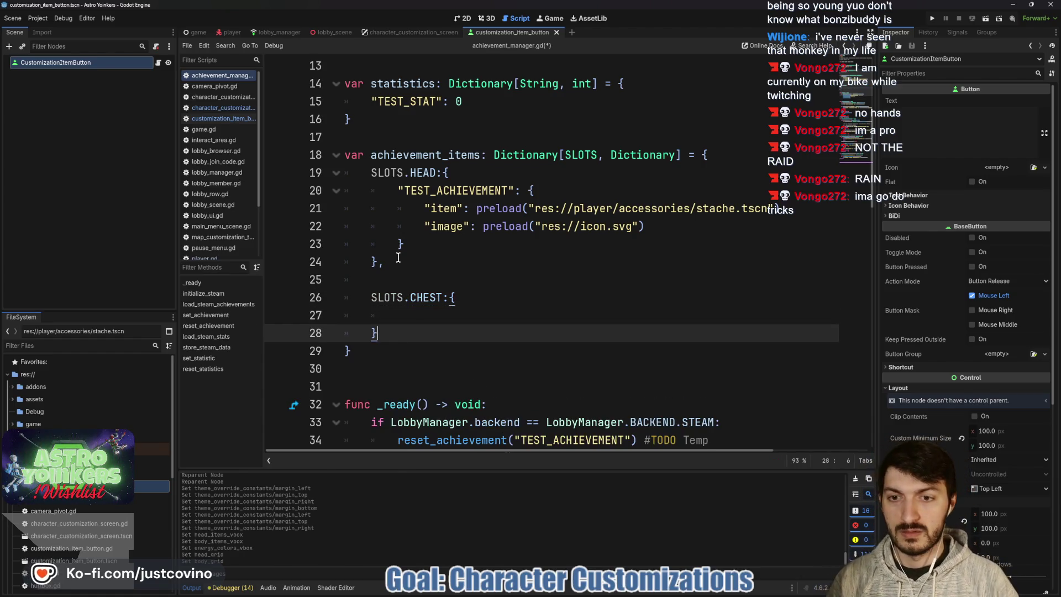
pyautogui.write(',')
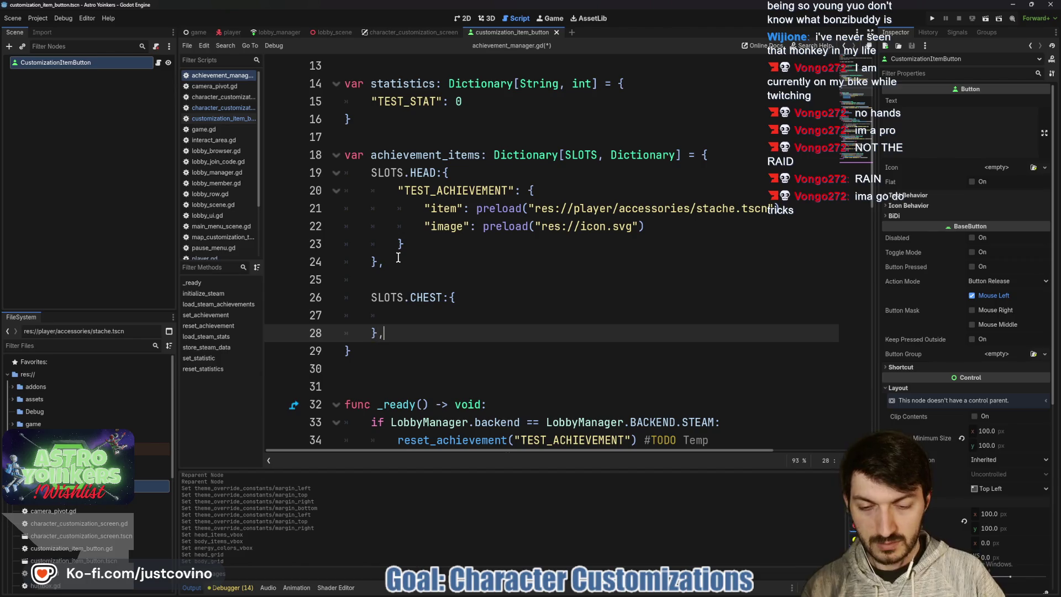
# Step: Add an empty SLOTS.ENERGY entry and save achievement_manager.gd
pyautogui.press('Return')
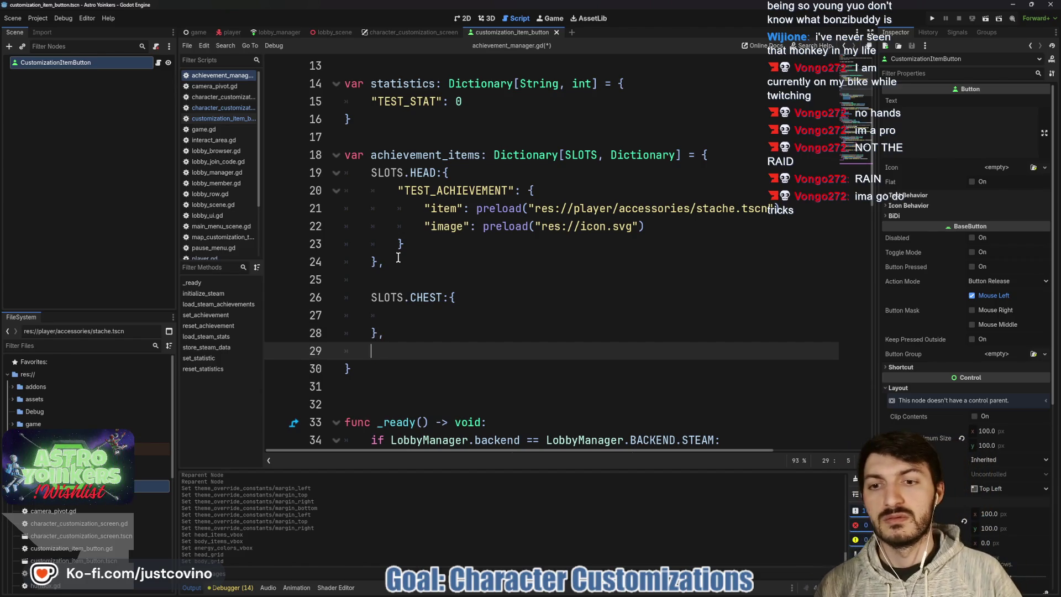
pyautogui.press('Return')
pyautogui.write('SLOTS')
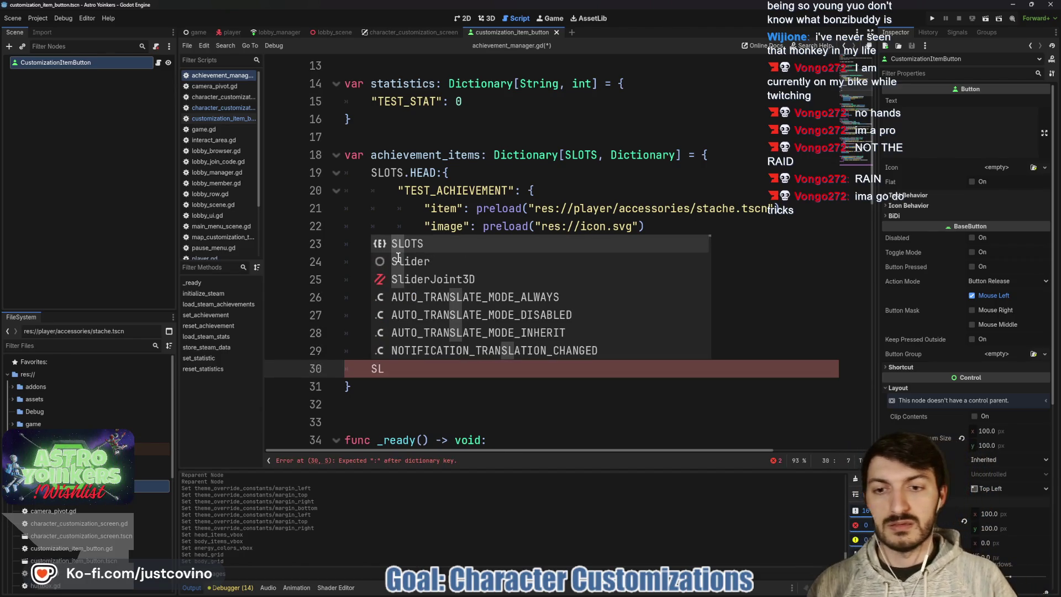
pyautogui.press('Return')
pyautogui.write('.EN')
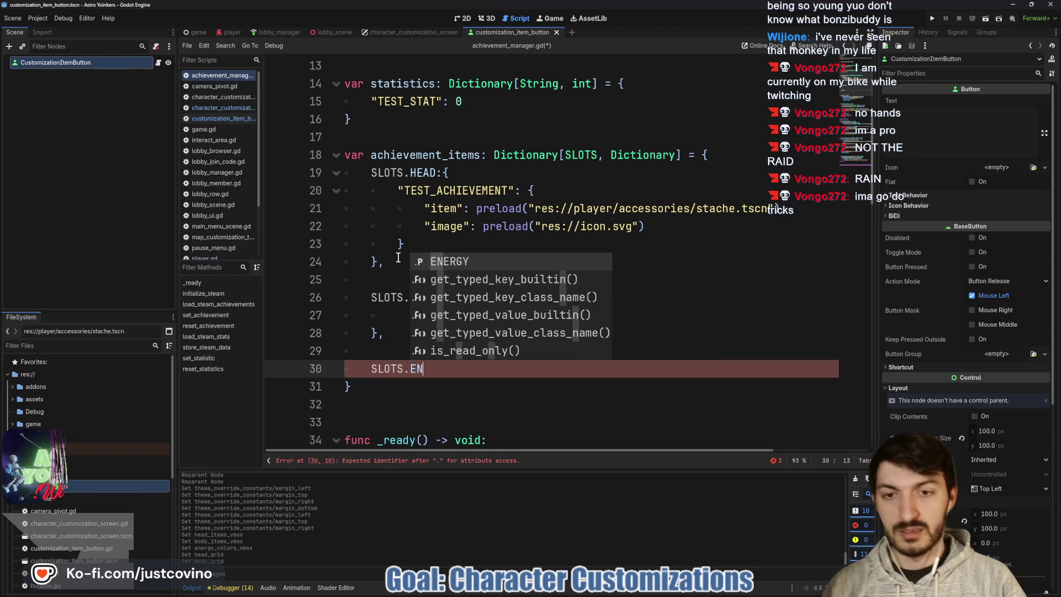
pyautogui.press('Return')
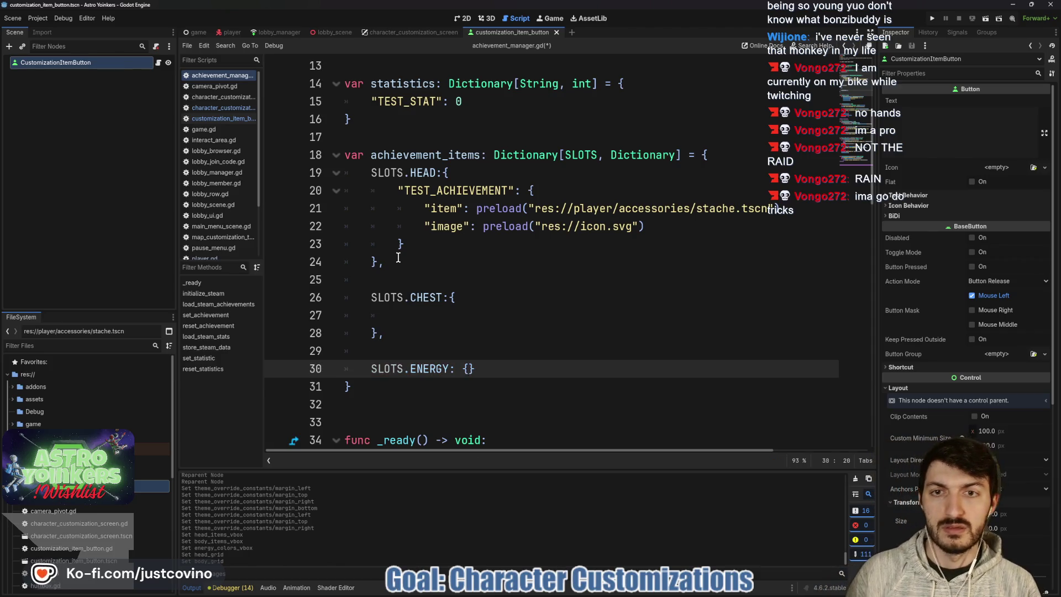
pyautogui.press('BackSpace')
pyautogui.press('BackSpace')
pyautogui.write('{')
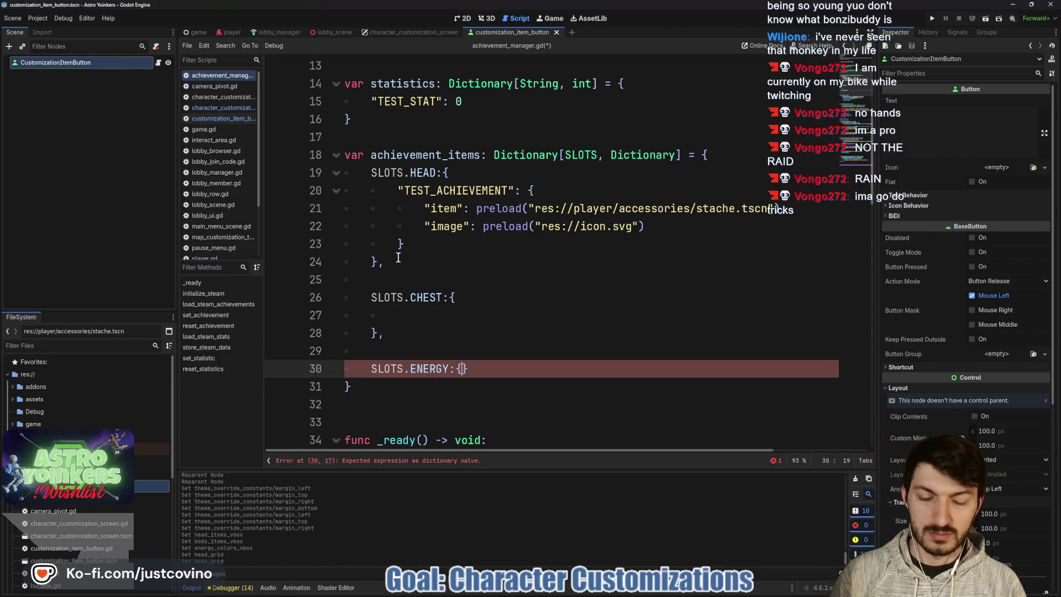
pyautogui.press('Return')
pyautogui.scroll(-2, 408, 262)
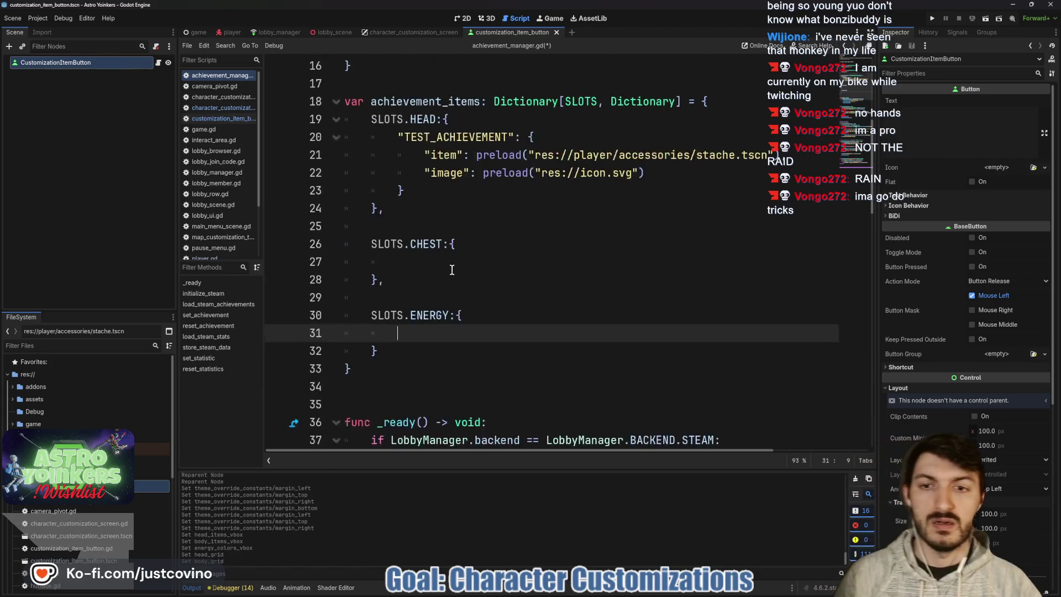
pyautogui.hotkey('ctrl', 's')
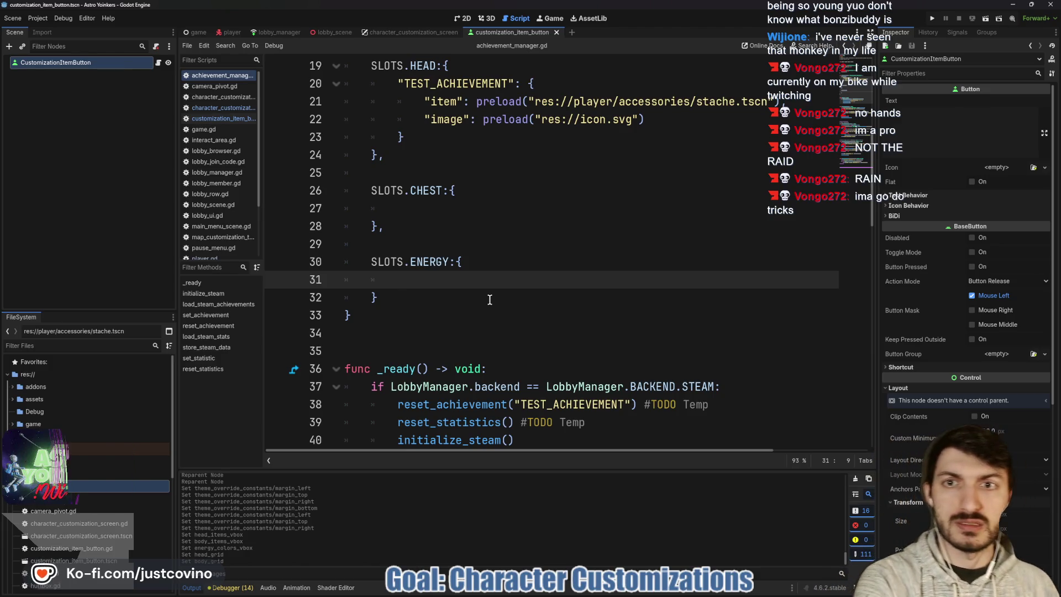
# Step: Scroll through the saved achievement_manager.gd and click the blank line after the HEAD entry
pyautogui.scroll(3, 539, 347)
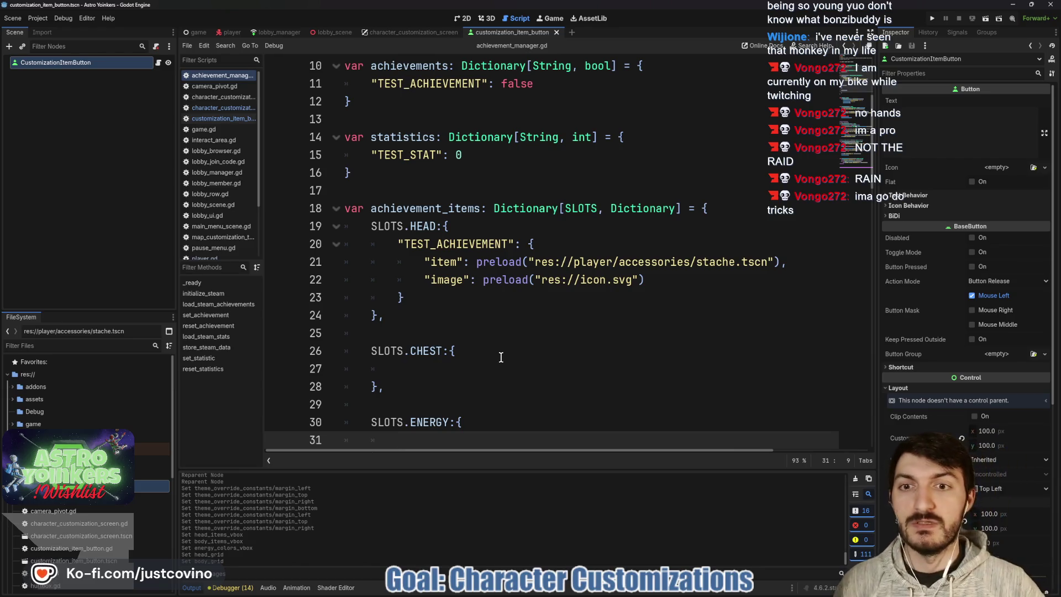
pyautogui.scroll(-1, 501, 358)
pyautogui.click(536, 286)
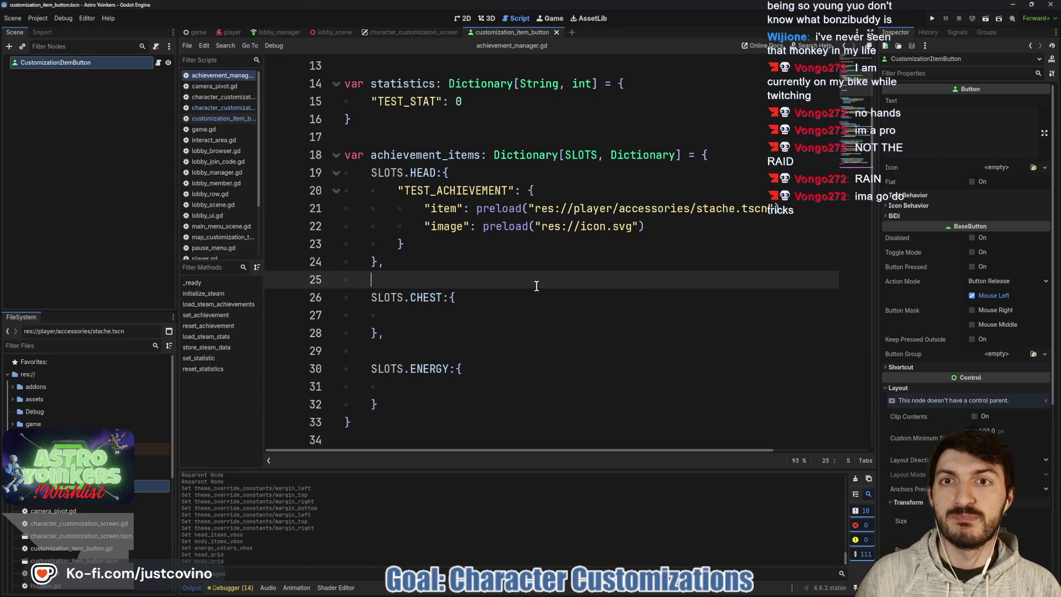
pyautogui.click(158, 62)
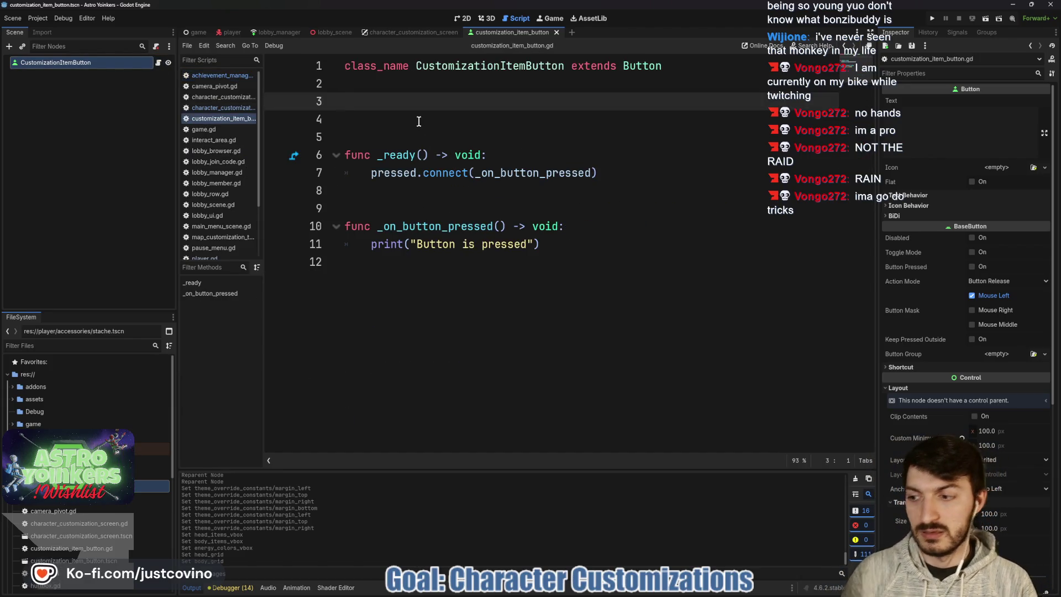
pyautogui.write('@export')
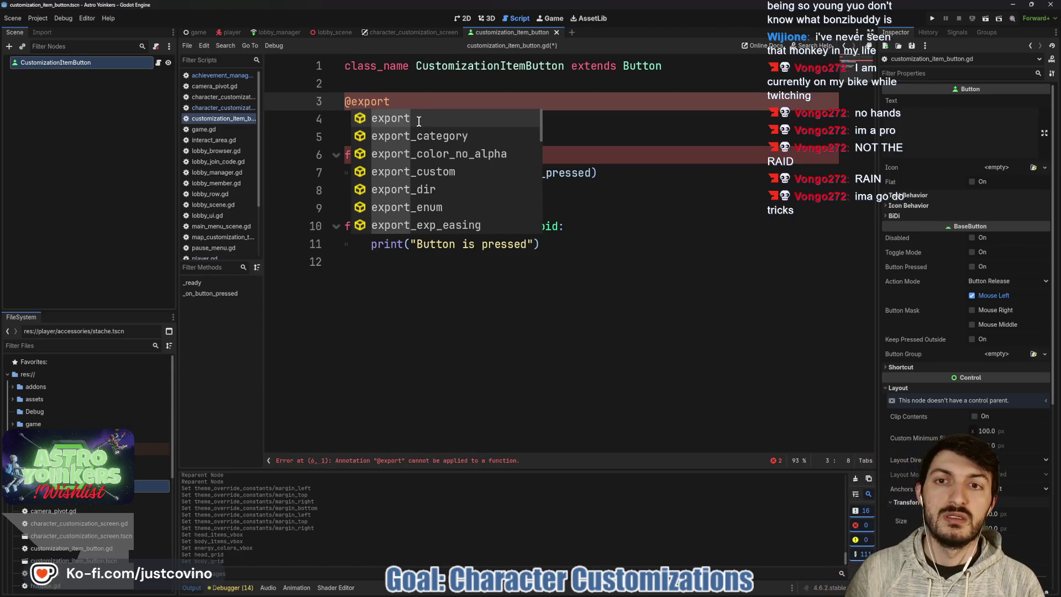
pyautogui.write(' item')
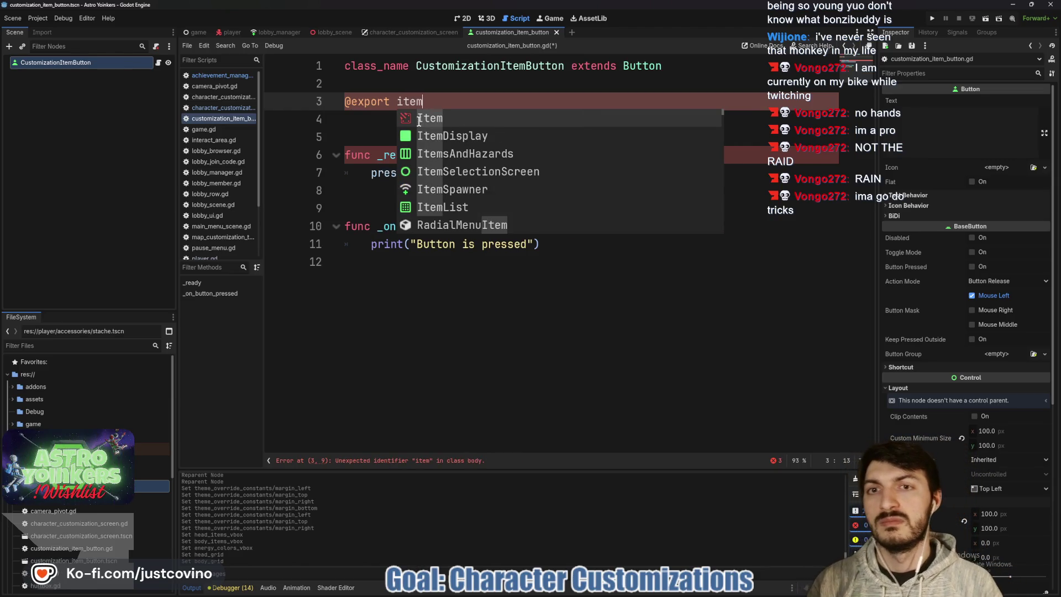
pyautogui.press('BackSpace')
pyautogui.press('BackSpace')
pyautogui.press('BackSpace')
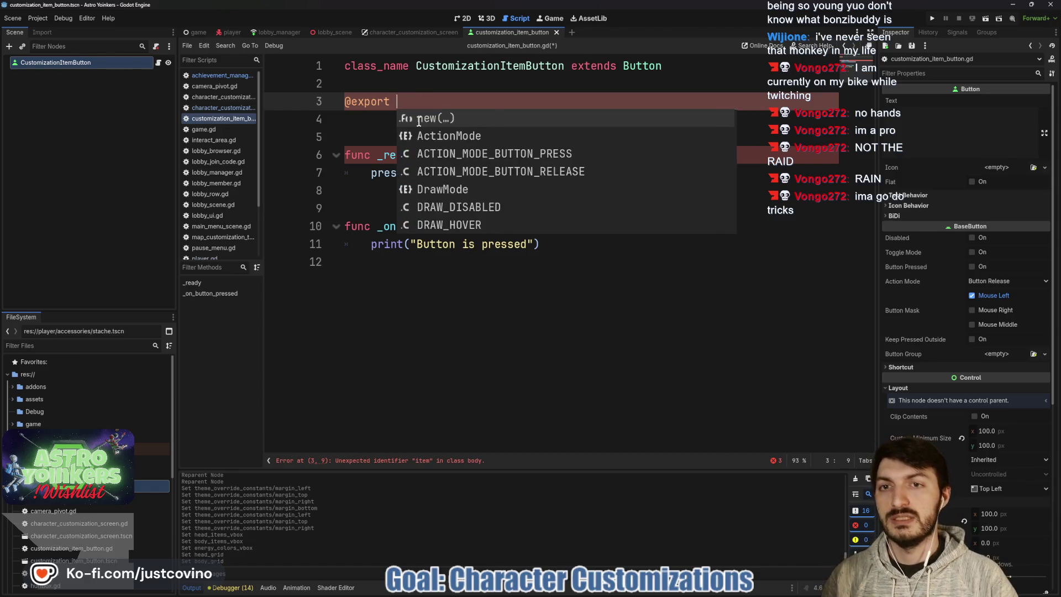
pyautogui.write('slot')
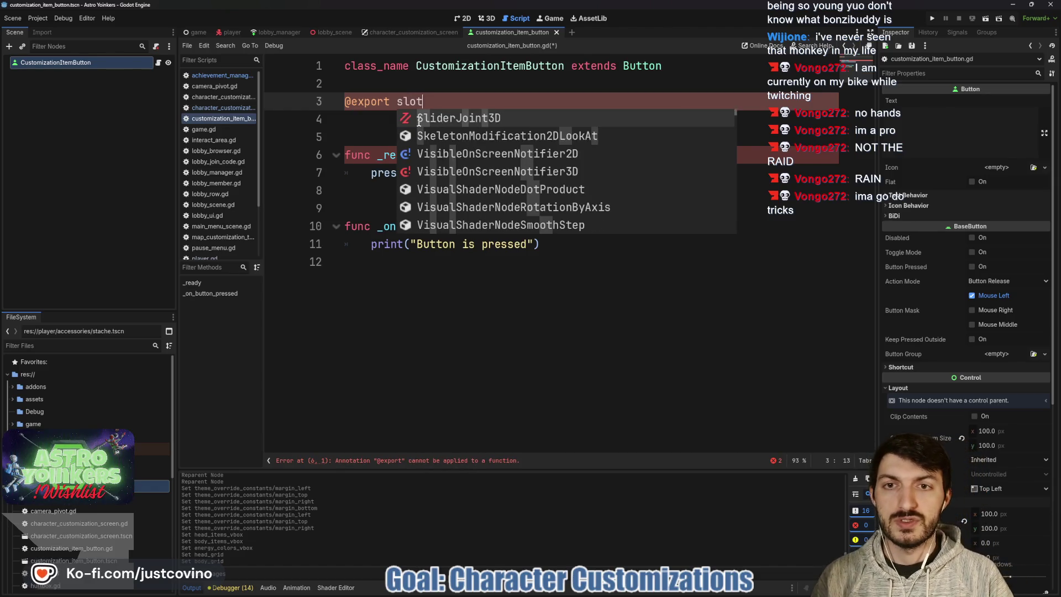
pyautogui.press('BackSpace')
pyautogui.press('BackSpace')
pyautogui.press('BackSpace')
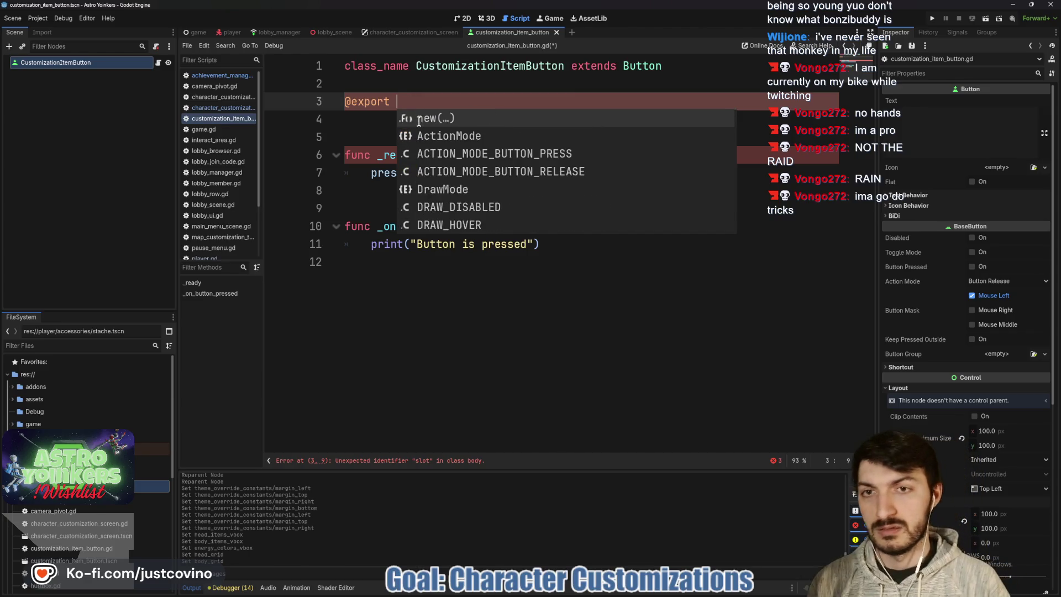
pyautogui.write('var slot: Ac')
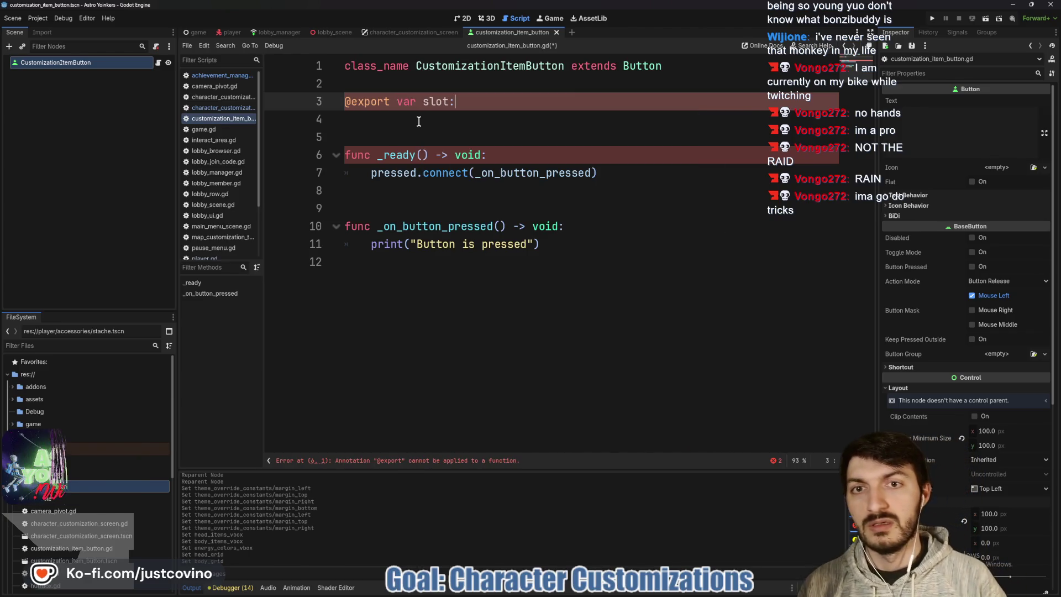
pyautogui.press('Return')
pyautogui.write('.S')
pyautogui.press('Return')
pyautogui.hotkey('ctrl', 's')
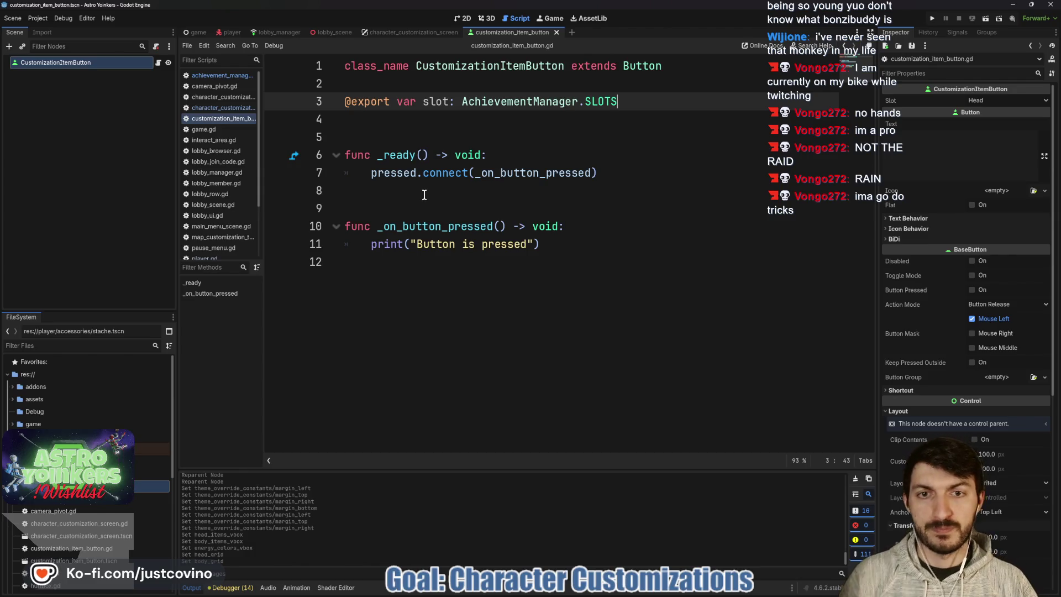
# Step: Begin a func set_item() -> void: function below _ready
pyautogui.click(396, 296)
pyautogui.click(384, 204)
pyautogui.press('Return')
pyautogui.press('Return')
pyautogui.press('Return')
pyautogui.press('Return')
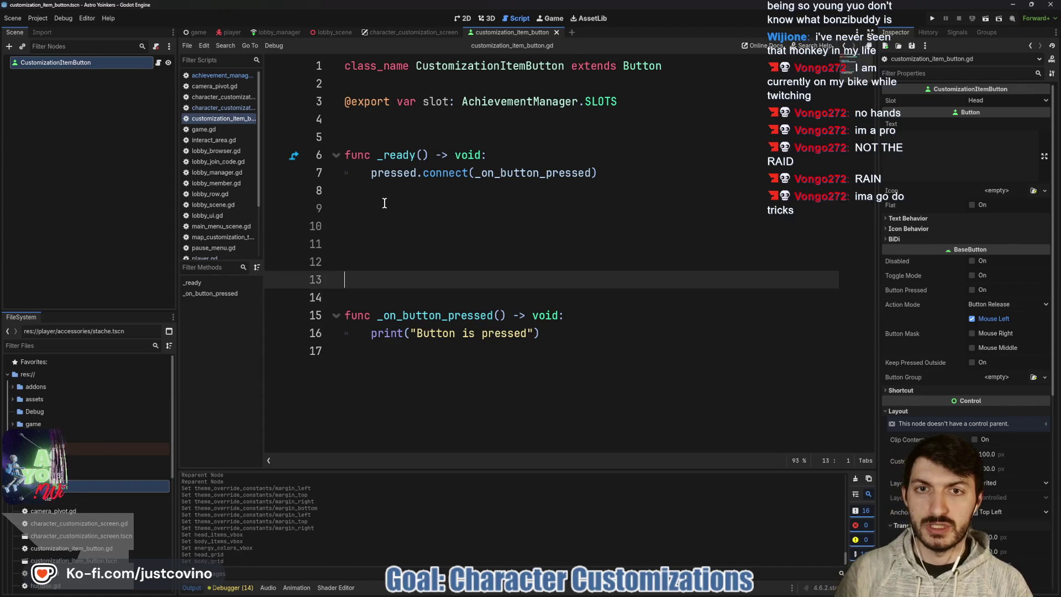
pyautogui.press('Up')
pyautogui.press('Up')
pyautogui.press('Up')
pyautogui.write('func set_')
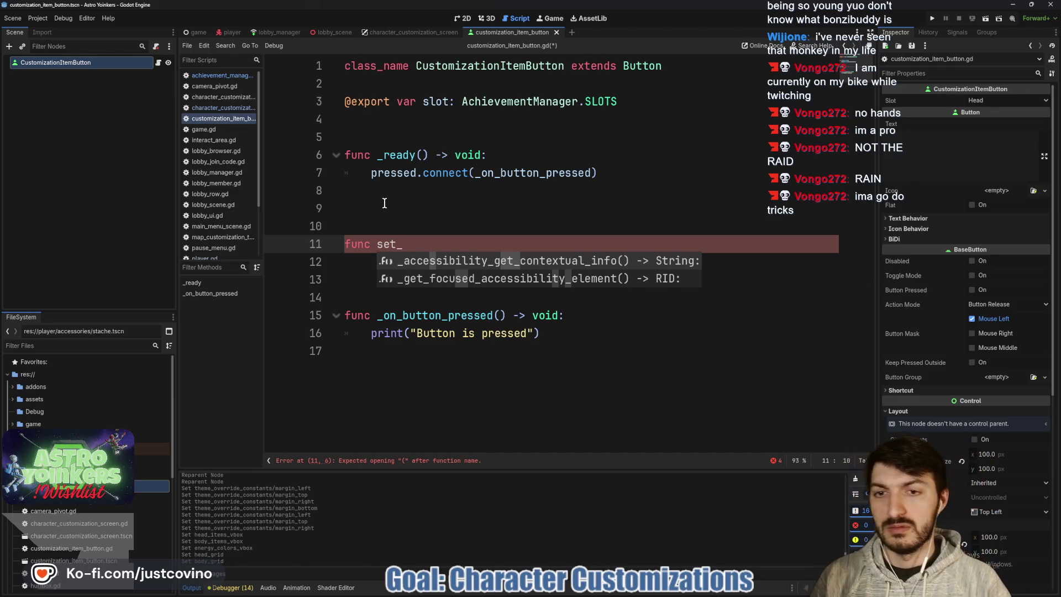
pyautogui.write('item() -')
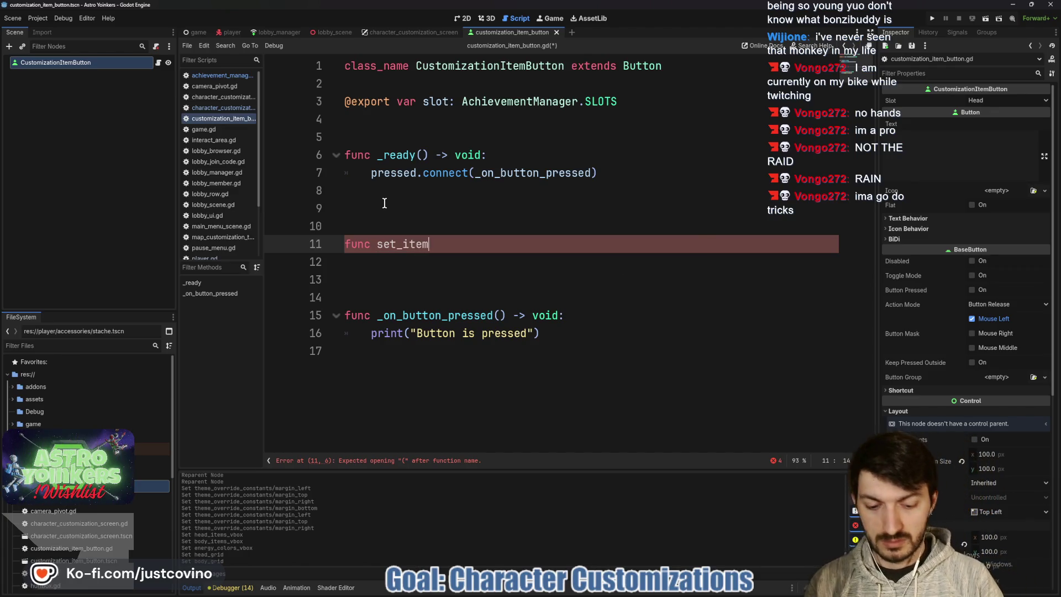
pyautogui.write('> void:')
# Step: Begin set_item's body with icon = AchievementManager.achievement_items[slot][], leaving the second index empty
pyautogui.press('Return')
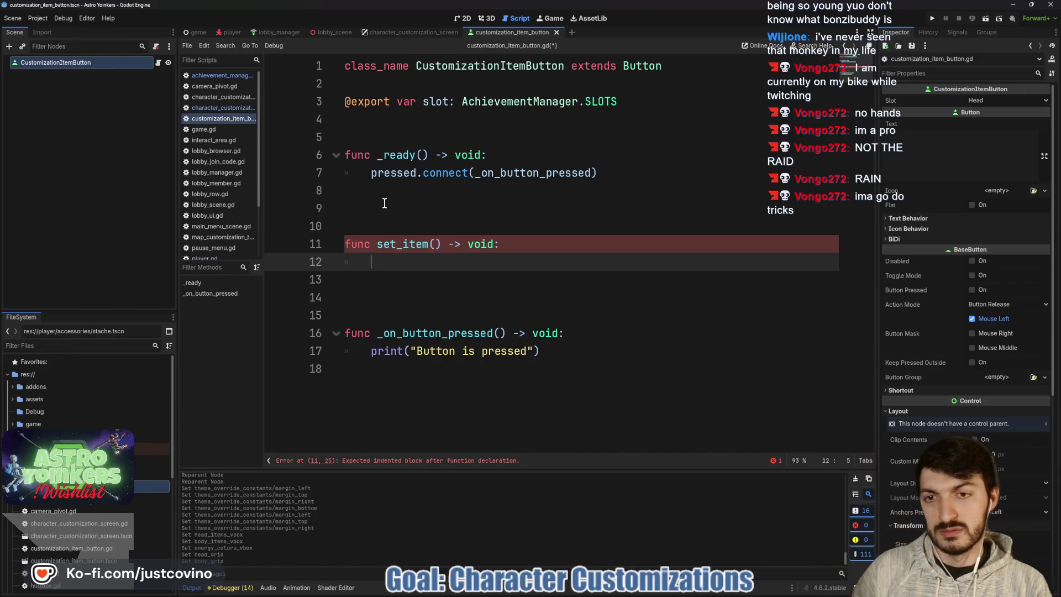
pyautogui.write('texture')
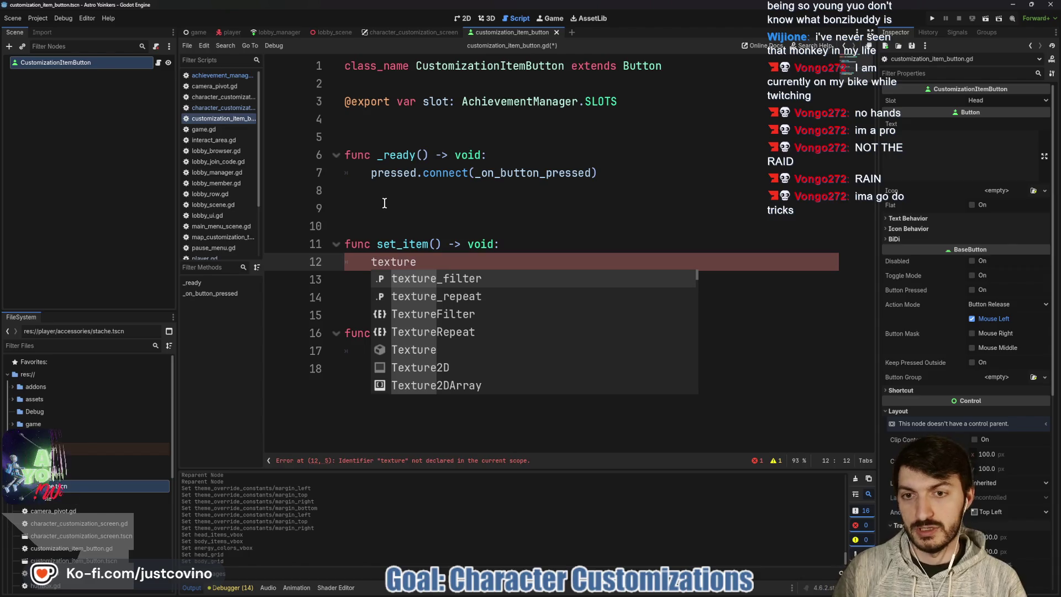
pyautogui.write(' =')
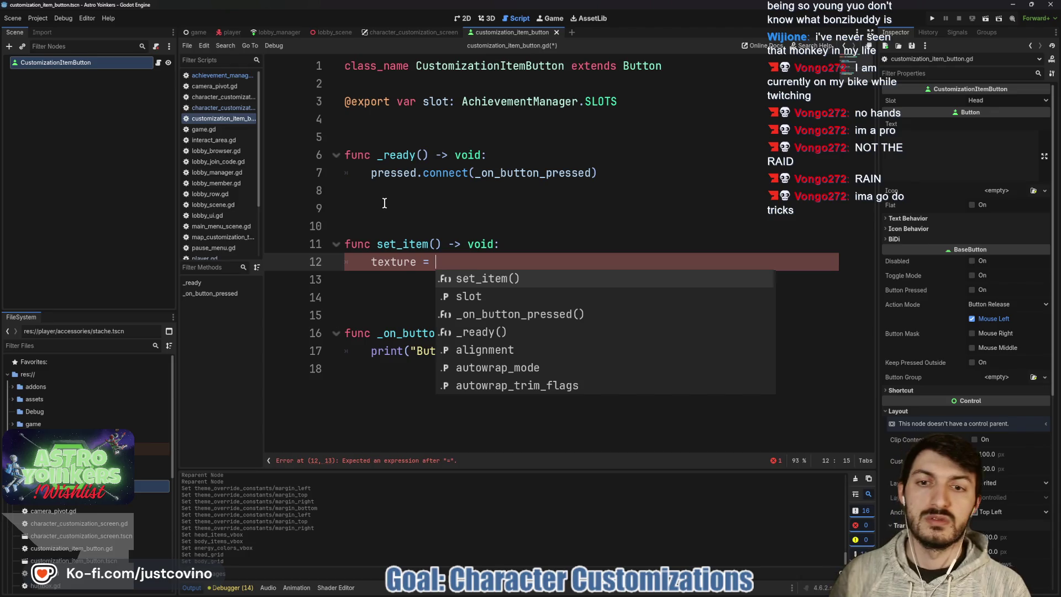
pyautogui.press('BackSpace')
pyautogui.press('BackSpace')
pyautogui.press('BackSpace')
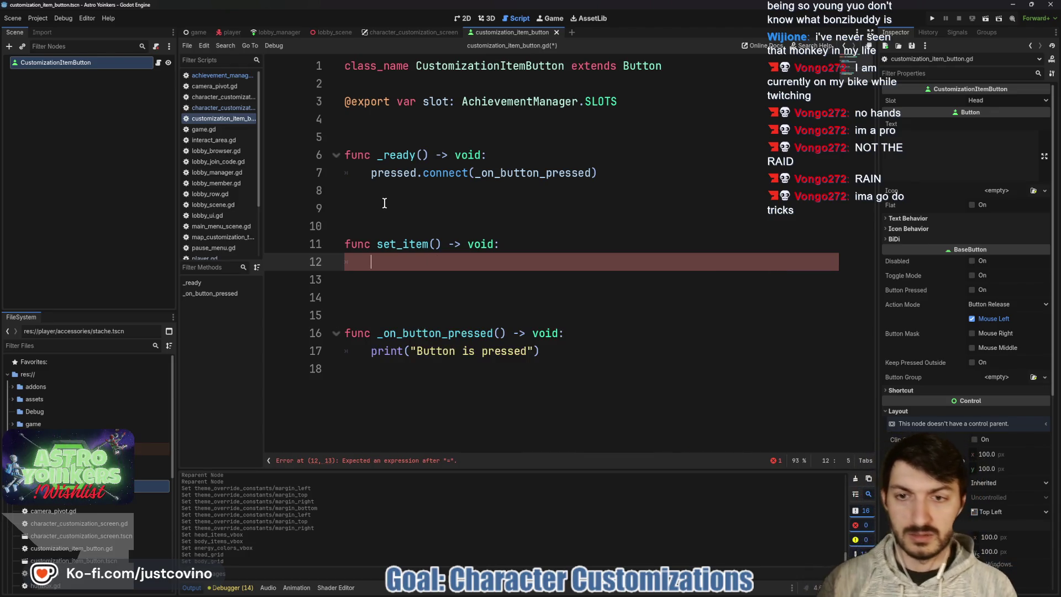
pyautogui.write('icon')
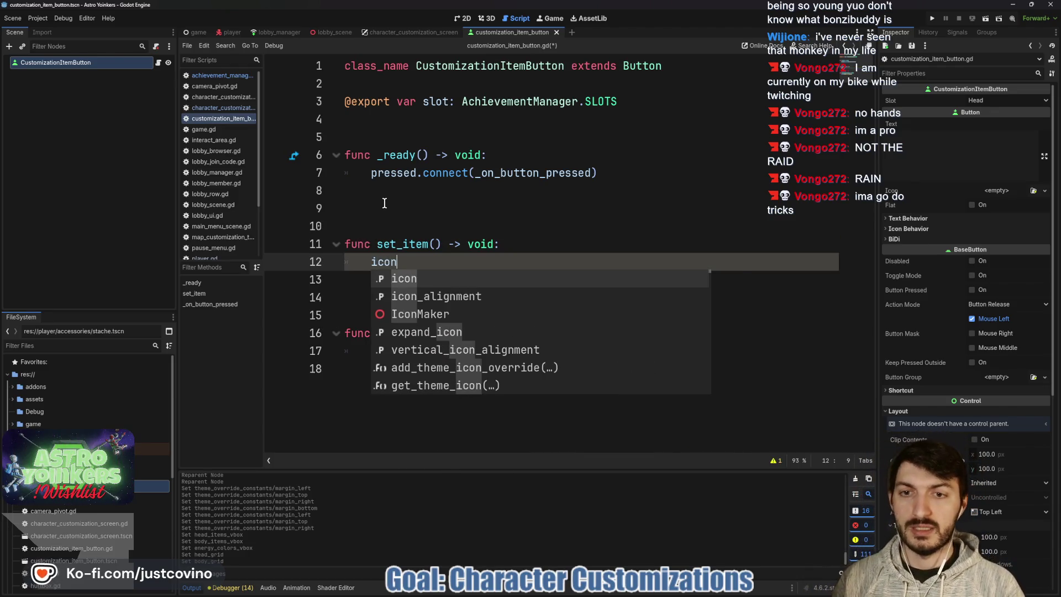
pyautogui.write(' = ')
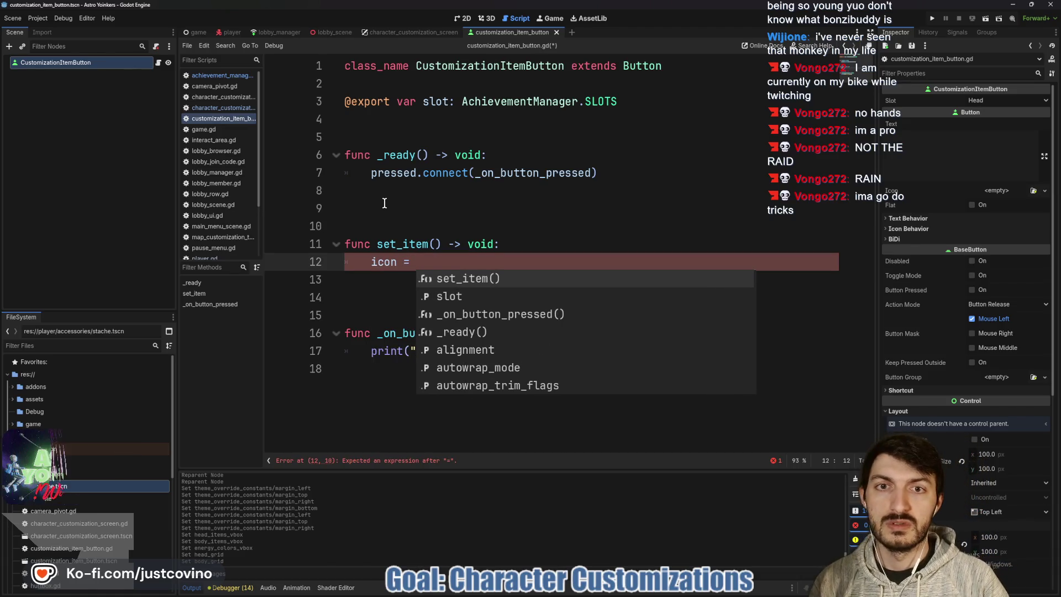
pyautogui.write('Achi')
pyautogui.press('Return')
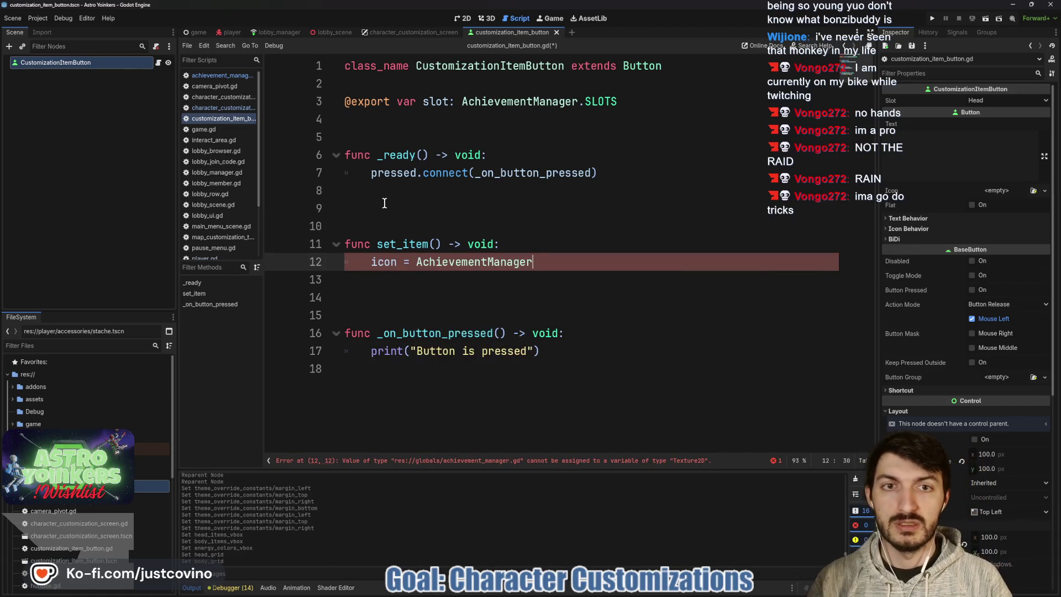
pyautogui.write('.')
pyautogui.press('Down')
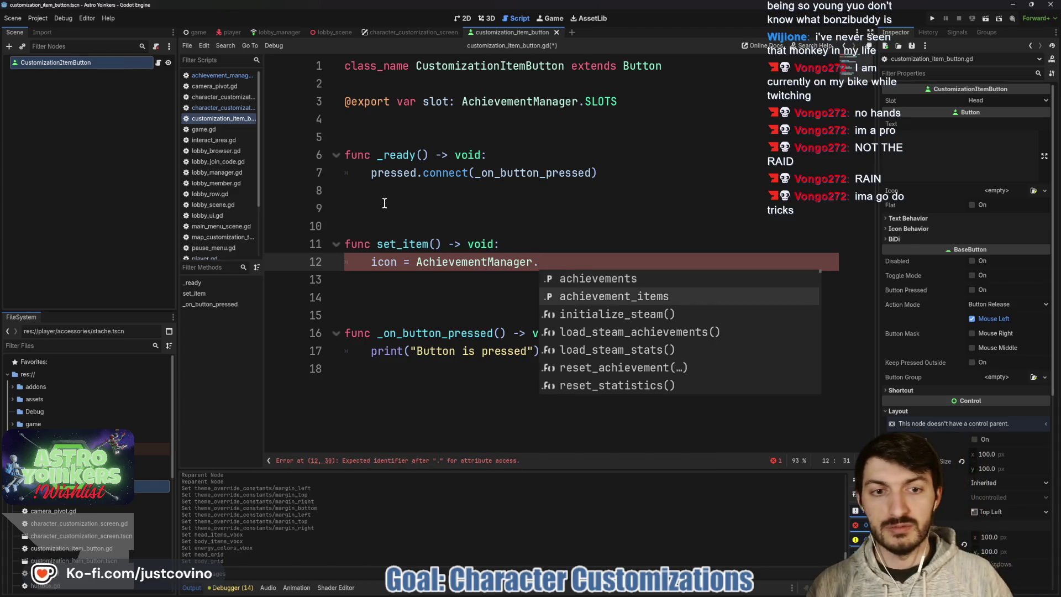
pyautogui.press('Return')
pyautogui.write('[slot')
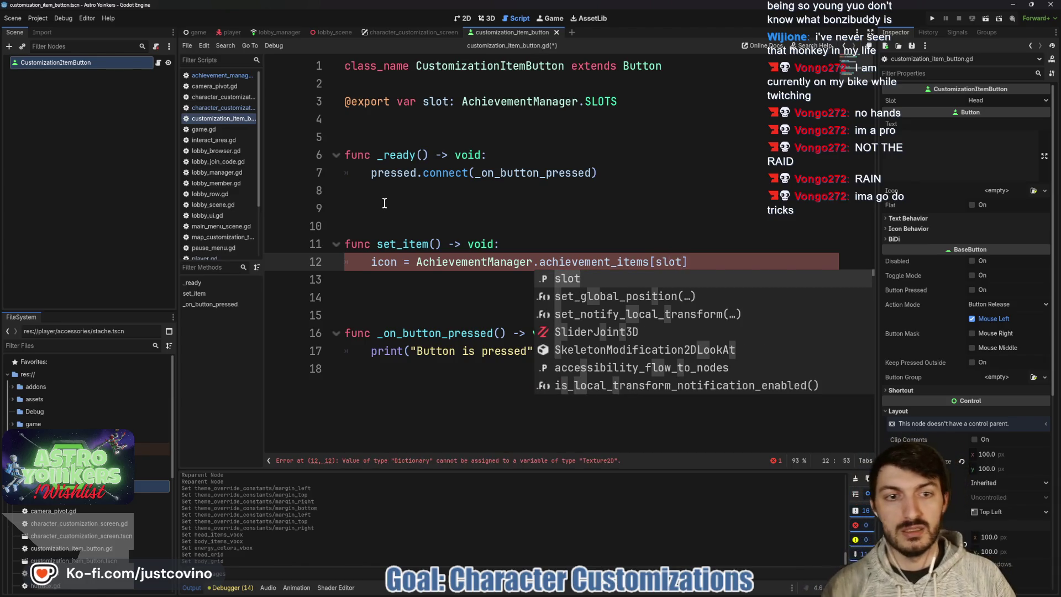
pyautogui.write('][')
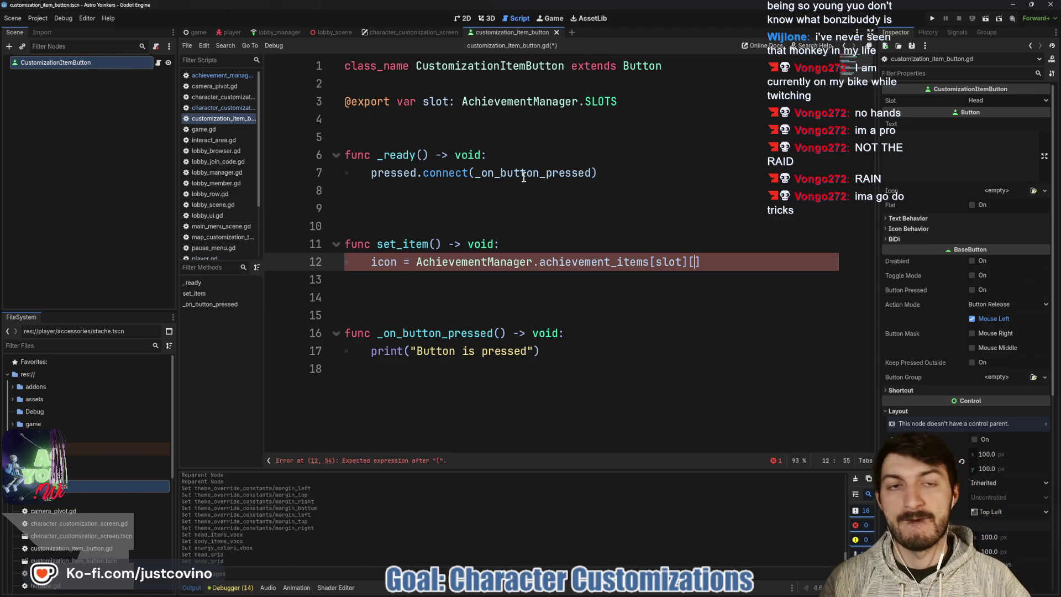
pyautogui.click(629, 106)
pyautogui.press('Return')
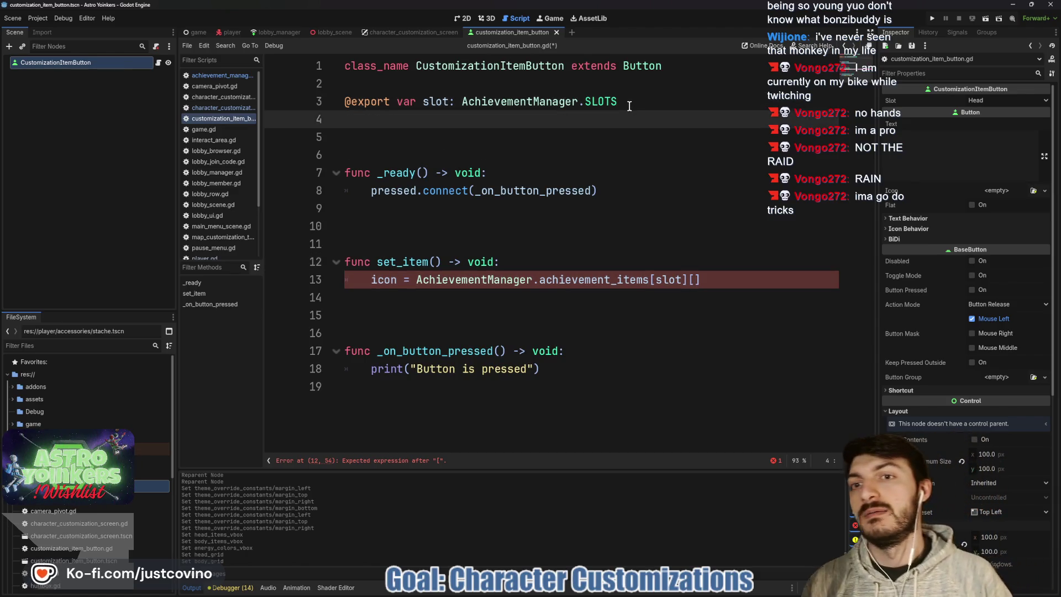
pyautogui.write('@export var ')
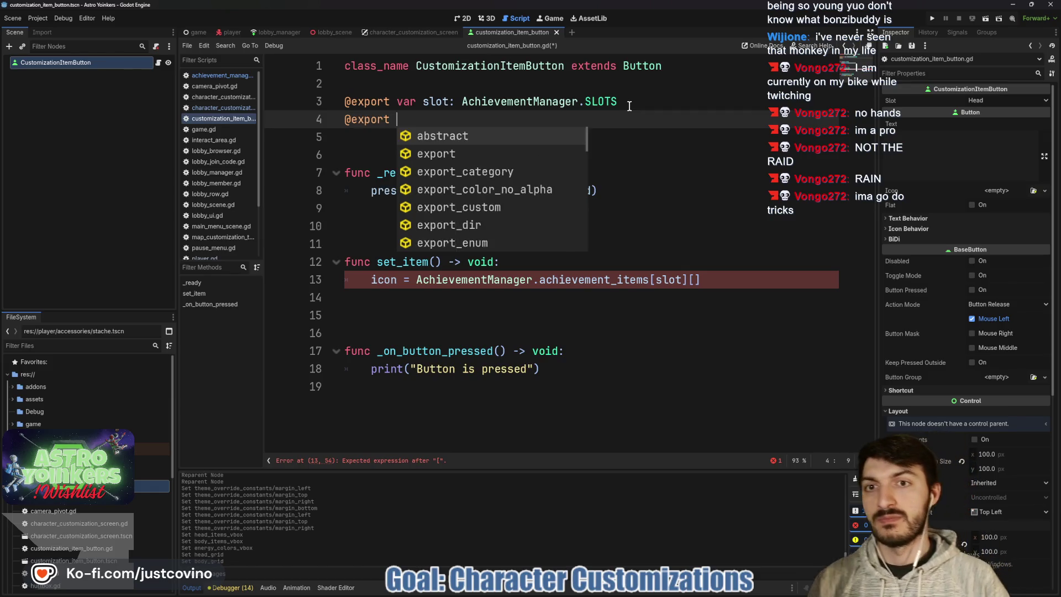
pyautogui.write('achievement: ')
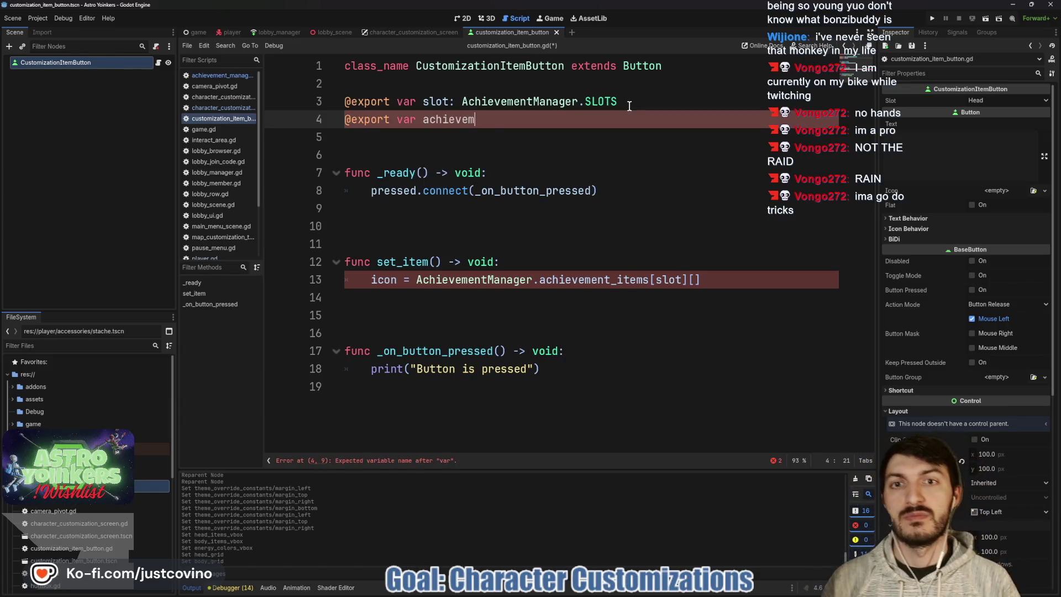
pyautogui.write('String')
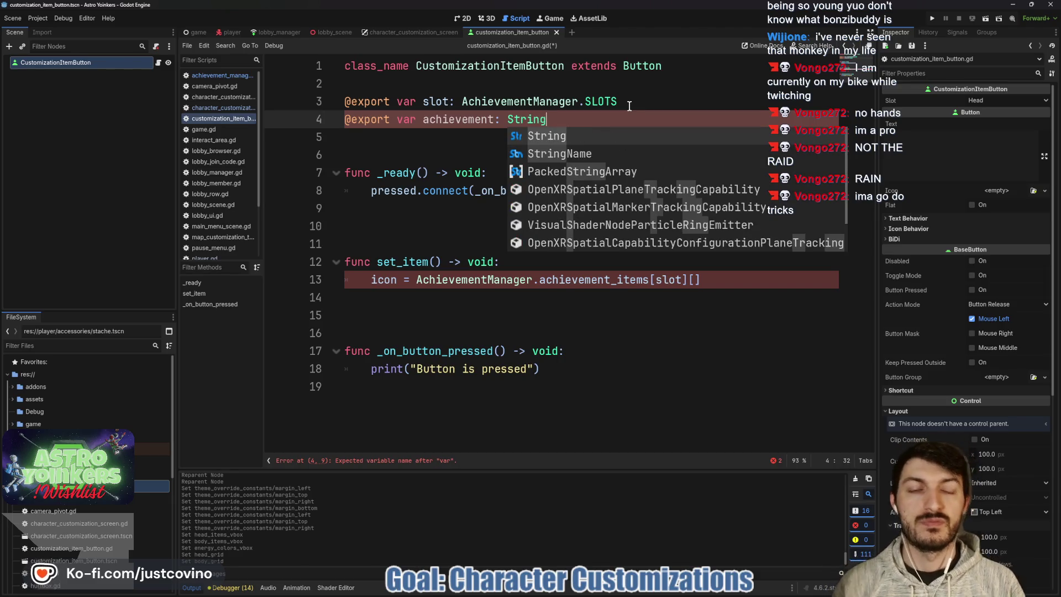
pyautogui.press('Escape')
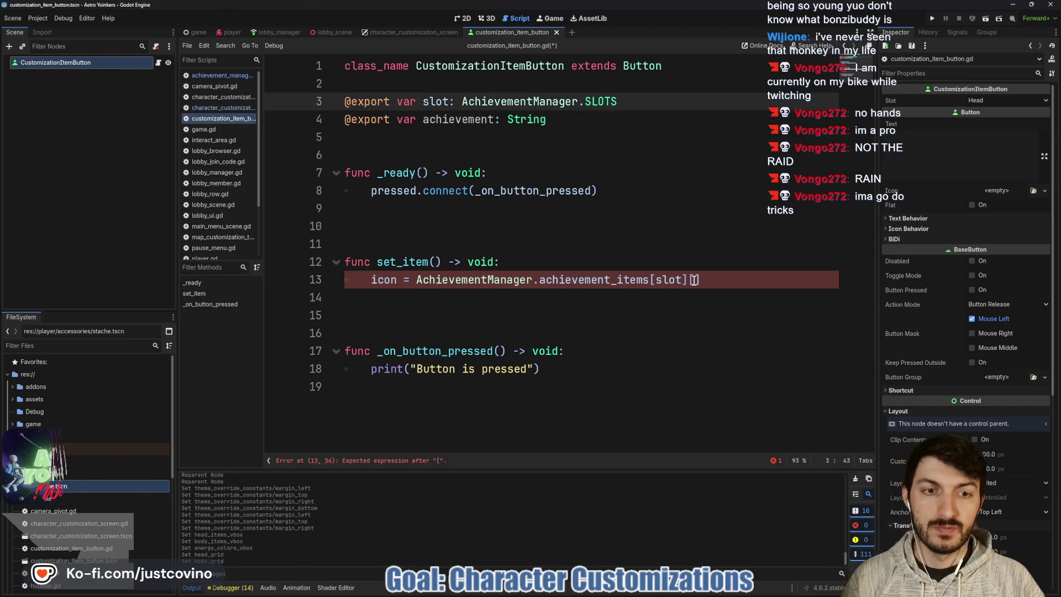
# Step: Complete the lookup as achievement_items[slot][achievement]["icon"] and save the script
pyautogui.click(696, 280)
pyautogui.write('achievement')
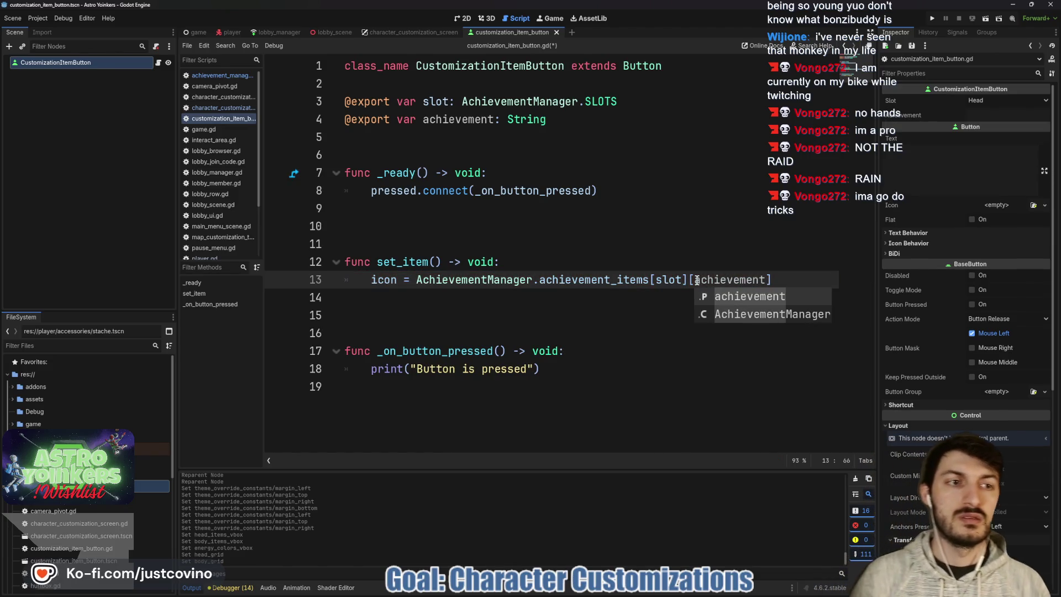
pyautogui.press('End')
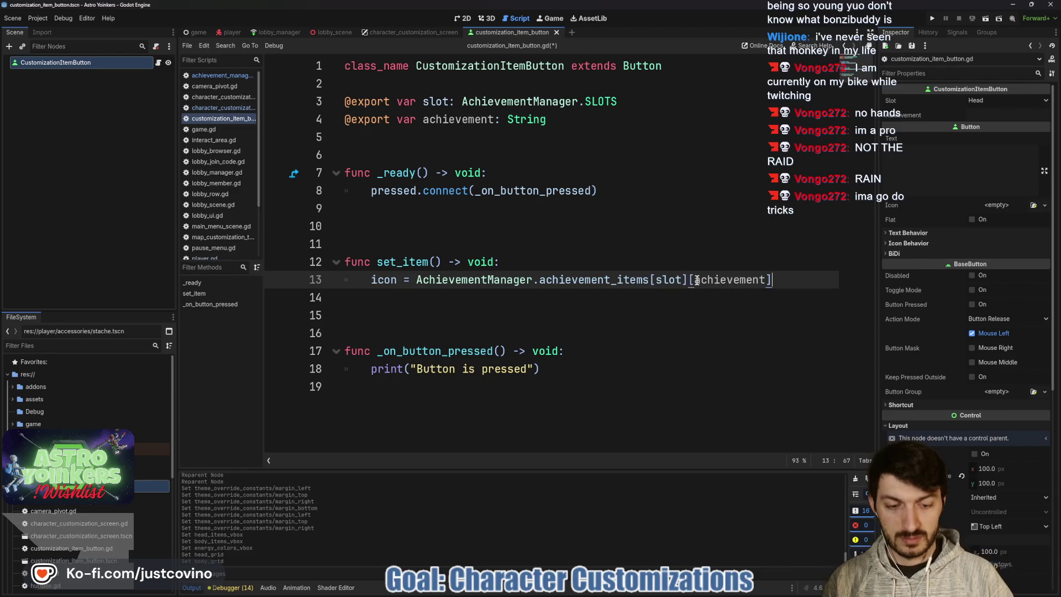
pyautogui.write('icon')
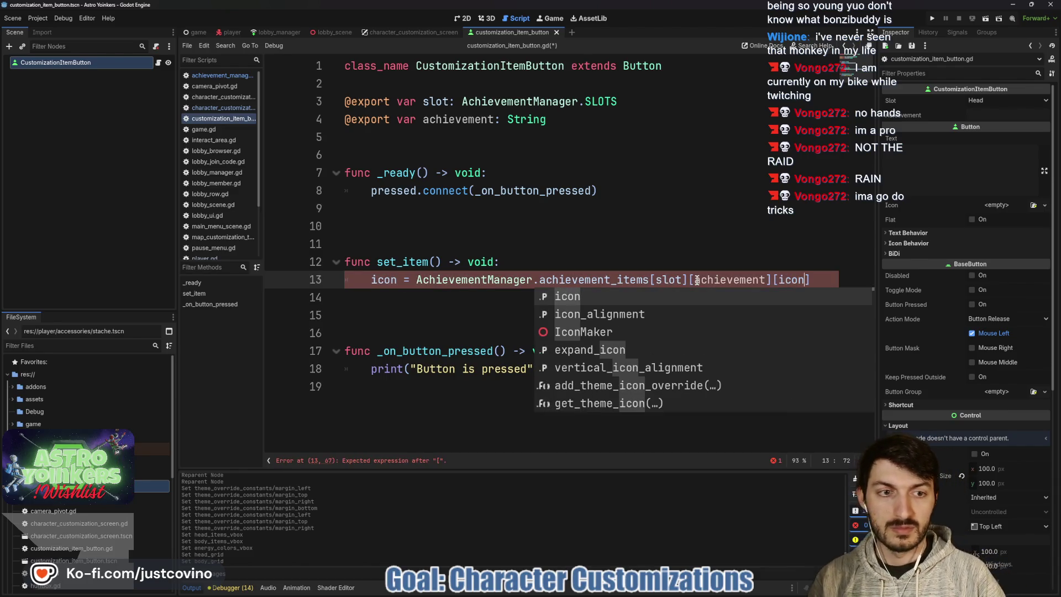
pyautogui.press('BackSpace')
pyautogui.press('BackSpace')
pyautogui.press('BackSpace')
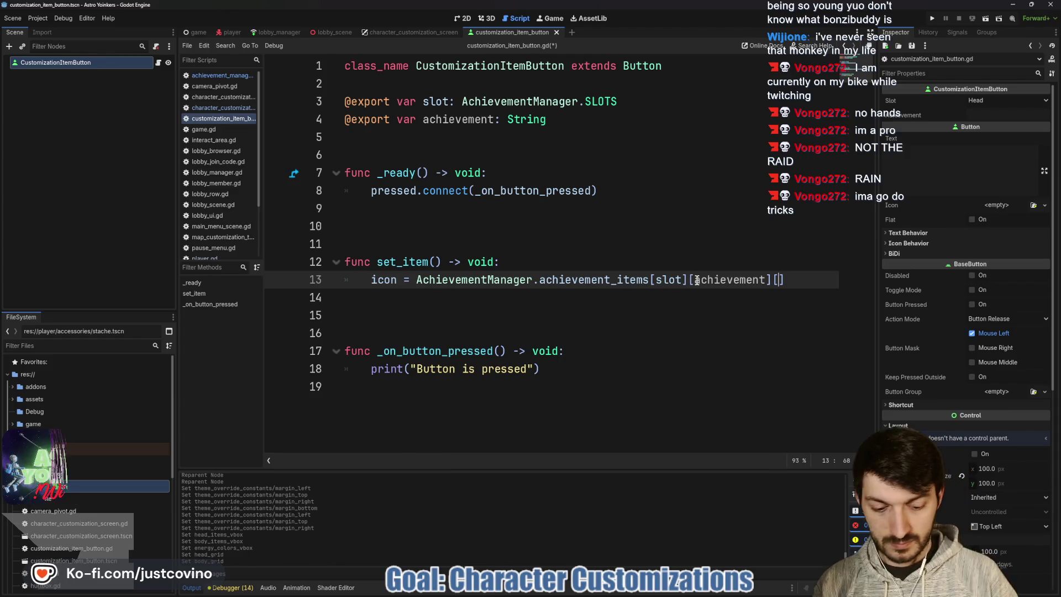
pyautogui.write('"icon')
pyautogui.click(641, 297)
pyautogui.hotkey('ctrl', 's')
# Step: Jump to achievement_manager.gd and change TEST_ACHIEVEMENT's "image" key to "icon"
pyautogui.keyDown('ctrl'); pyautogui.click(463, 279); pyautogui.keyUp('ctrl')
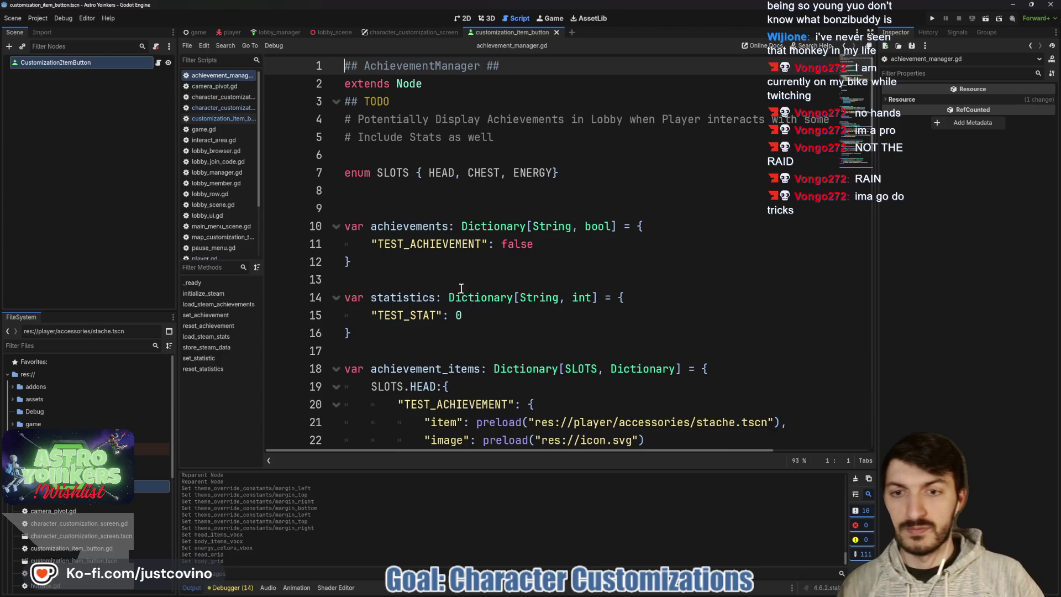
pyautogui.scroll(-4, 461, 288)
pyautogui.moveTo(463, 226); pyautogui.dragTo(431, 226)
pyautogui.write('icon')
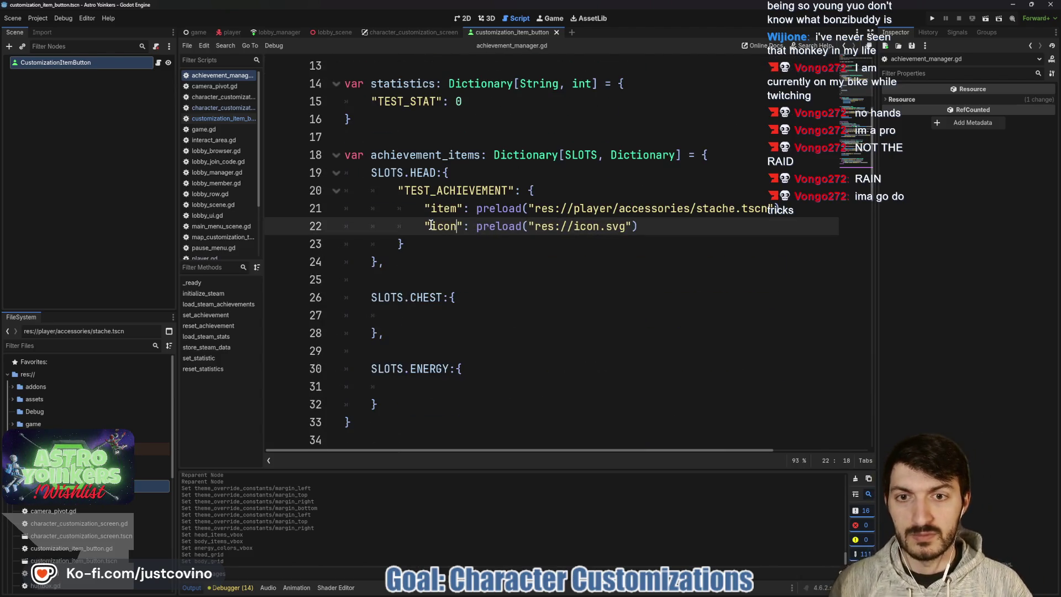
pyautogui.click(466, 250)
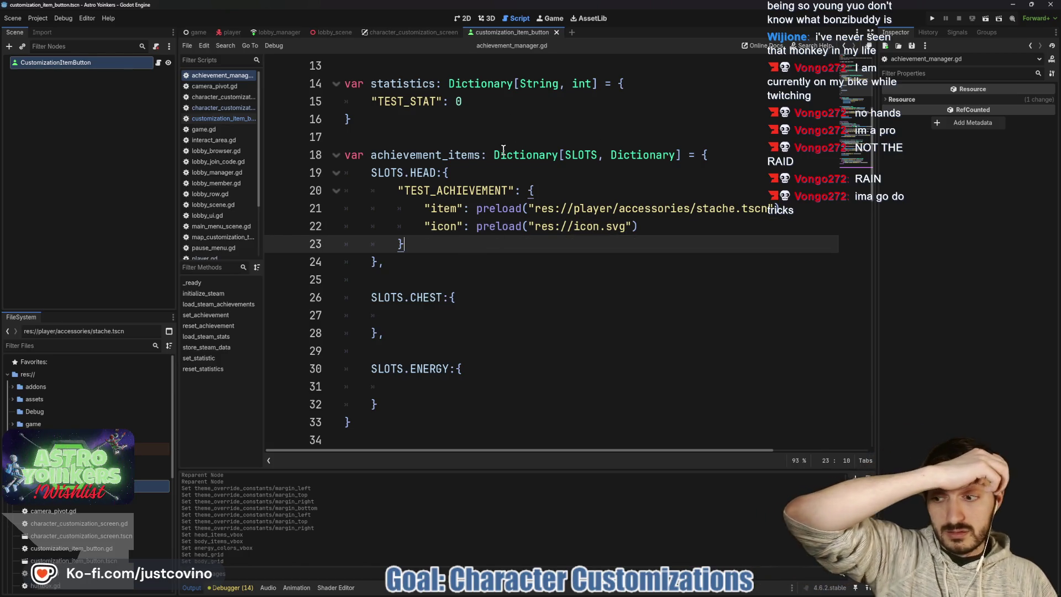
pyautogui.moveTo(495, 151)
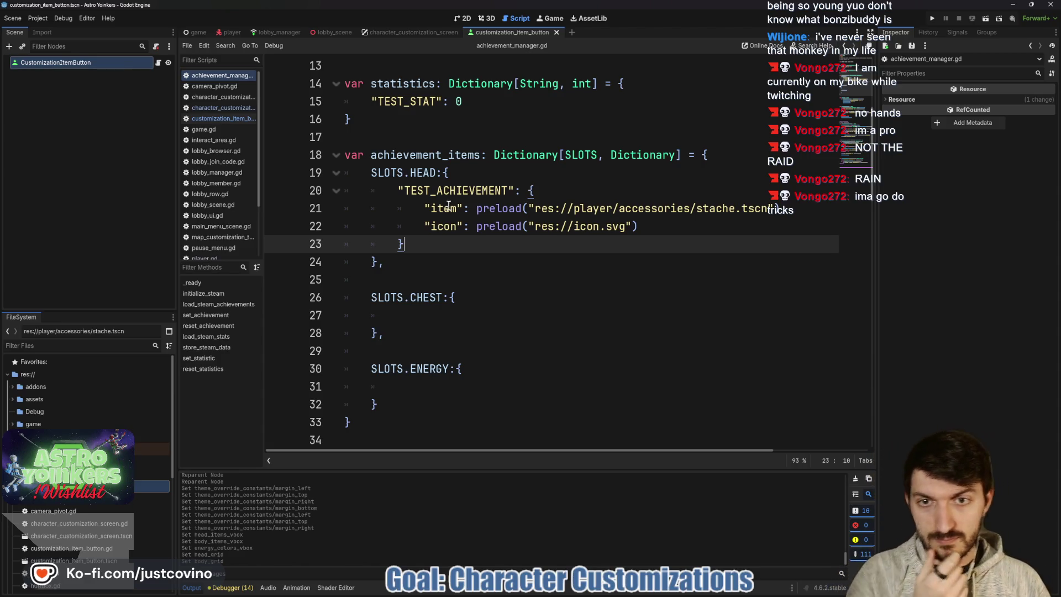
pyautogui.scroll(3, 448, 210)
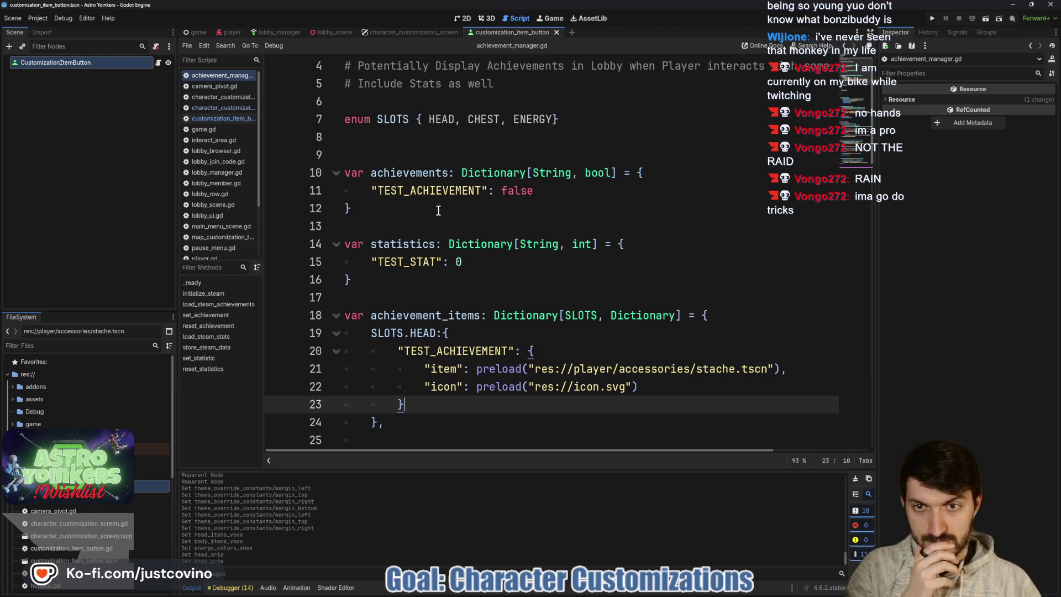
# Step: In customization_item_button.gd, replace the achievement export's String type with AchievementManager
pyautogui.click(410, 35)
pyautogui.click(497, 32)
pyautogui.moveTo(551, 123); pyautogui.dragTo(506, 118)
pyautogui.write('Achi')
pyautogui.press('Return')
# Step: Browse AchievementManager's members for a usable type after the class name
pyautogui.write('.achi')
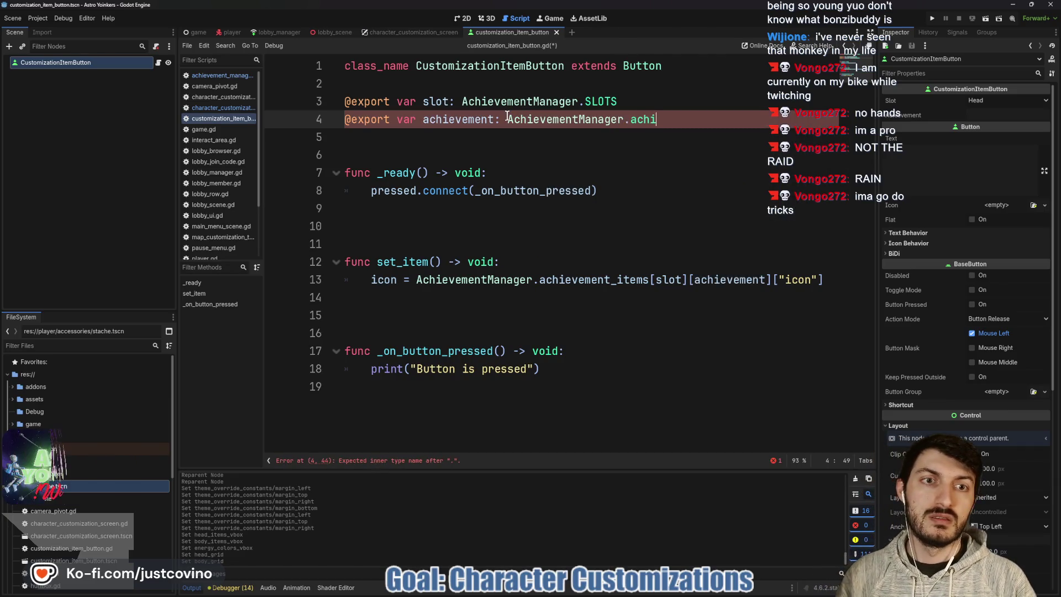
pyautogui.press('BackSpace')
pyautogui.press('BackSpace')
pyautogui.press('BackSpace')
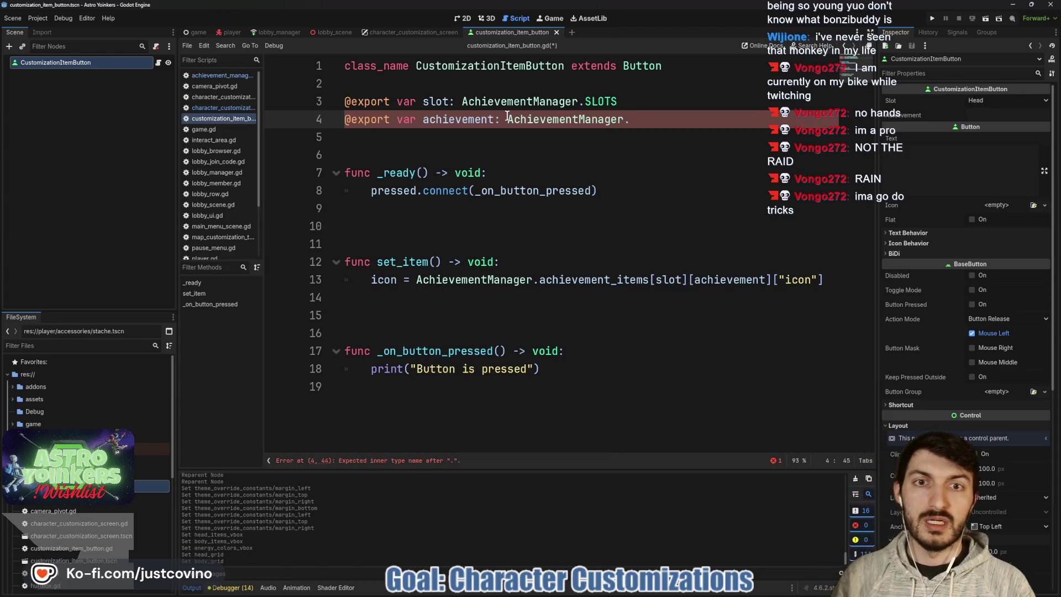
pyautogui.write('achi')
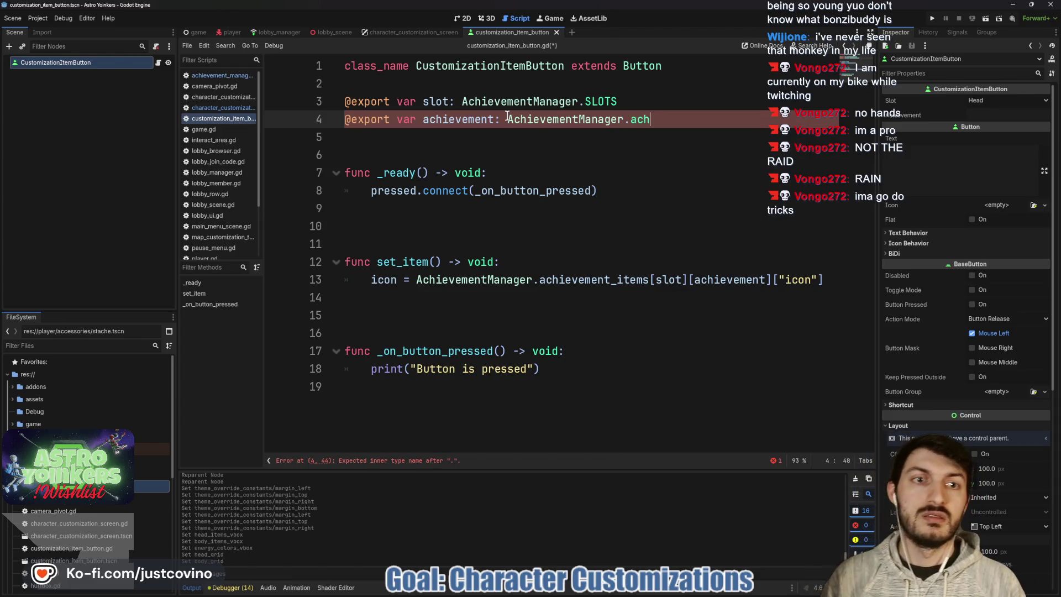
pyautogui.press('BackSpace')
pyautogui.press('BackSpace')
pyautogui.press('BackSpace')
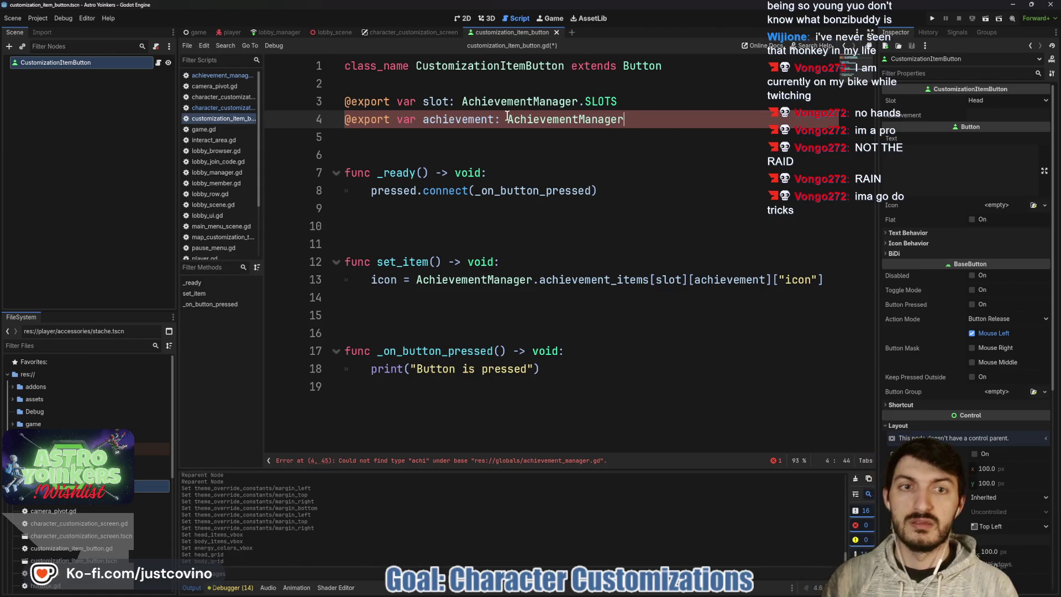
pyautogui.write('.')
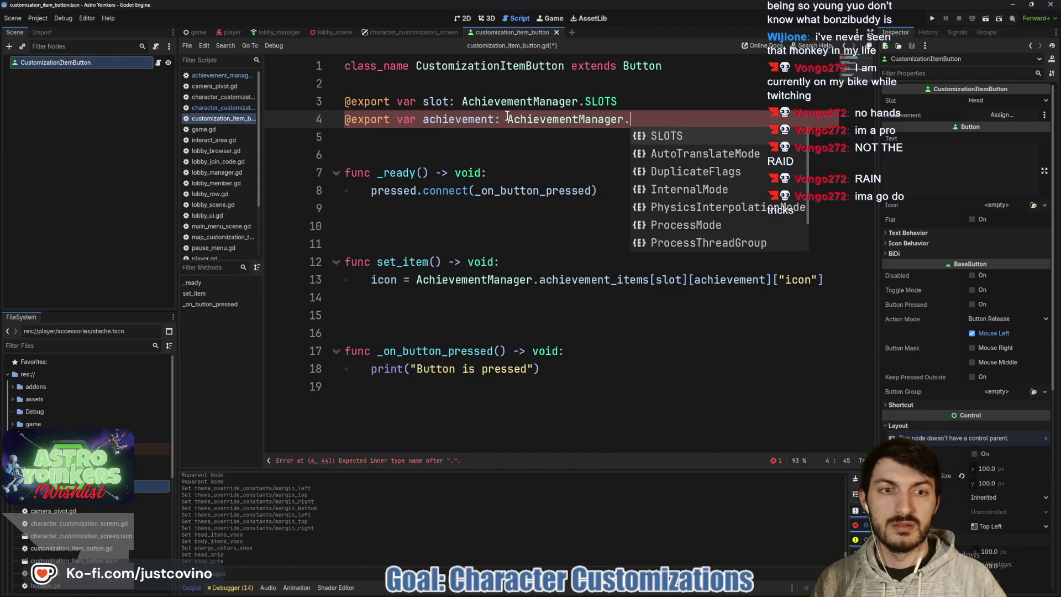
pyautogui.press('Up')
pyautogui.press('Down')
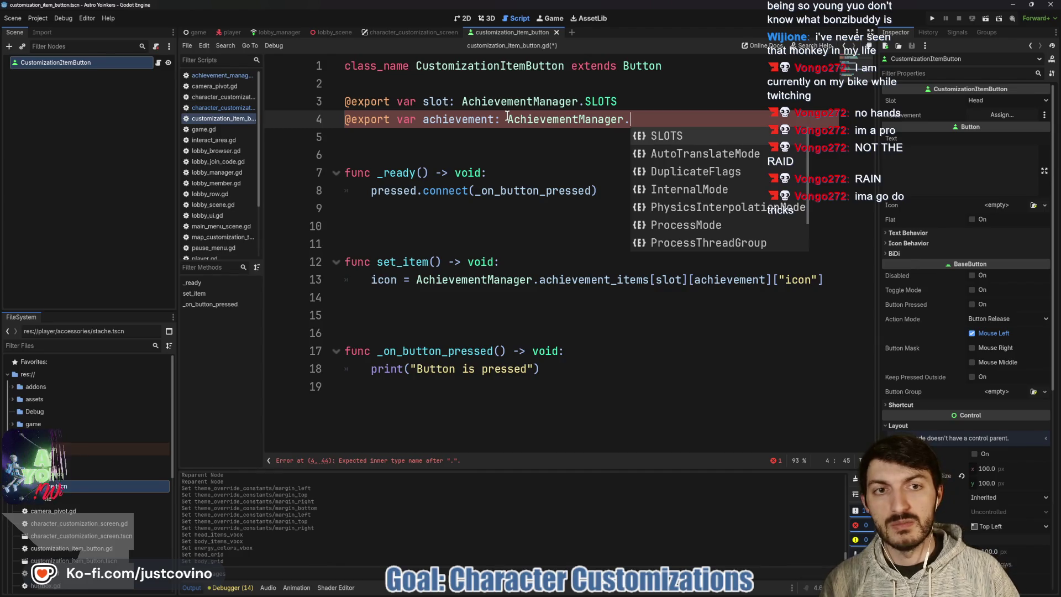
pyautogui.press('Up')
pyautogui.press('Up')
pyautogui.press('Up')
pyautogui.press('Up')
pyautogui.press('Up')
pyautogui.press('Up')
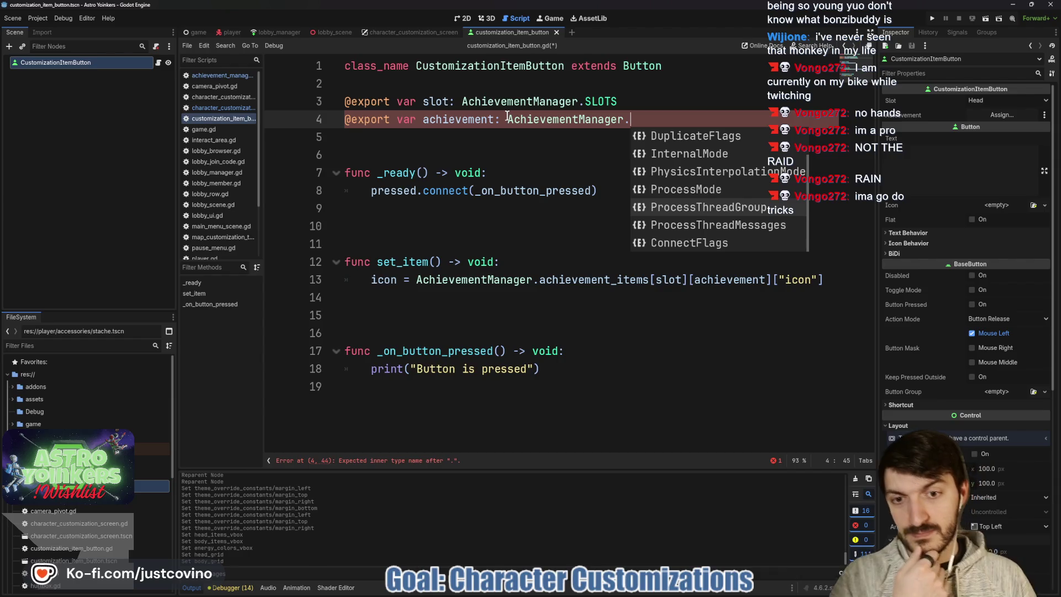
# Step: Restore the achievement export's type to String and save the script
pyautogui.keyDown('shift'); pyautogui.click(500, 119); pyautogui.keyUp('shift')
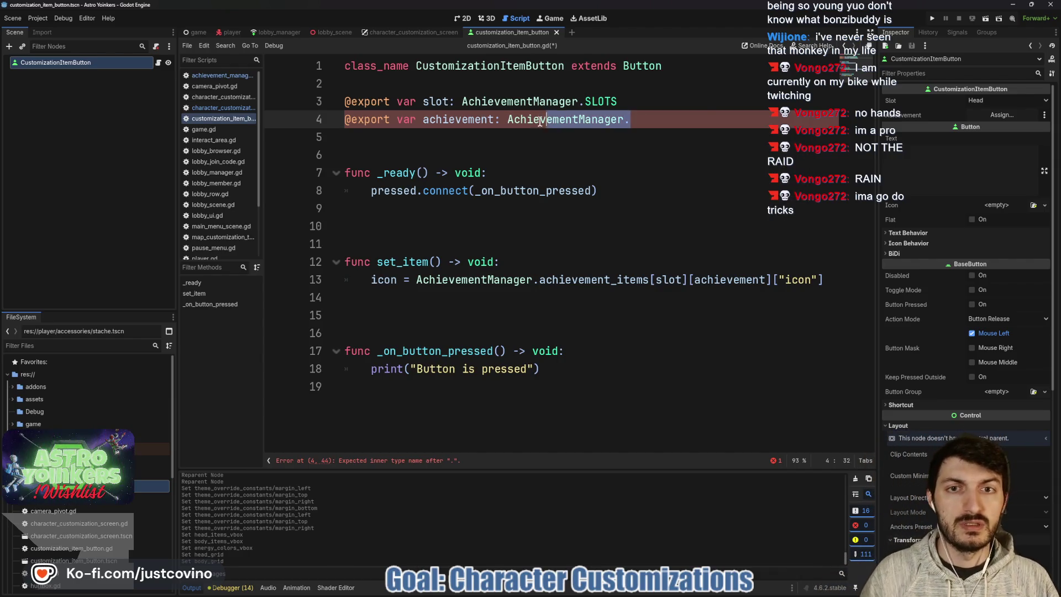
pyautogui.write('String')
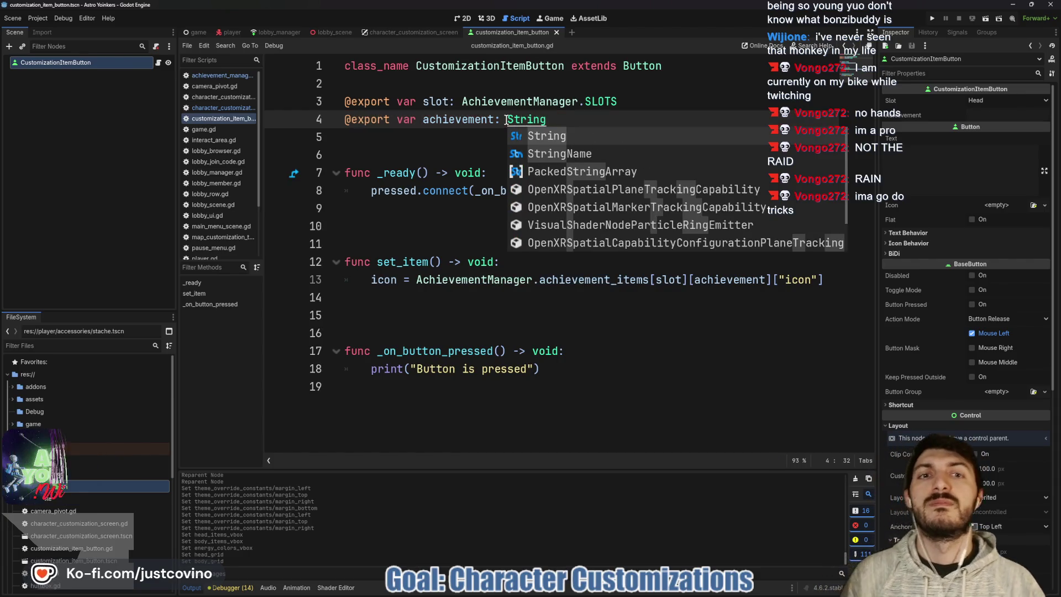
pyautogui.click(450, 135)
pyautogui.hotkey('ctrl', 's')
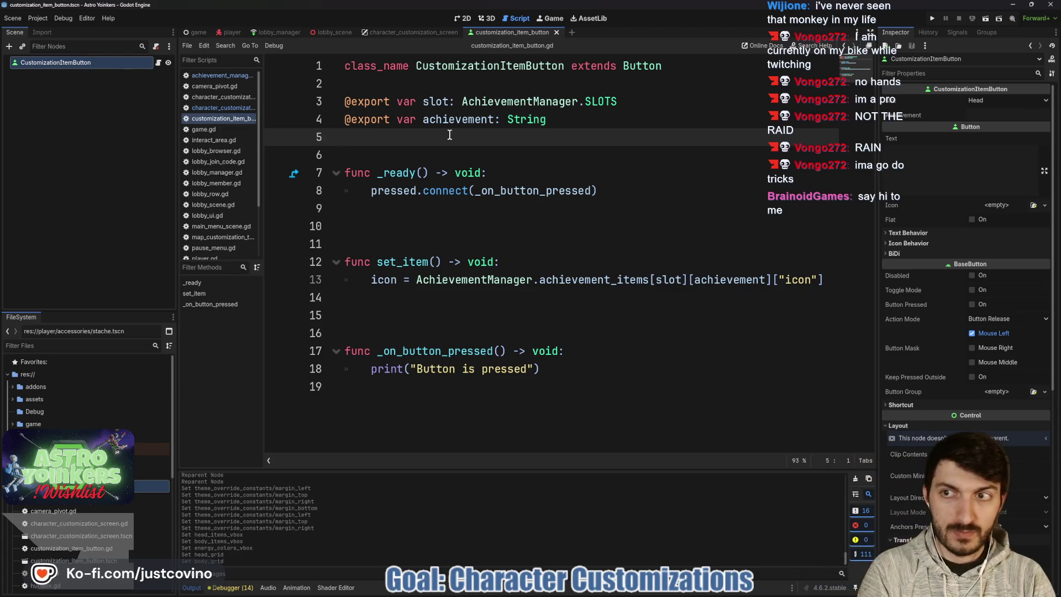
# Step: Give the first head CustomizationItemButton slot Head and achievement TEST_ACHIEVEMENT, then save the scene
pyautogui.click(426, 32)
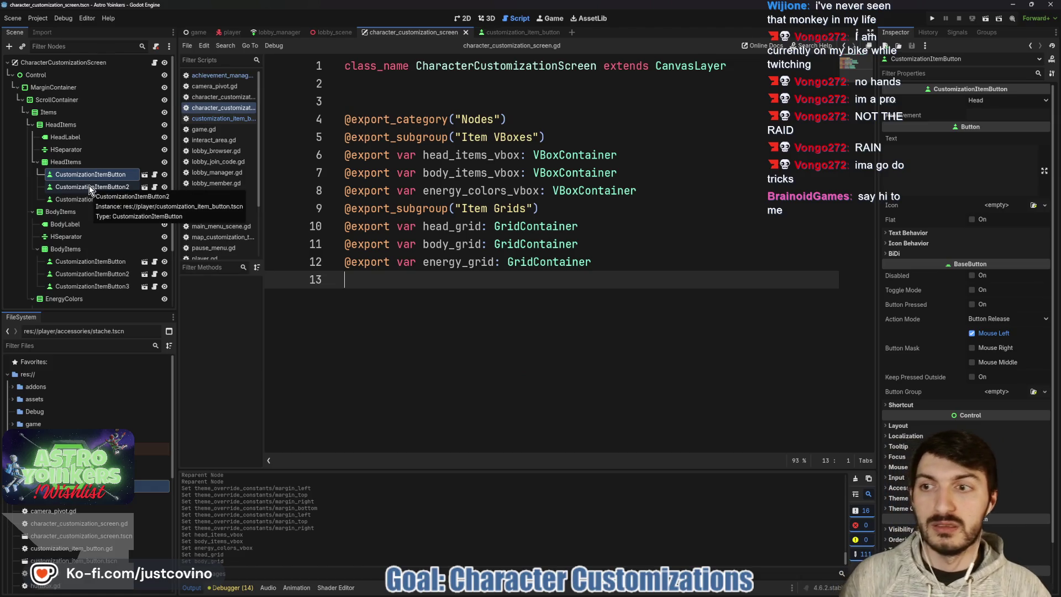
pyautogui.click(1000, 99)
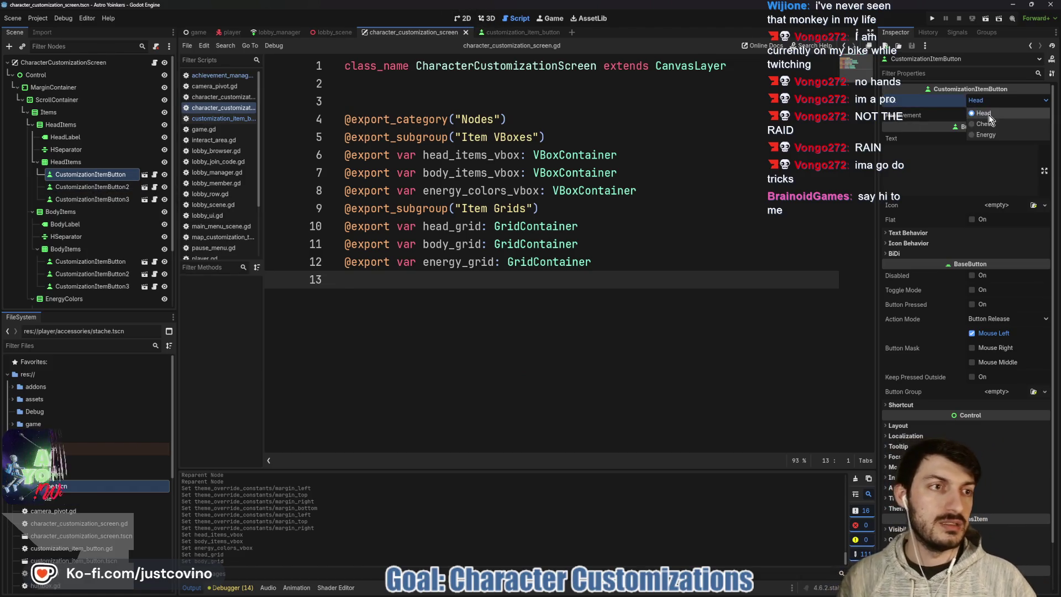
pyautogui.click(989, 114)
pyautogui.write('TEST_ACH')
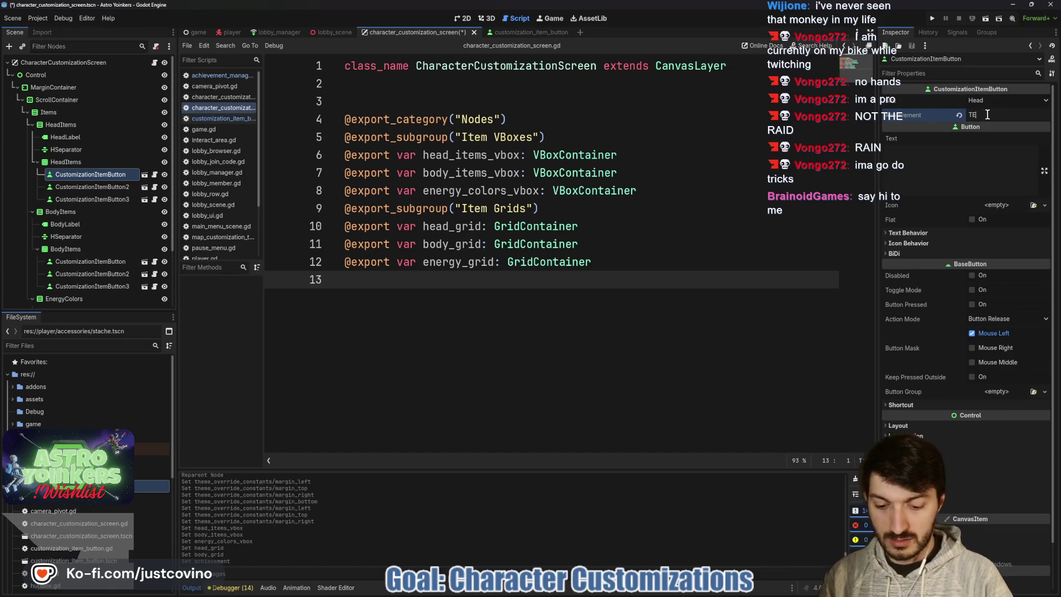
pyautogui.write('IEVEMENT')
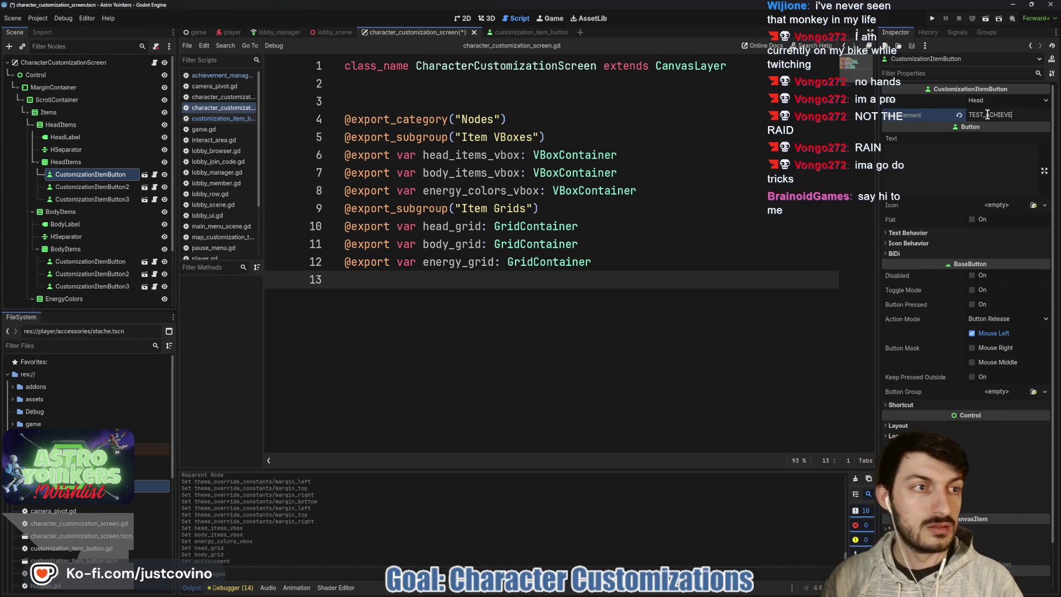
pyautogui.click(726, 159)
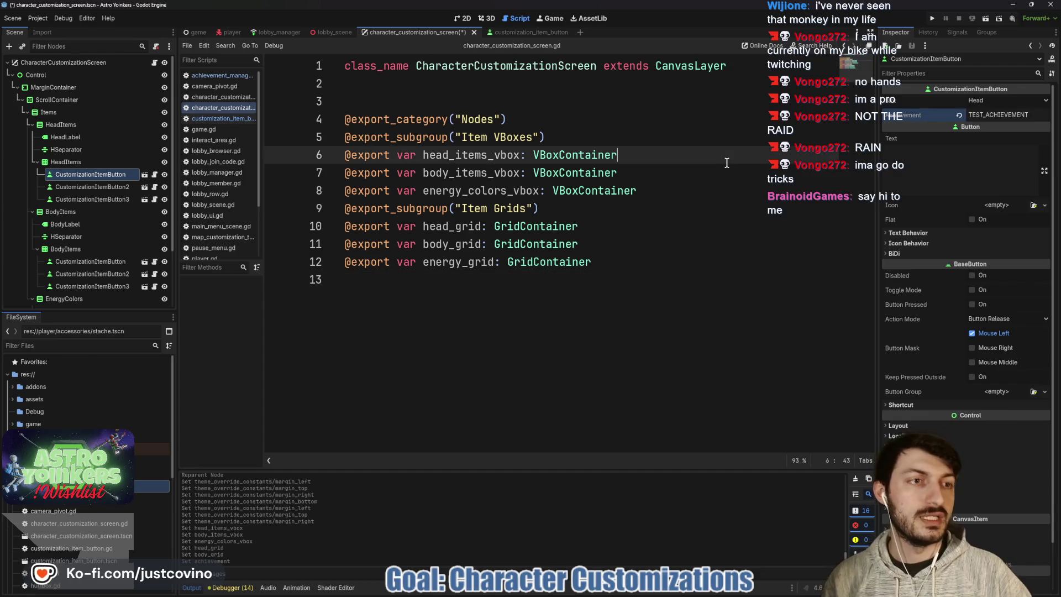
pyautogui.hotkey('ctrl', 's')
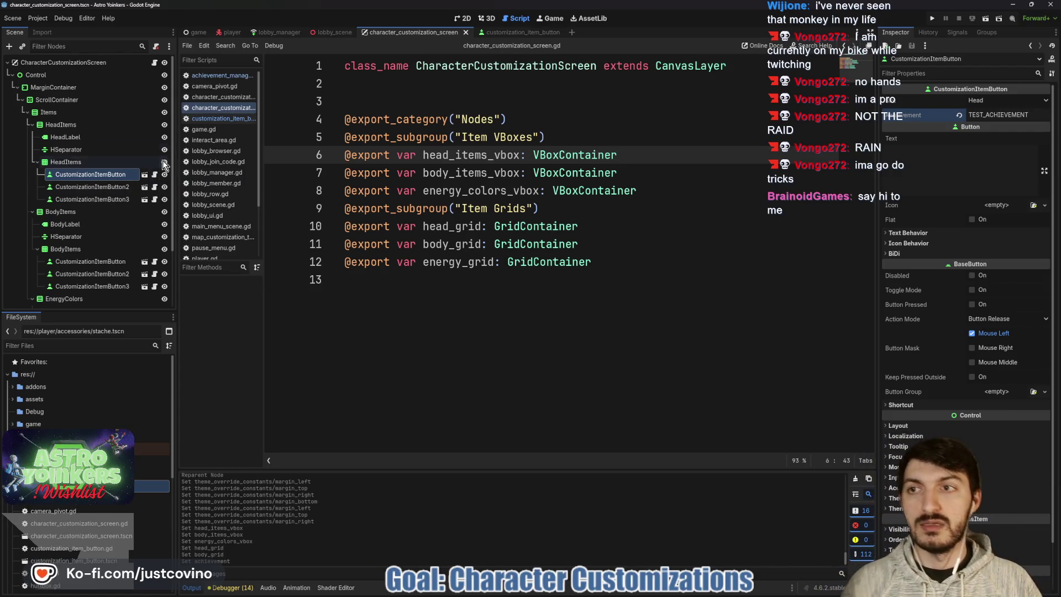
pyautogui.click(463, 19)
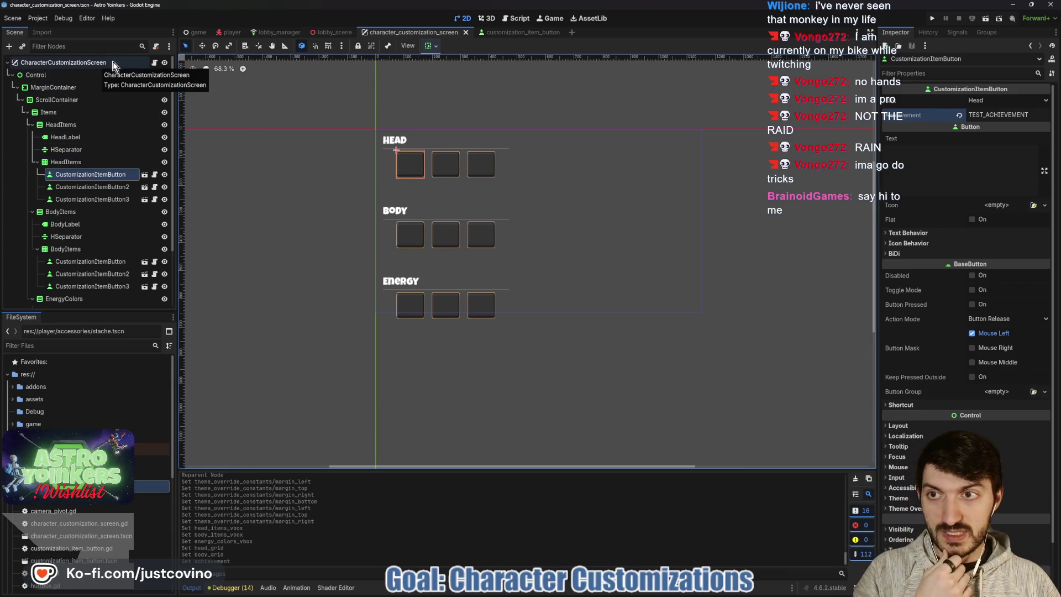
pyautogui.click(155, 63)
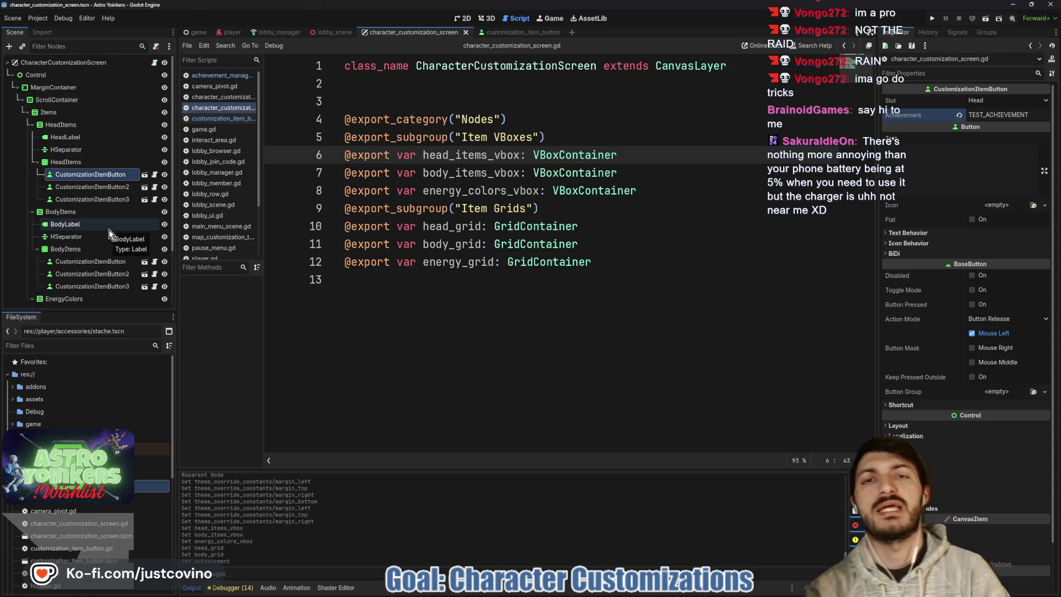
# Step: Switch to the player scene tab to bring up player.gd
pyautogui.click(459, 310)
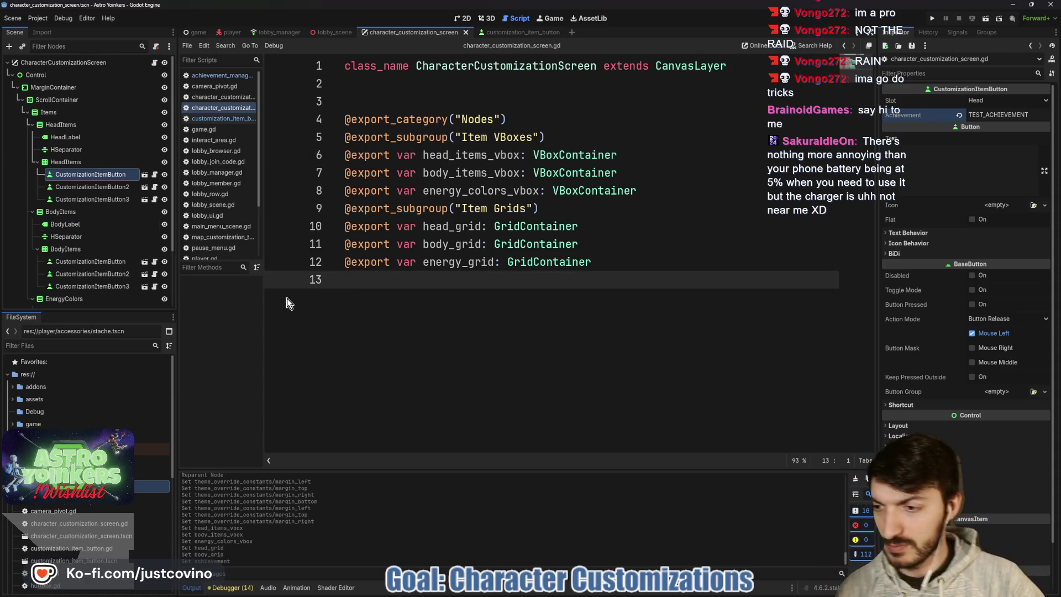
pyautogui.click(230, 34)
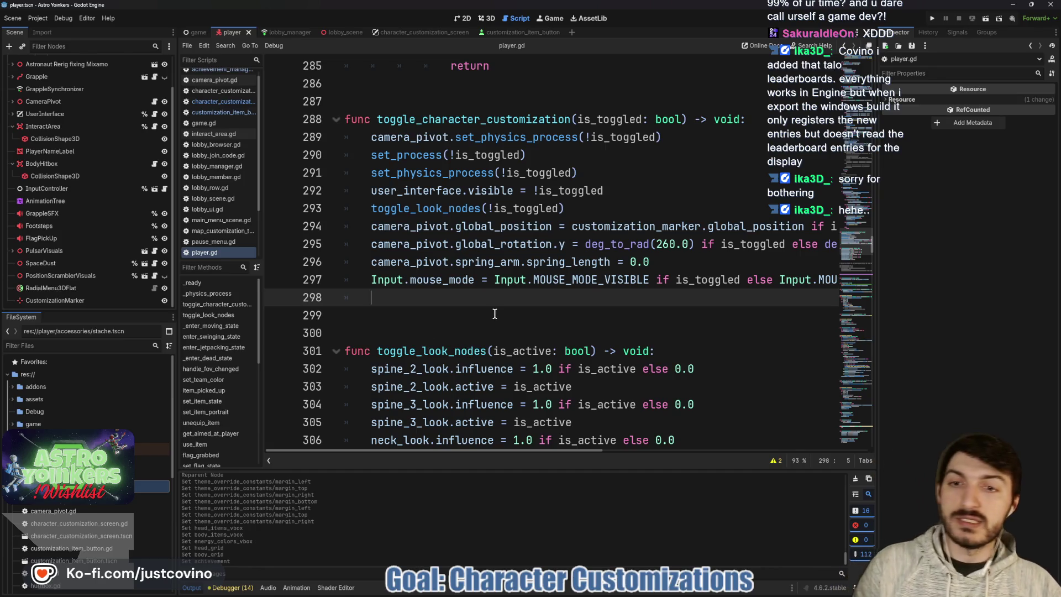
# Step: Save player.gd with the completed toggle_character_customization function
pyautogui.hotkey('ctrl', 's')
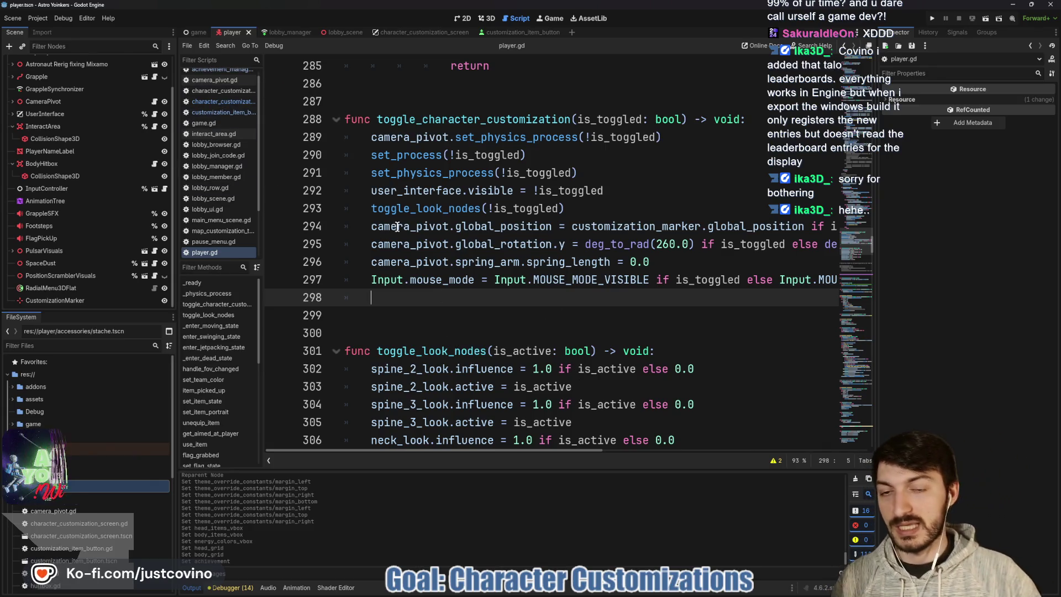
pyautogui.hotkey('ctrl', 's')
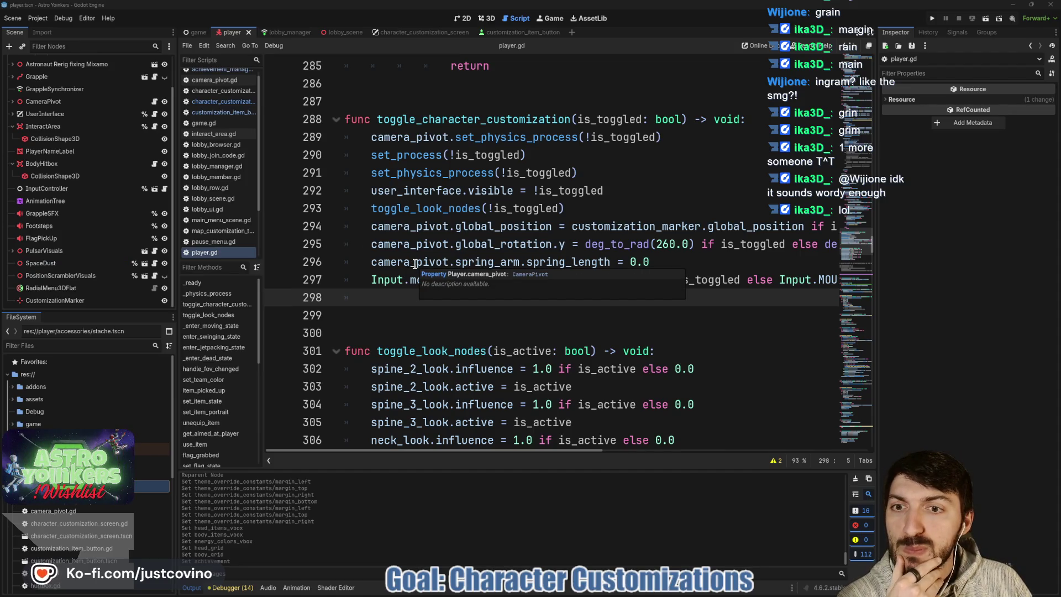
pyautogui.scroll(4, 411, 264)
pyautogui.scroll(-5, 427, 264)
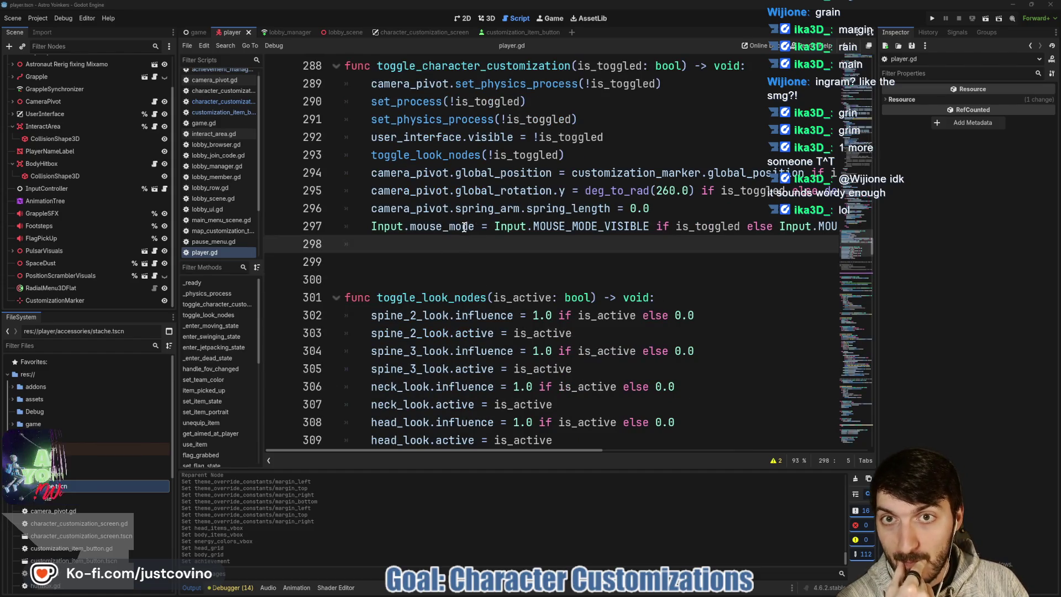
pyautogui.moveTo(464, 227)
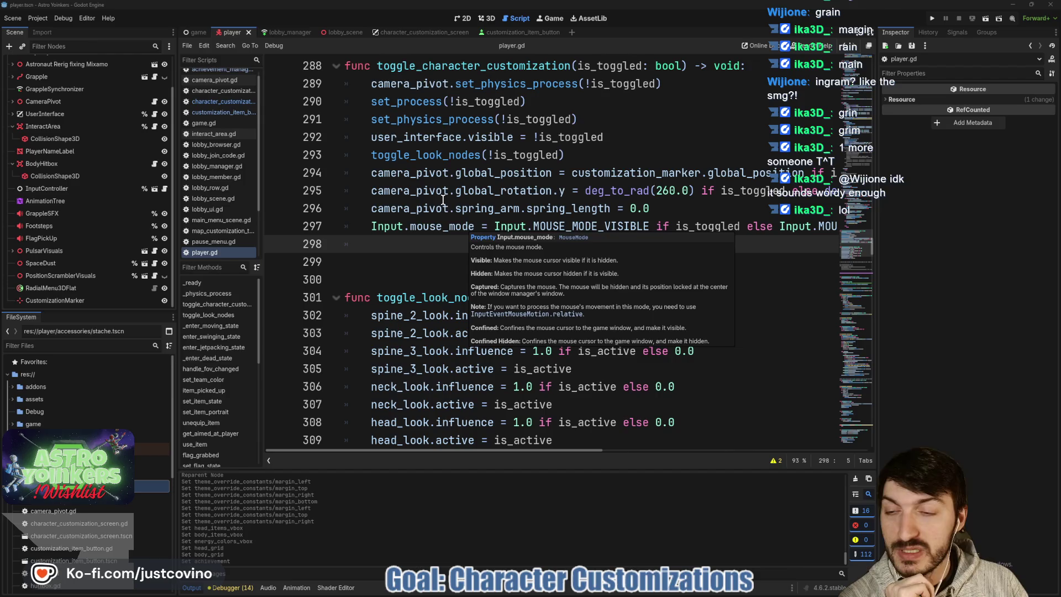
pyautogui.click(62, 343)
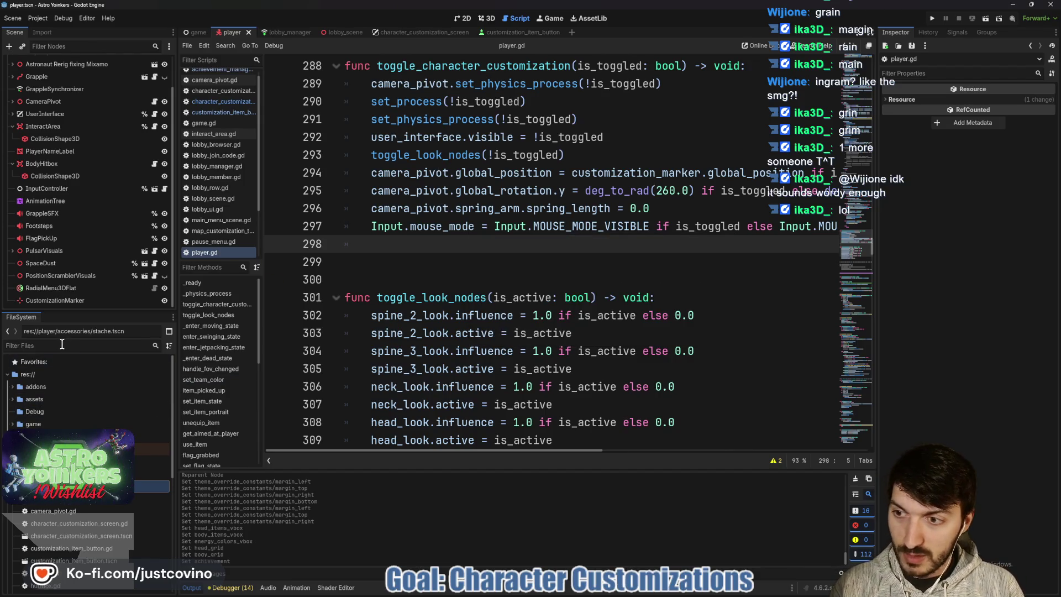
# Step: Filter the FileSystem for 'character' and copy the character_customization_screen.tscn path
pyautogui.write('character')
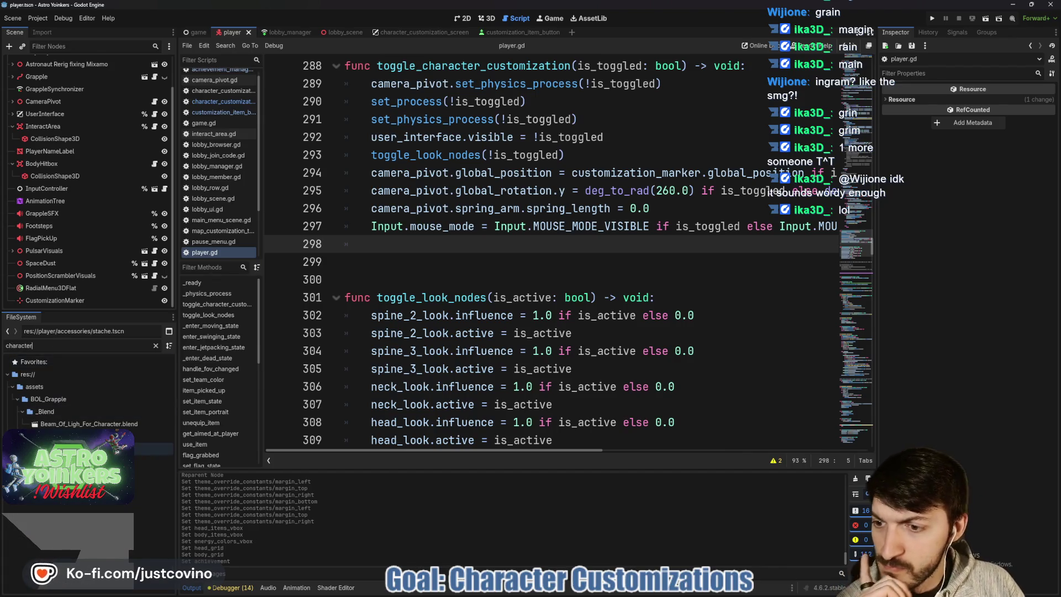
pyautogui.rightClick(95, 504)
pyautogui.click(123, 474)
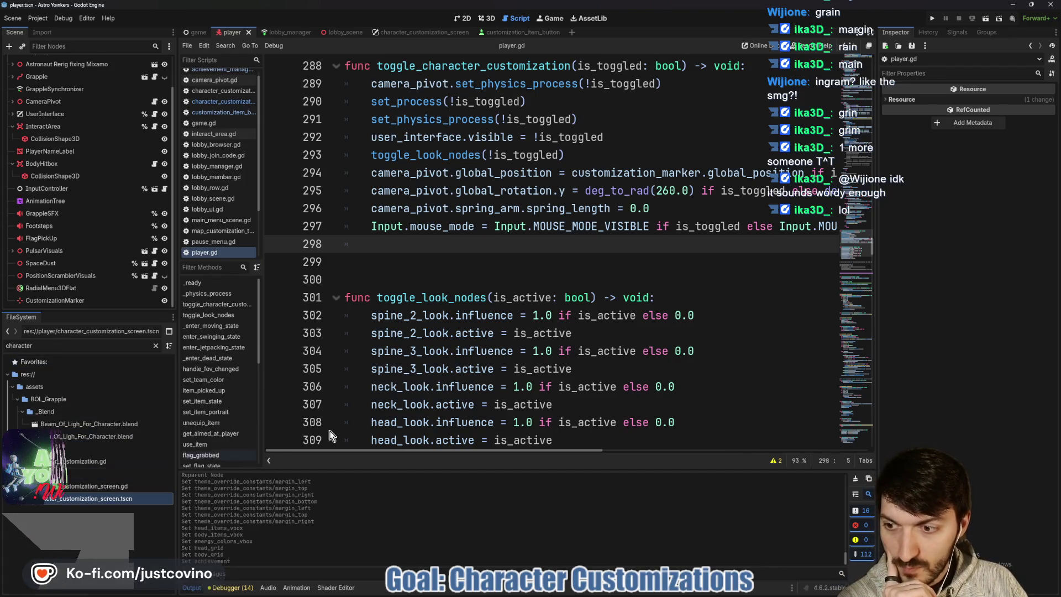
pyautogui.click(500, 265)
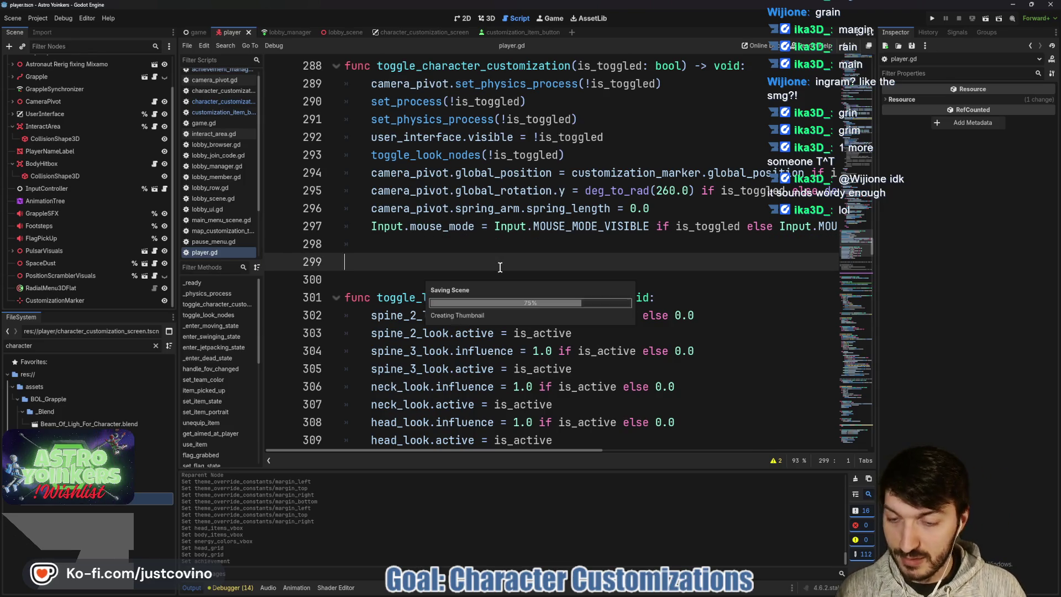
# Step: Declare const CUSTOMIZATION_SCREEN = preload("res://player/character_customization_screen.tscn") after the material constants and save
pyautogui.scroll(7, 498, 260)
pyautogui.scroll(20, 565, 312)
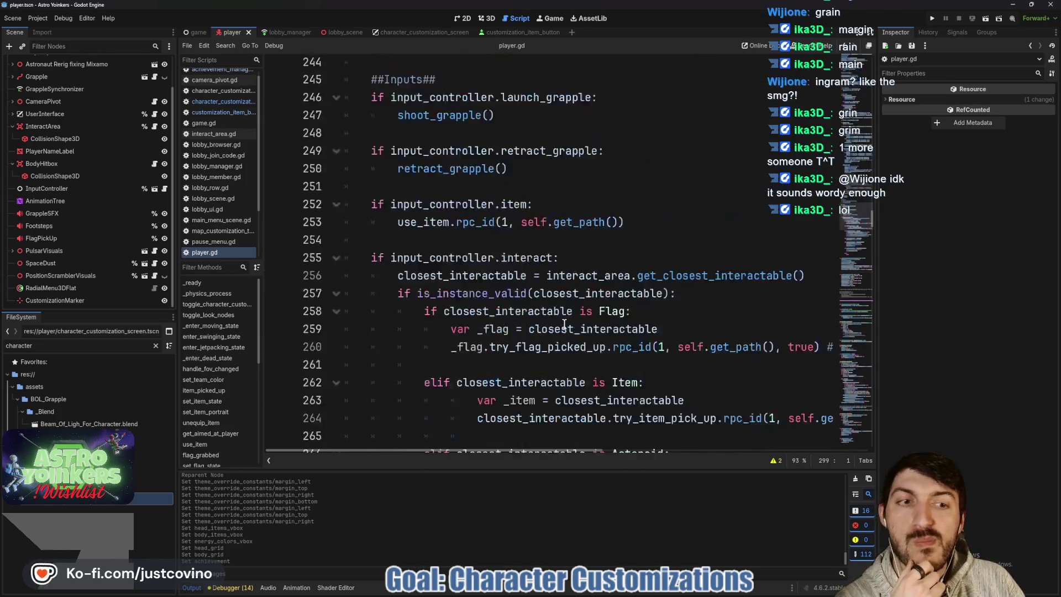
pyautogui.scroll(20, 560, 338)
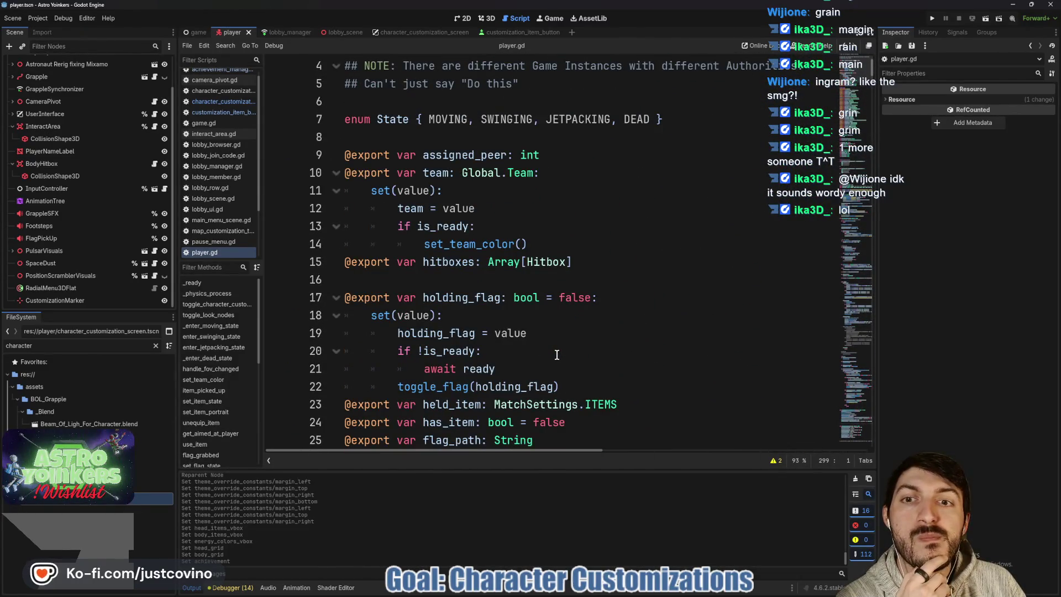
pyautogui.scroll(-20, 557, 354)
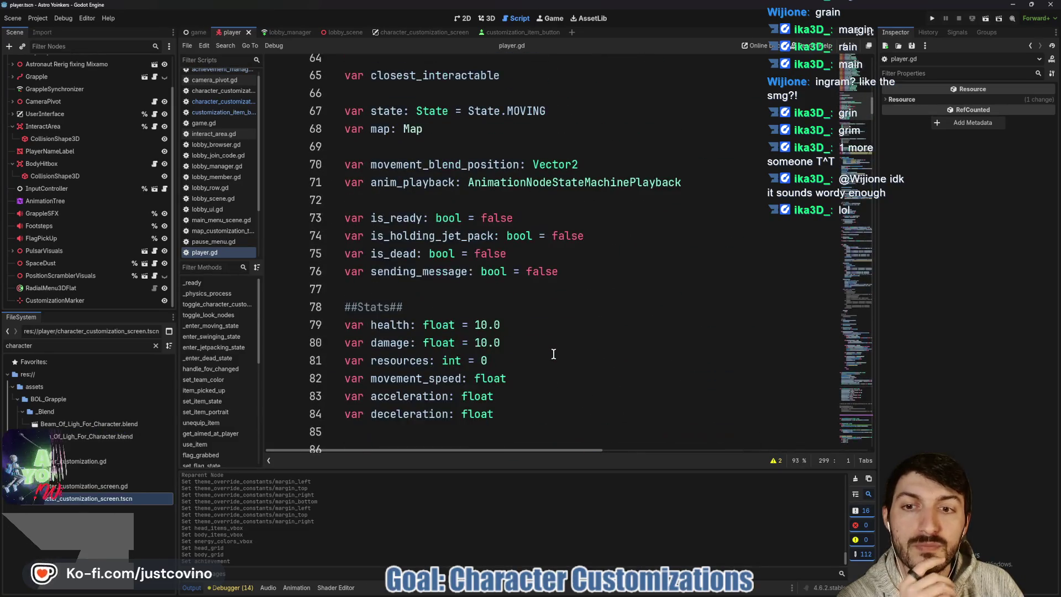
pyautogui.scroll(-12, 553, 353)
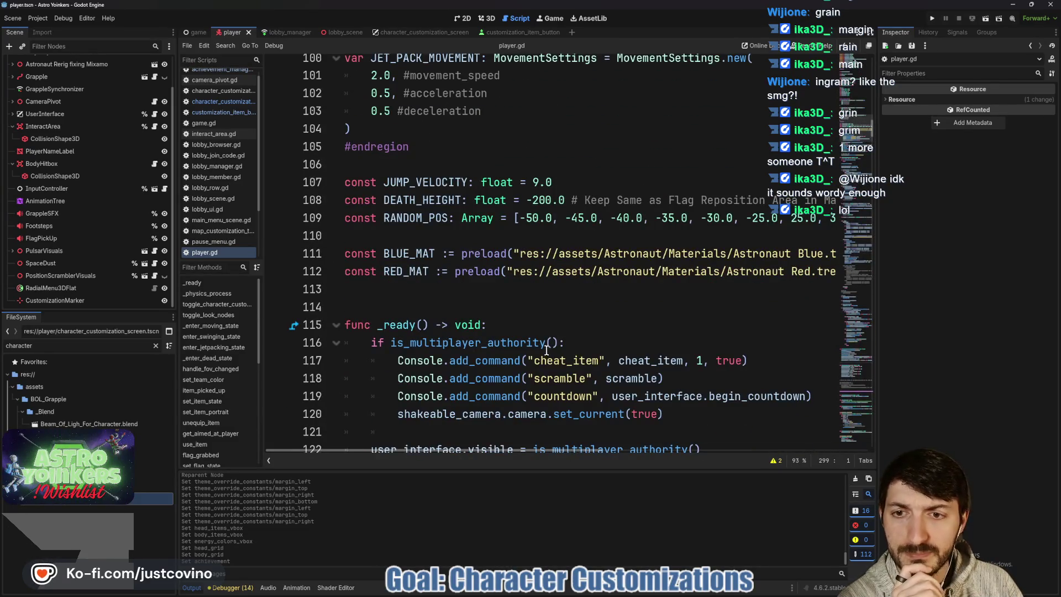
pyautogui.click(379, 285)
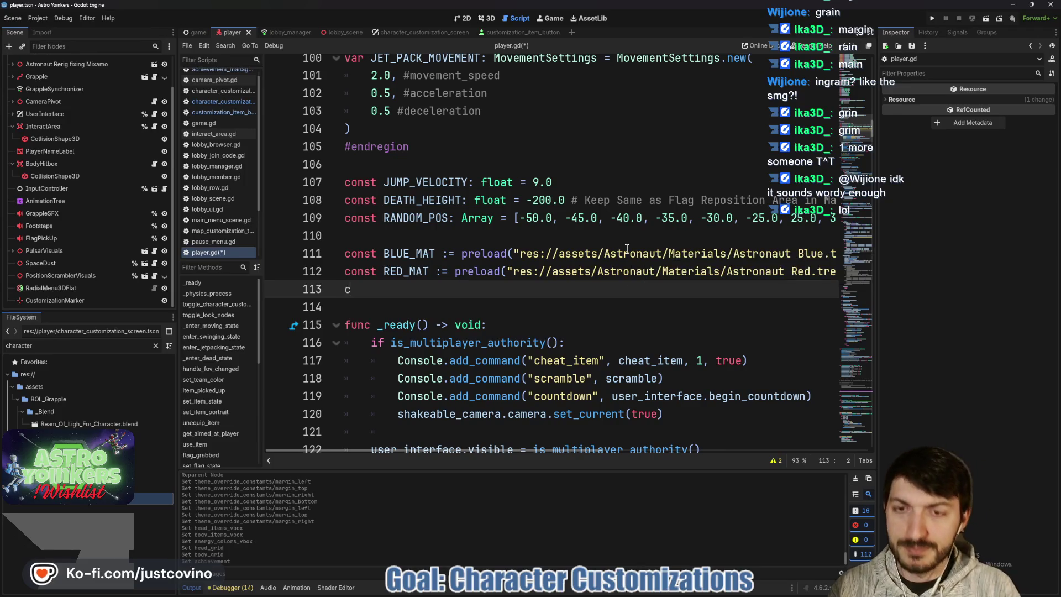
pyautogui.write('const CUSTOMIZATIO')
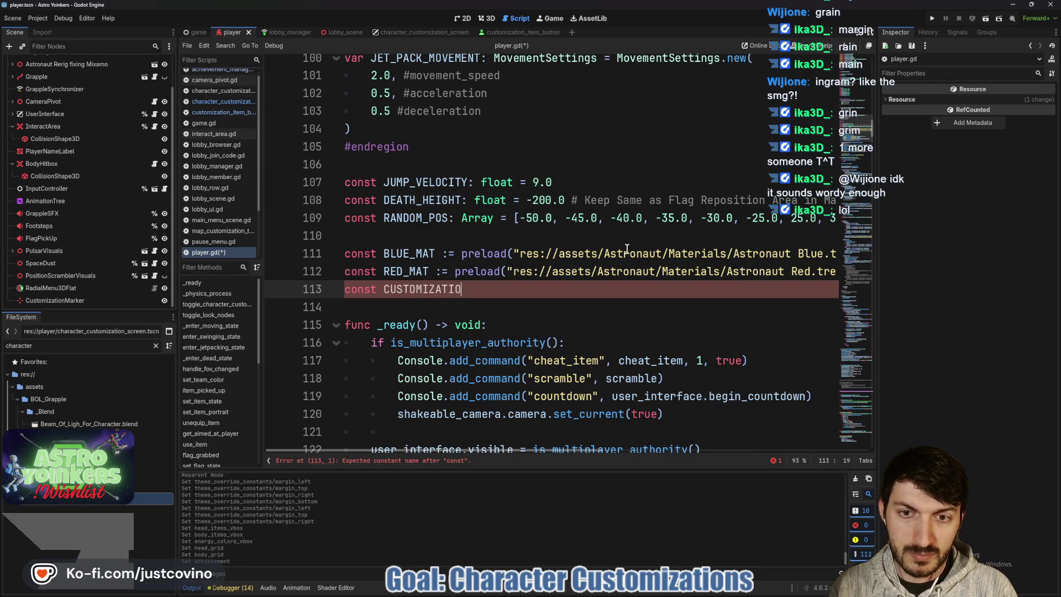
pyautogui.write('N_SCREEN:')
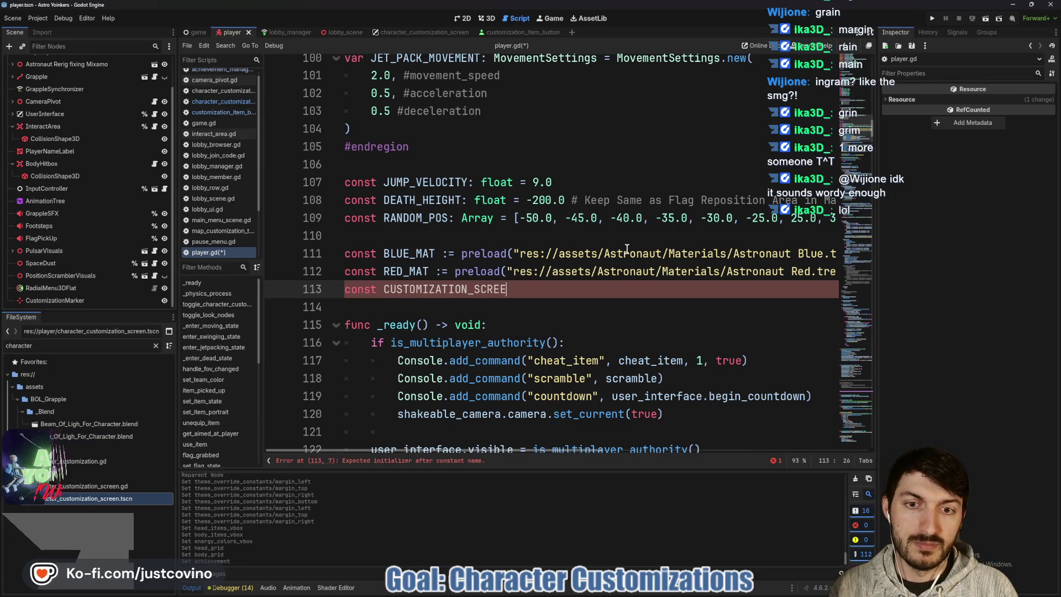
pyautogui.press('BackSpace')
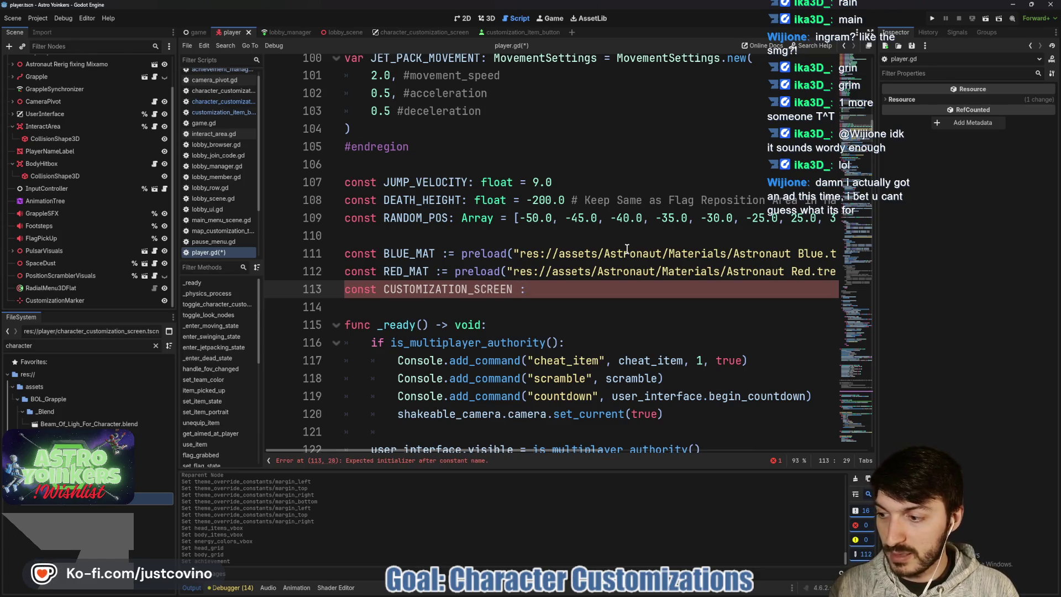
pyautogui.write('=')
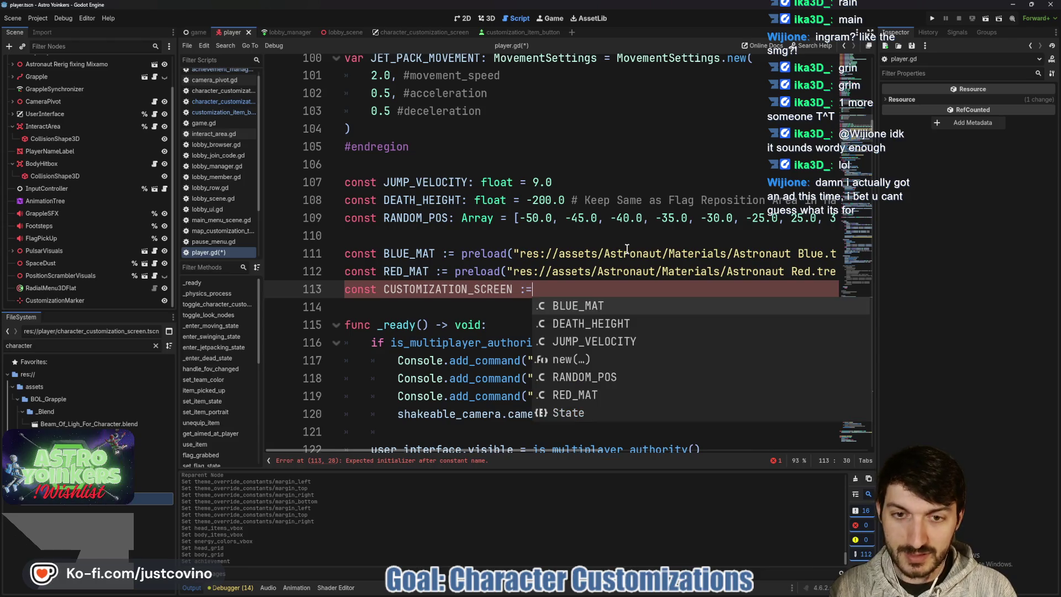
pyautogui.write(' preload')
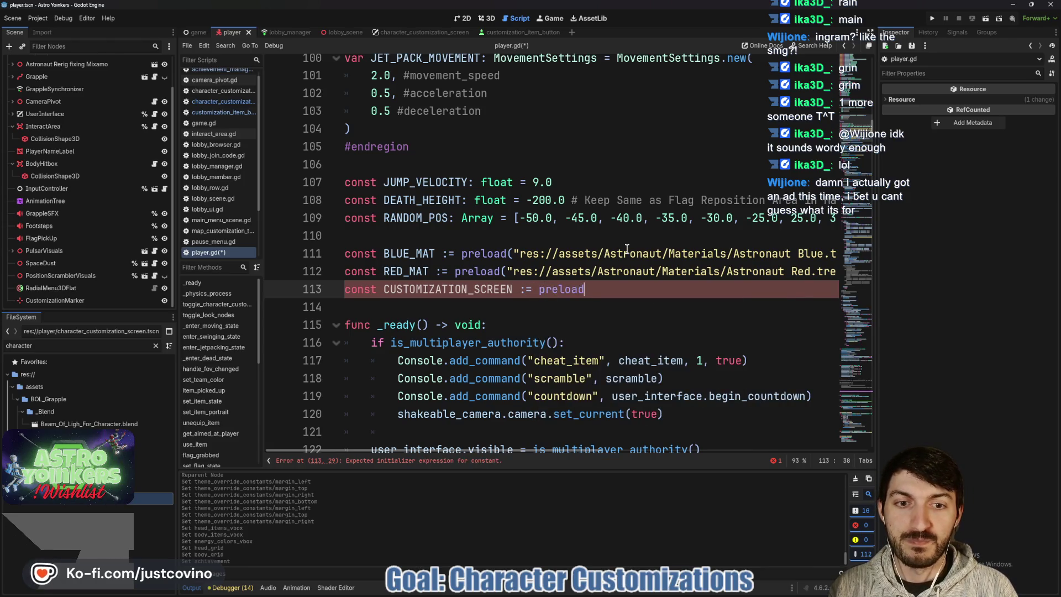
pyautogui.write('("')
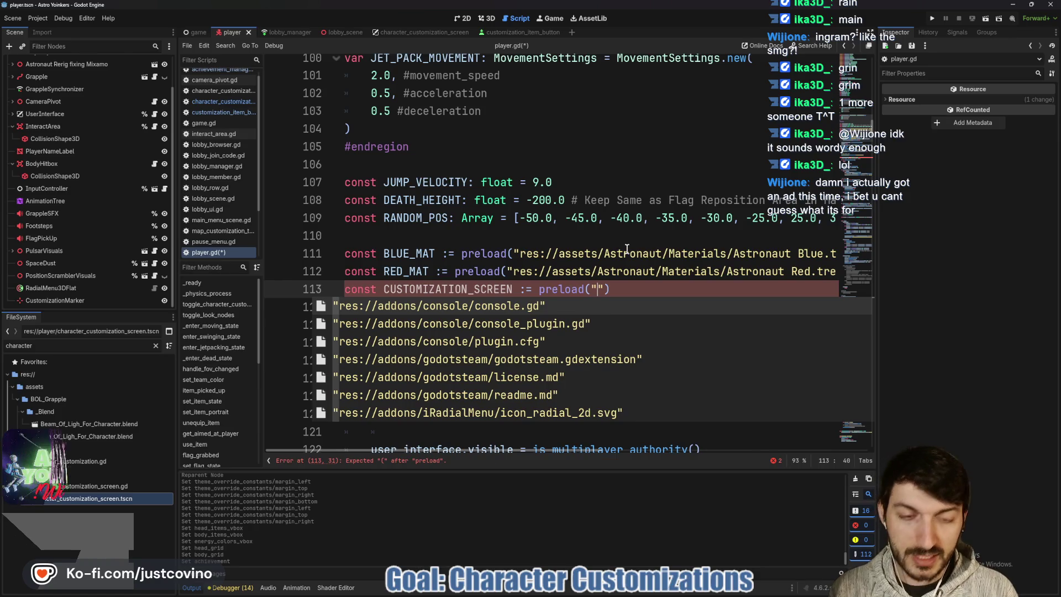
pyautogui.hotkey('ctrl', 'v')
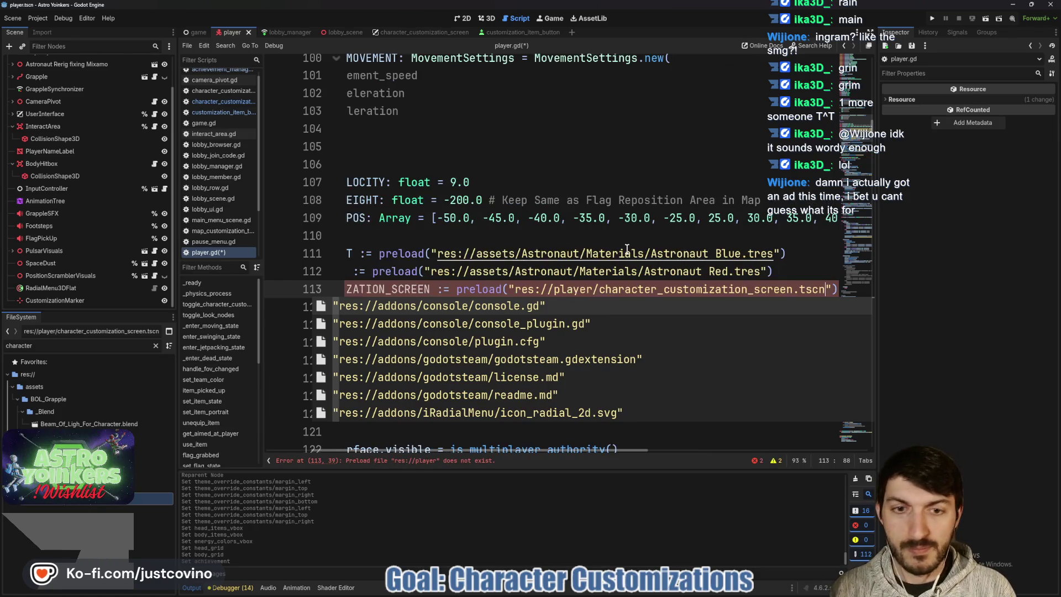
pyautogui.click(719, 271)
pyautogui.hotkey('ctrl', 's')
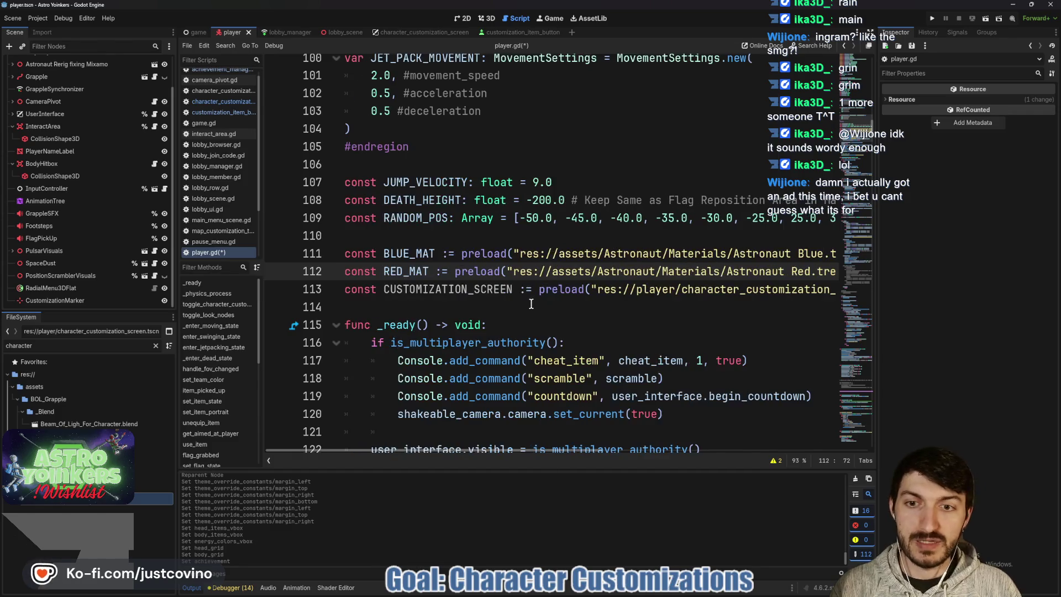
# Step: Insert an empty line between the constants and func _ready
pyautogui.click(468, 308)
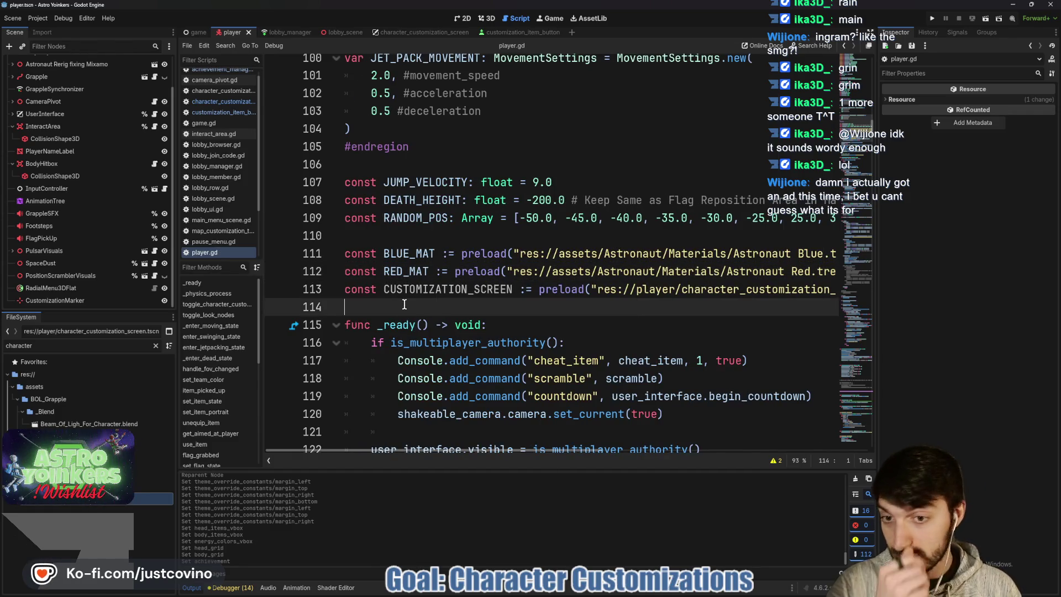
pyautogui.press('Return')
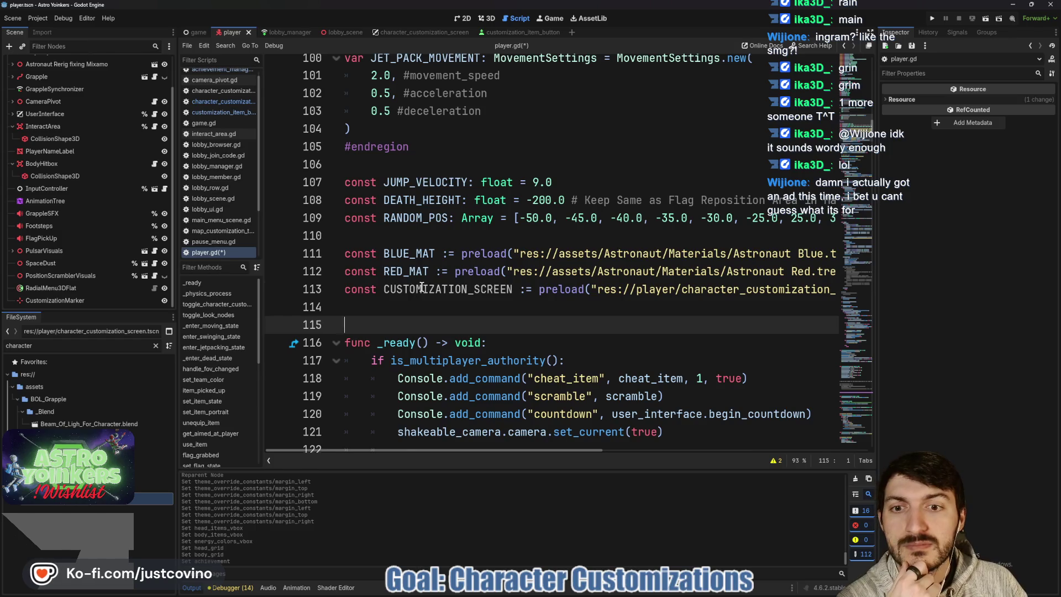
pyautogui.doubleClick(421, 287)
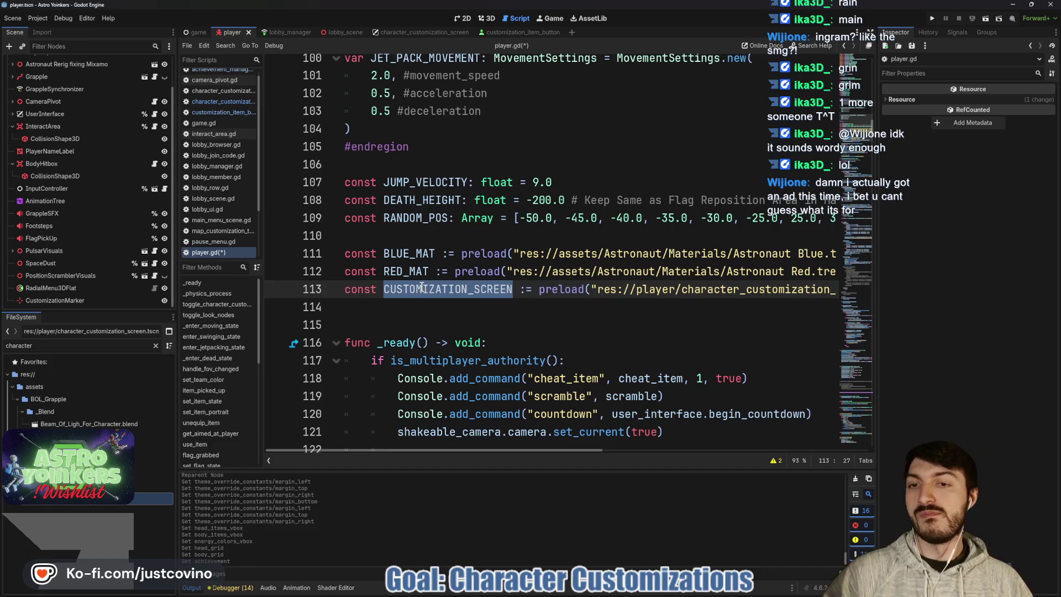
# Step: Place the caret on empty line 299 after toggle_character_customization's mouse mode assignment
pyautogui.scroll(-20, 422, 288)
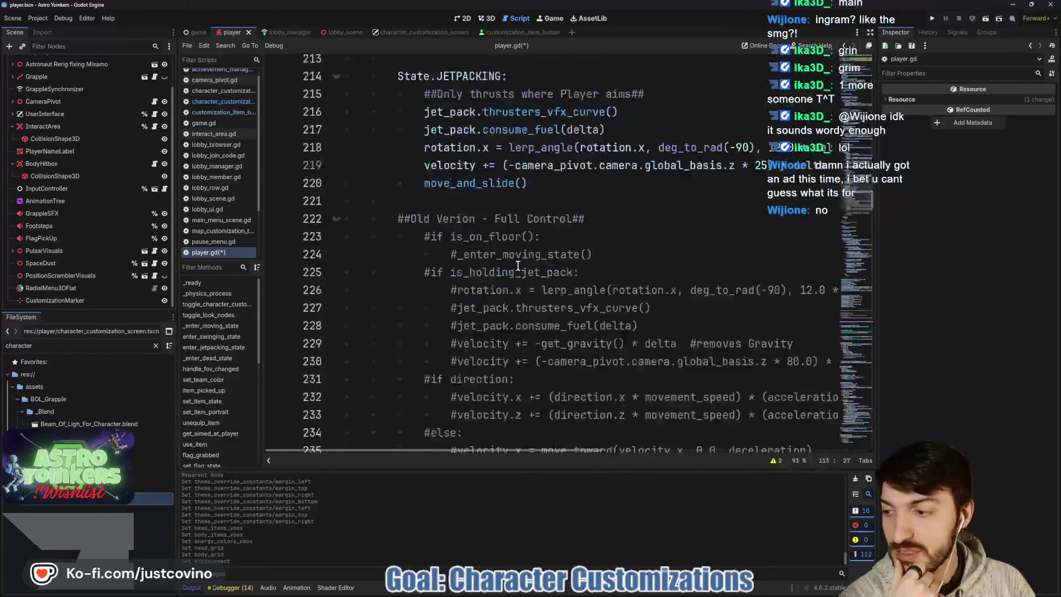
pyautogui.scroll(-20, 517, 266)
pyautogui.scroll(18, 518, 266)
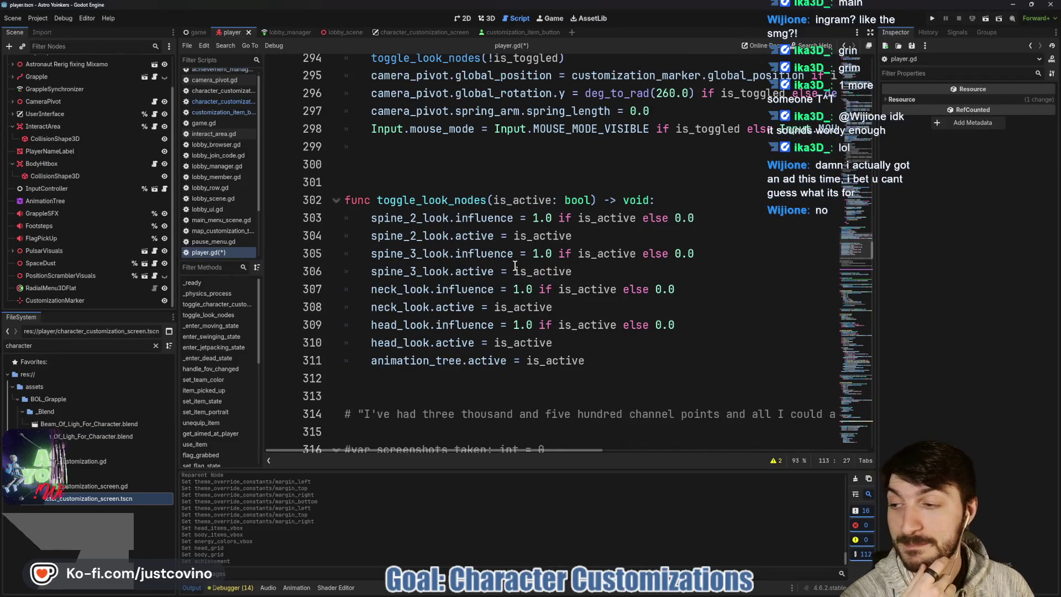
pyautogui.scroll(2, 518, 266)
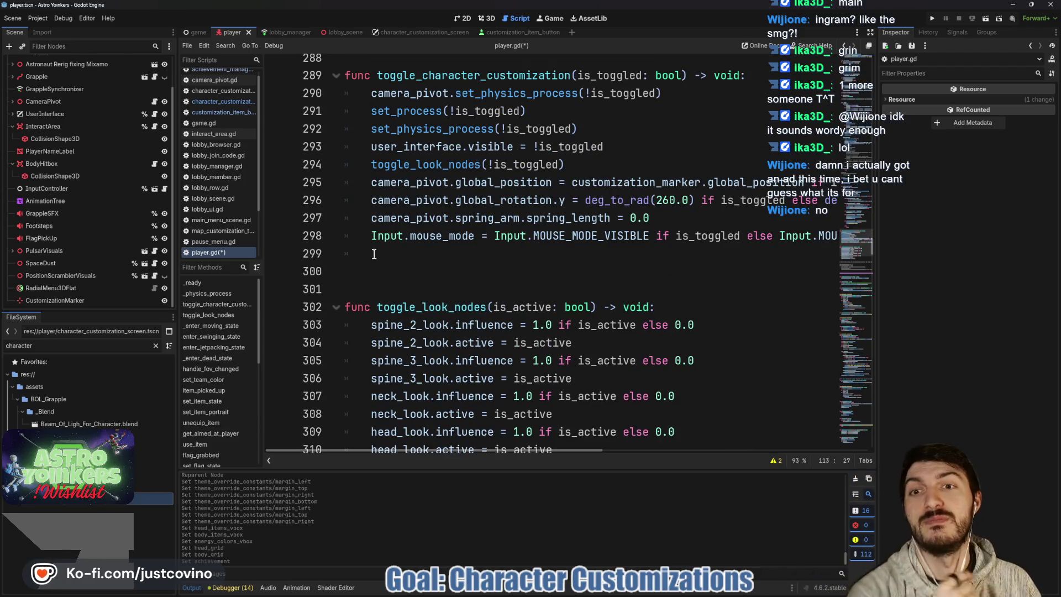
pyautogui.click(440, 259)
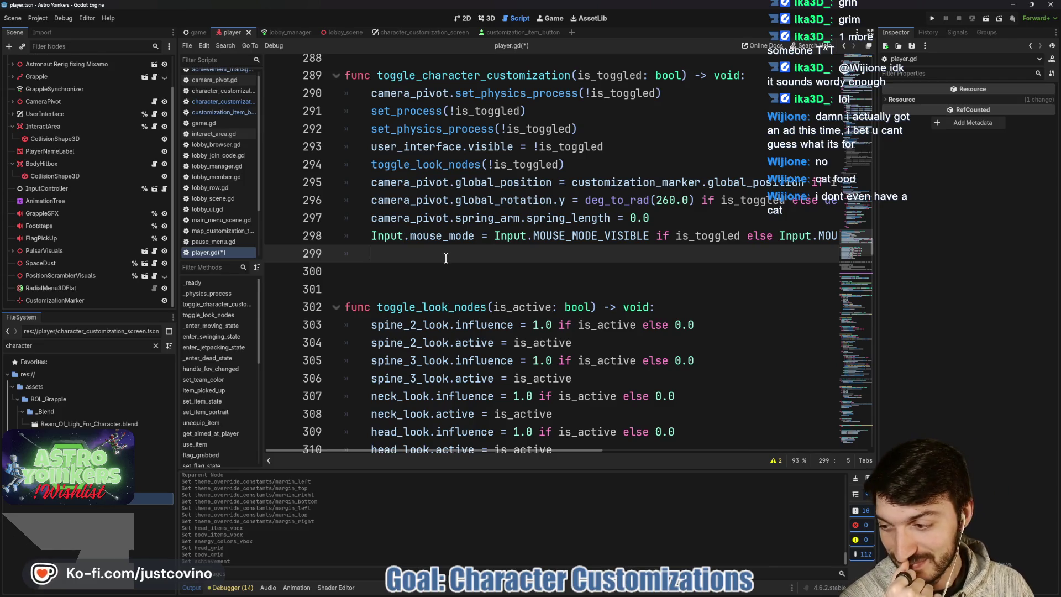
pyautogui.scroll(2, 445, 258)
pyautogui.scroll(-3, 446, 258)
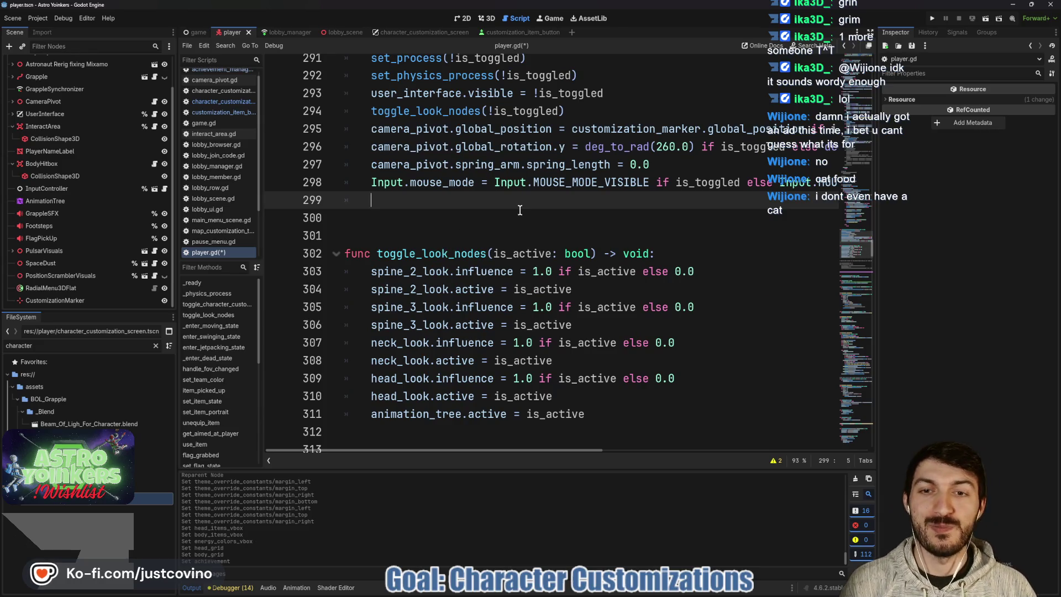
pyautogui.scroll(1, 519, 210)
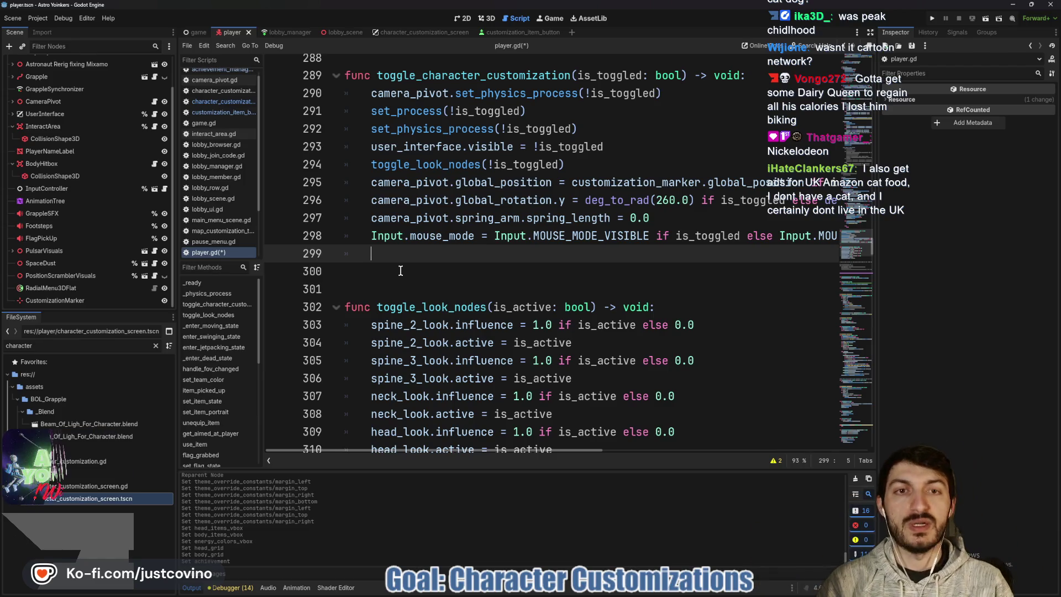
# Step: Scroll up to the stats variables and fold the #region Movement Settings block
pyautogui.scroll(1, 409, 270)
pyautogui.scroll(20, 413, 270)
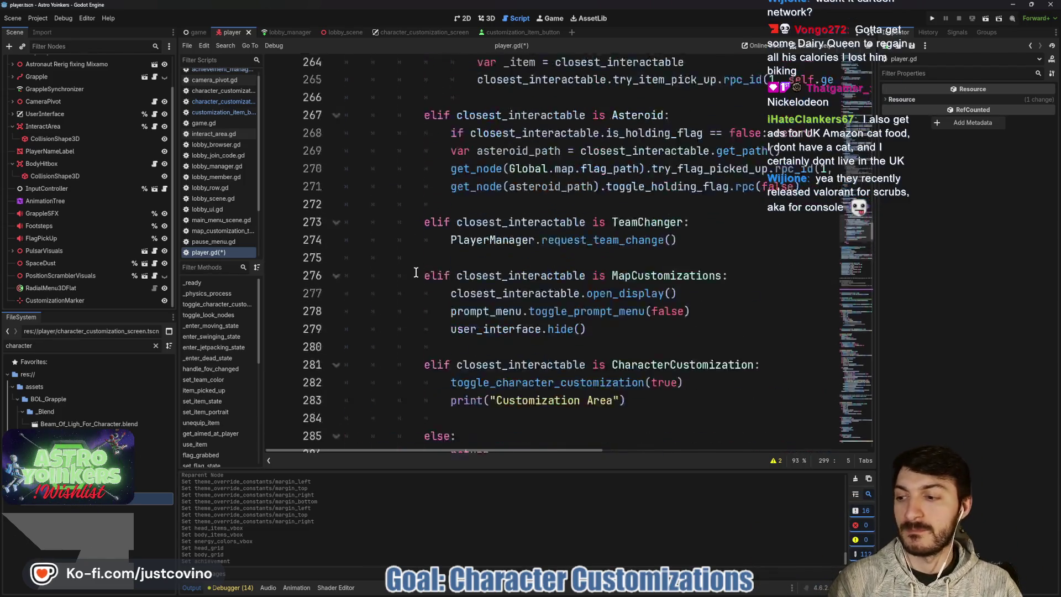
pyautogui.scroll(14, 416, 275)
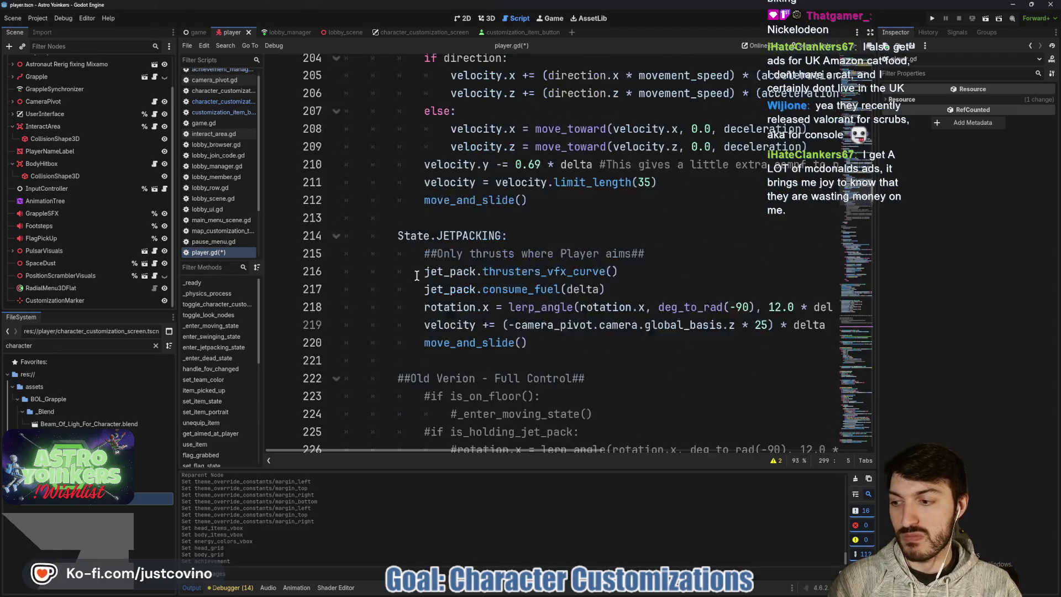
pyautogui.scroll(13, 418, 279)
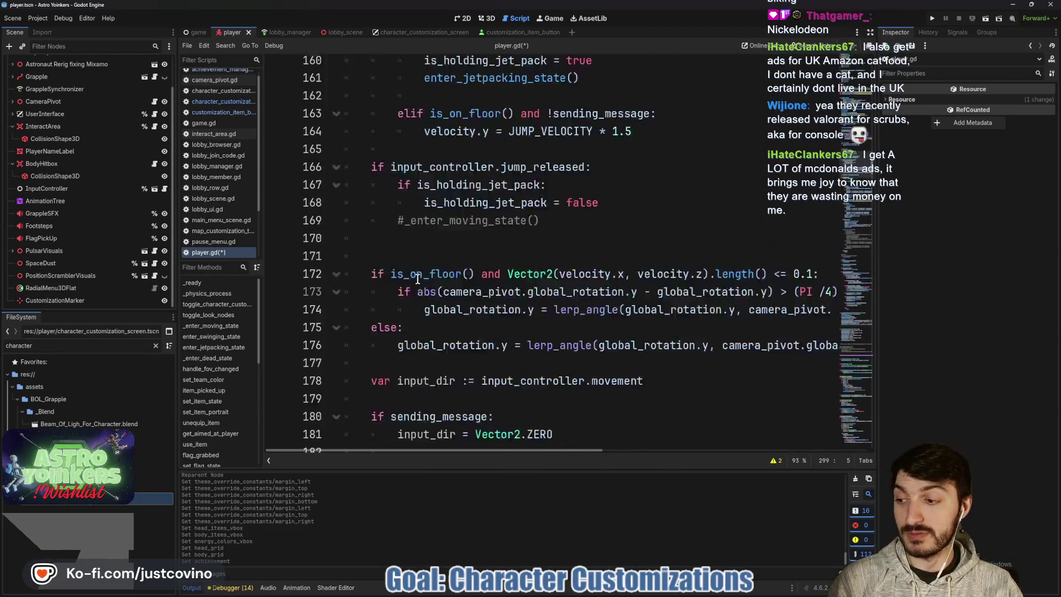
pyautogui.scroll(3, 418, 279)
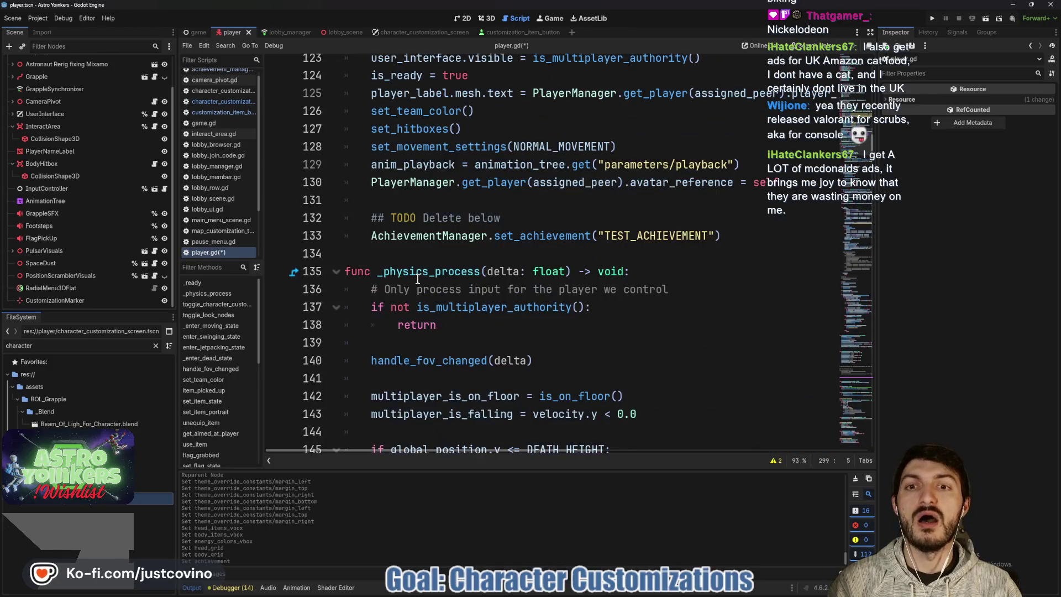
pyautogui.click(409, 356)
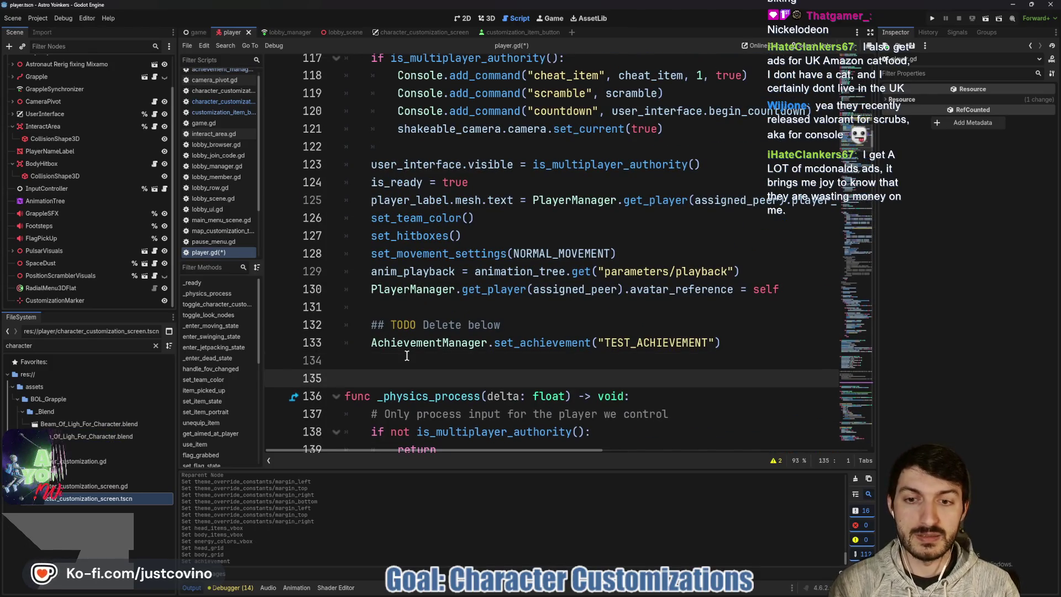
pyautogui.scroll(4, 407, 356)
pyautogui.click(447, 222)
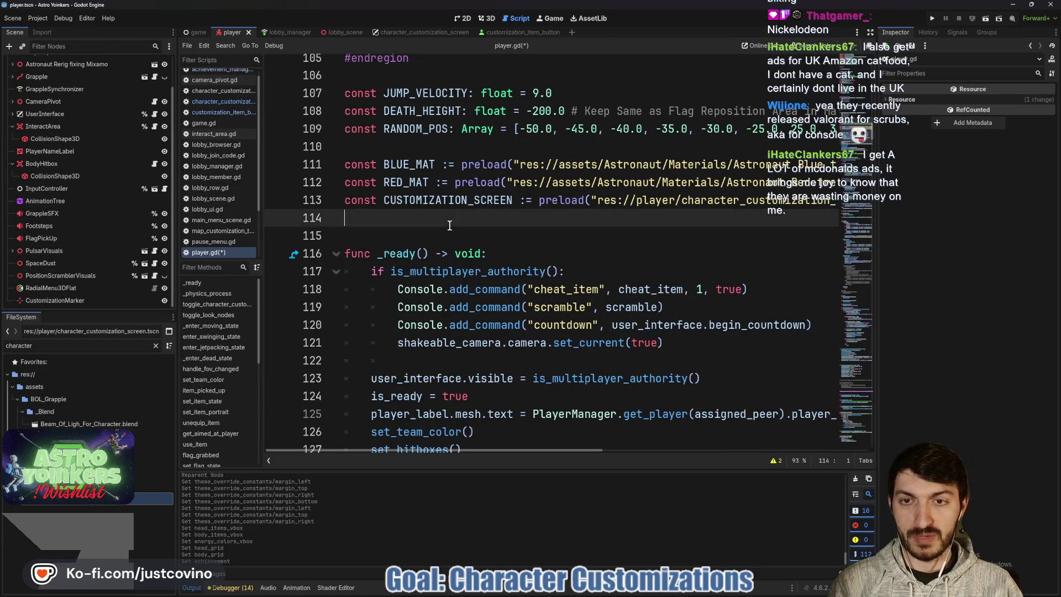
pyautogui.scroll(9, 447, 227)
pyautogui.scroll(10, 558, 314)
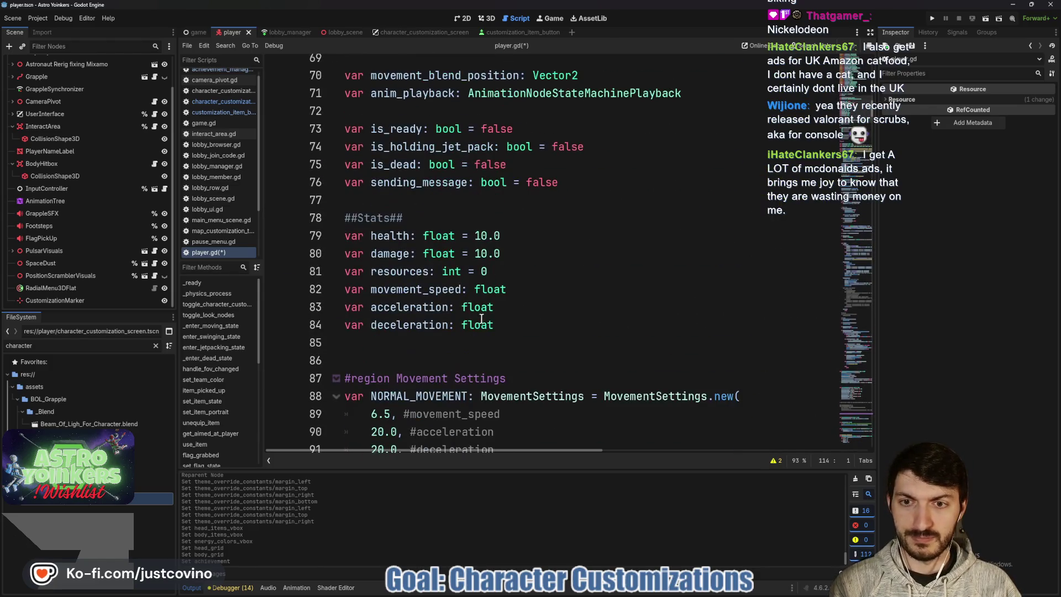
pyautogui.scroll(8, 496, 332)
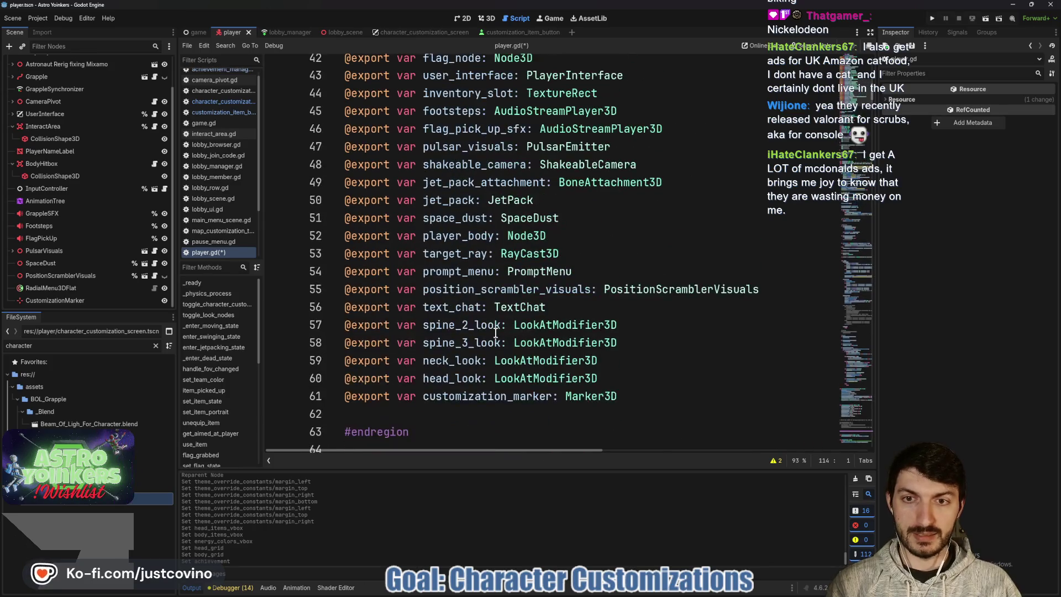
pyautogui.scroll(-14, 495, 332)
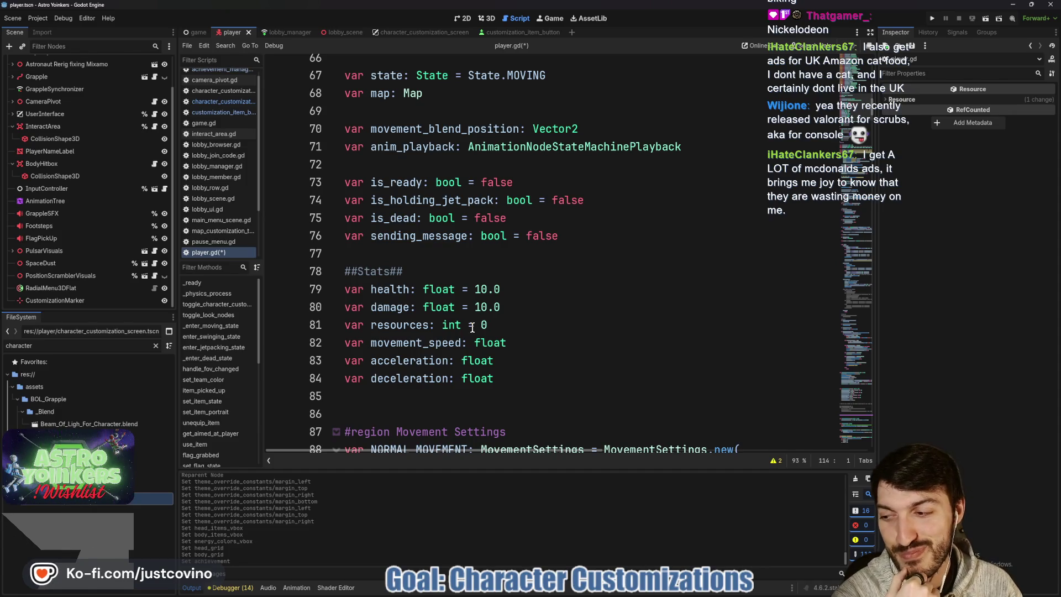
pyautogui.scroll(-1, 545, 325)
pyautogui.click(400, 344)
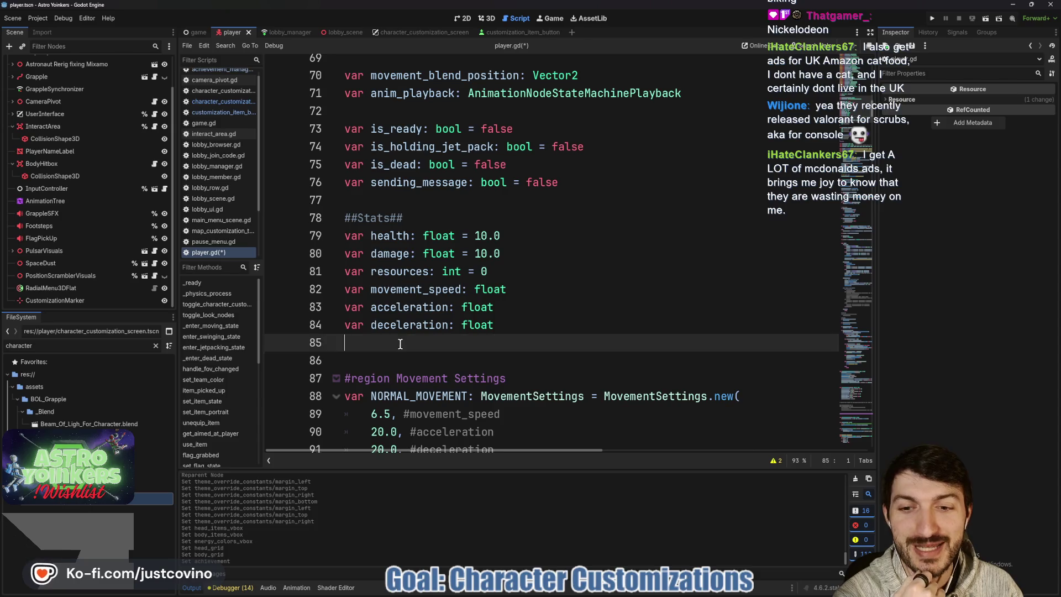
pyautogui.scroll(-4, 431, 327)
pyautogui.click(336, 166)
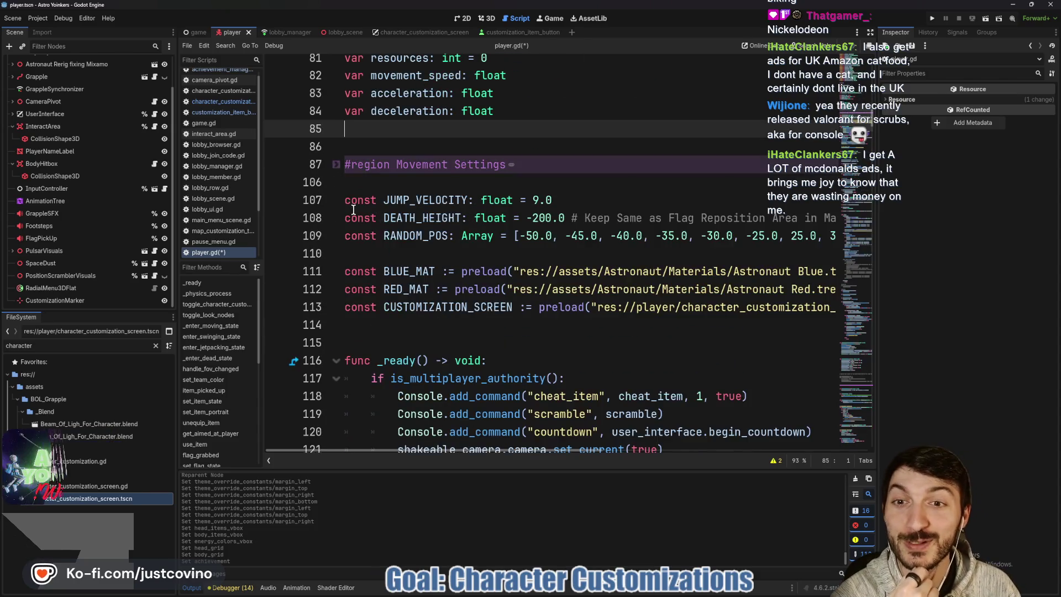
pyautogui.scroll(-1, 399, 262)
pyautogui.scroll(3, 399, 263)
pyautogui.click(358, 294)
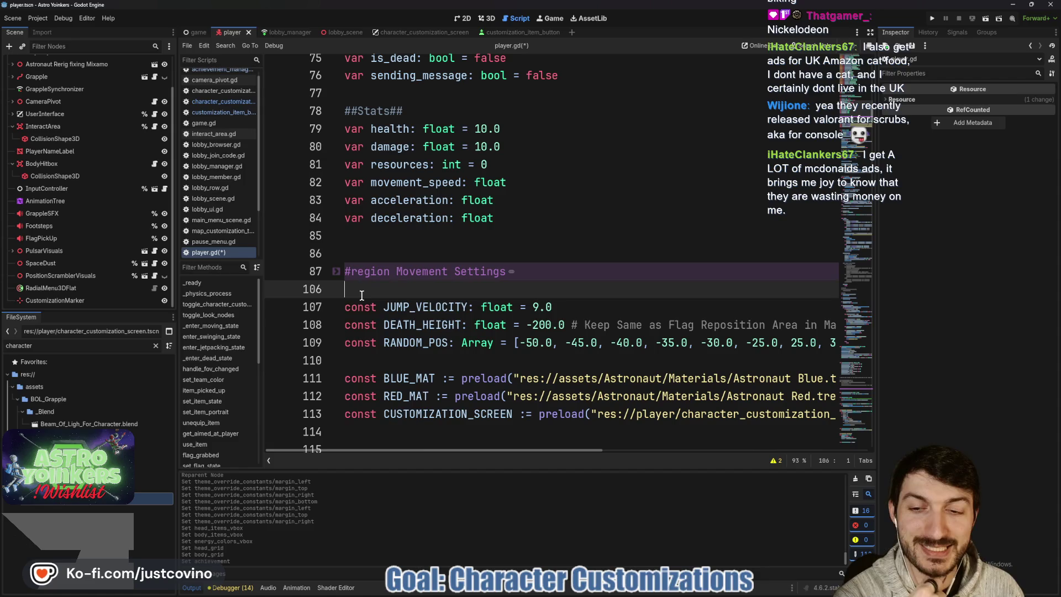
# Step: Declare an untyped `var customization_menu` on line 108, below the collapsed Movement Settings region
pyautogui.press('Return')
pyautogui.press('Return')
pyautogui.press('Return')
pyautogui.press('Up')
pyautogui.press('Up')
pyautogui.press('Down')
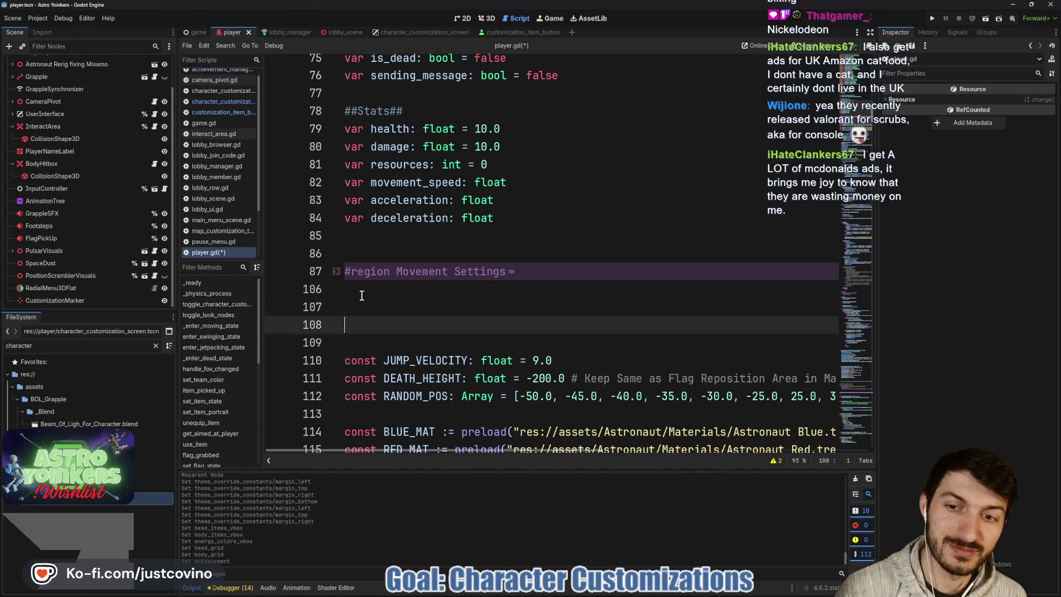
pyautogui.write('var')
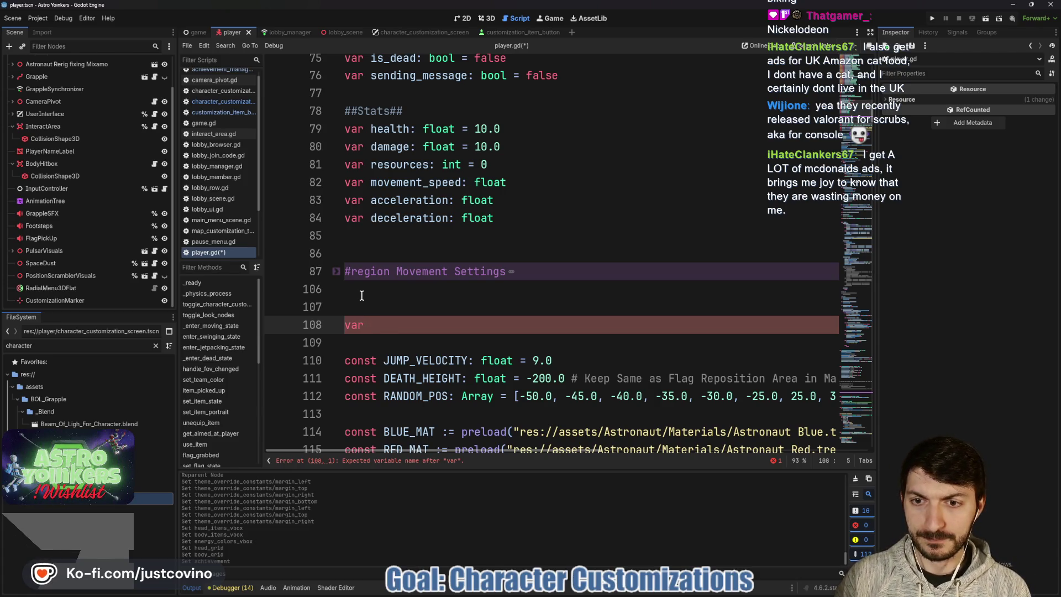
pyautogui.write('r')
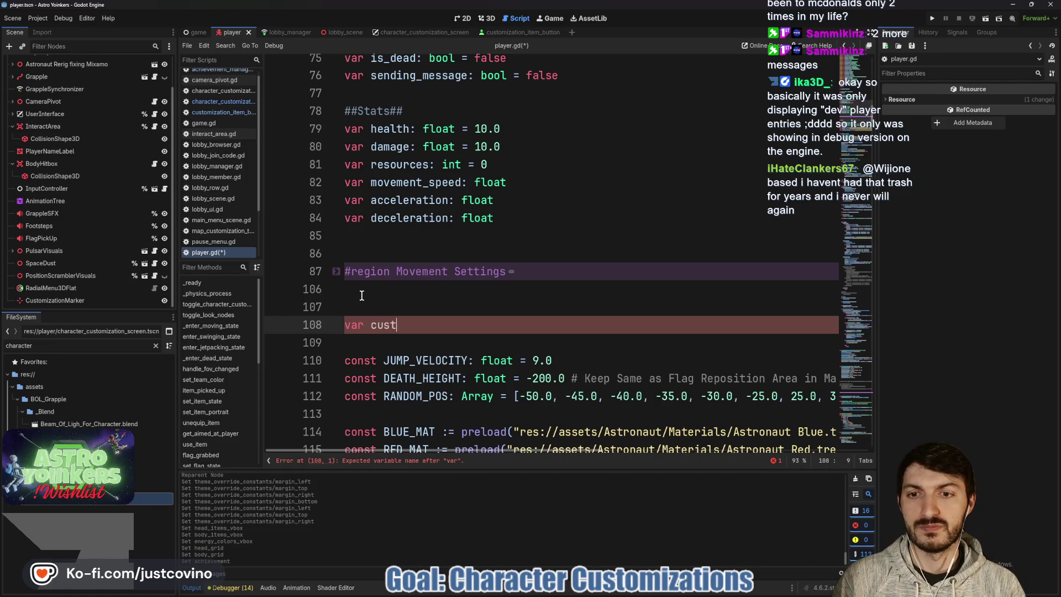
pyautogui.write('ion_menu')
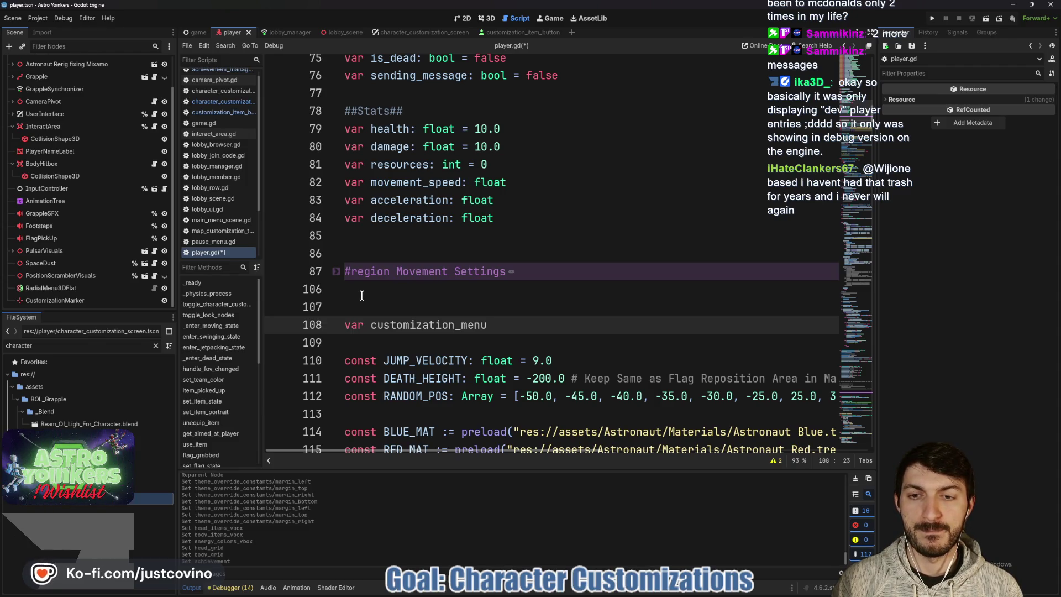
# Step: Add a `func create_customization_menu() -> void:` declaration after toggle_look_nodes
pyautogui.scroll(-20, 362, 296)
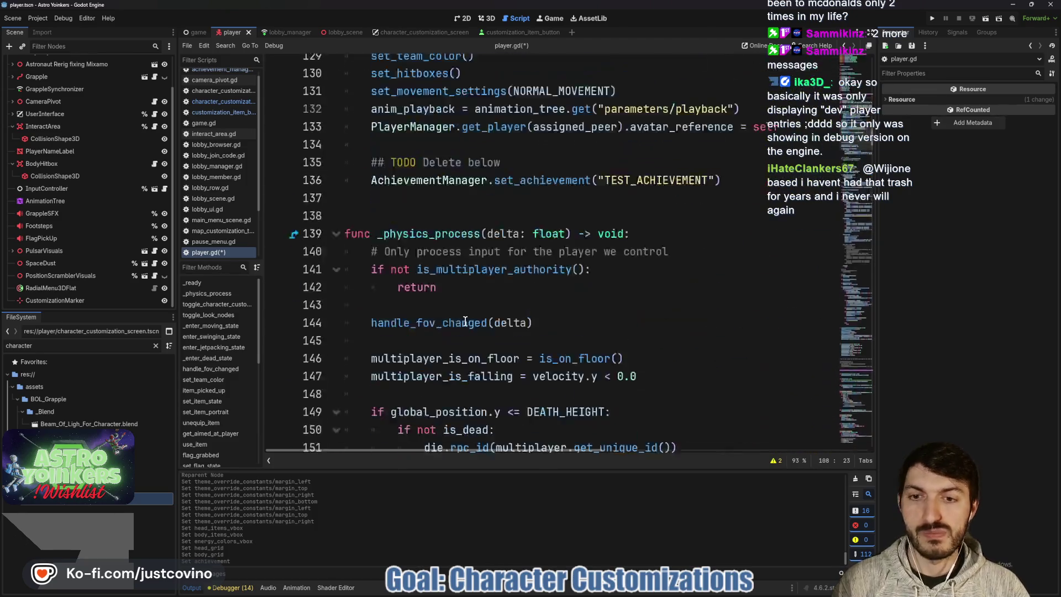
pyautogui.scroll(-20, 465, 326)
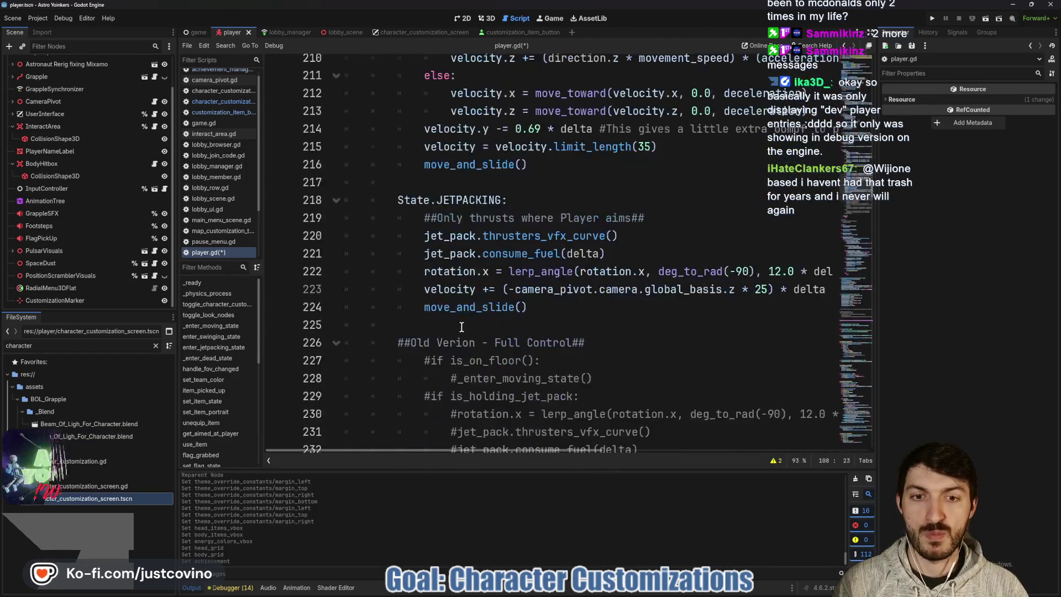
pyautogui.scroll(-15, 456, 326)
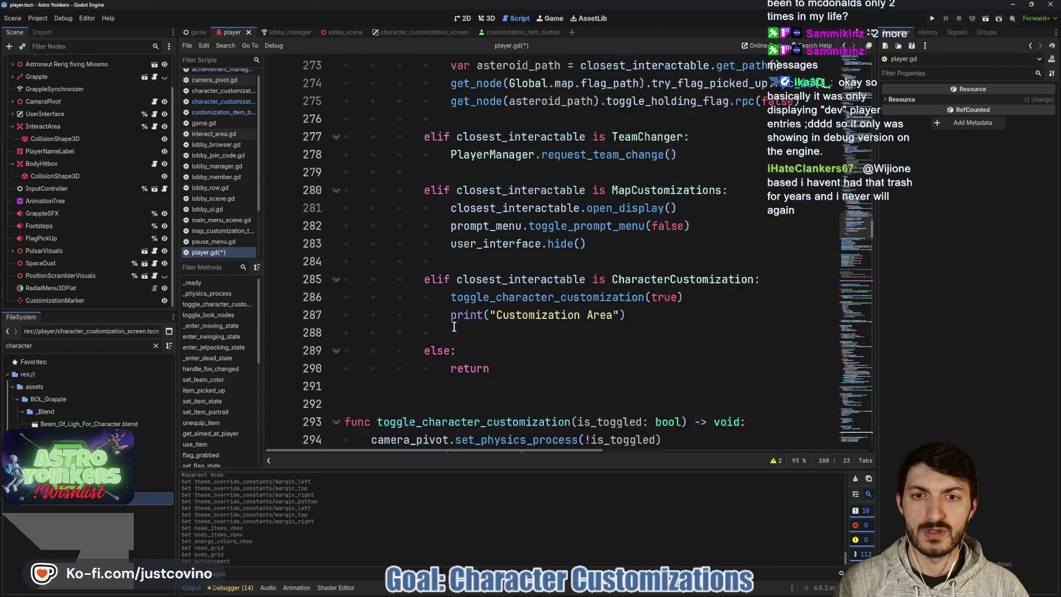
pyautogui.scroll(2, 448, 337)
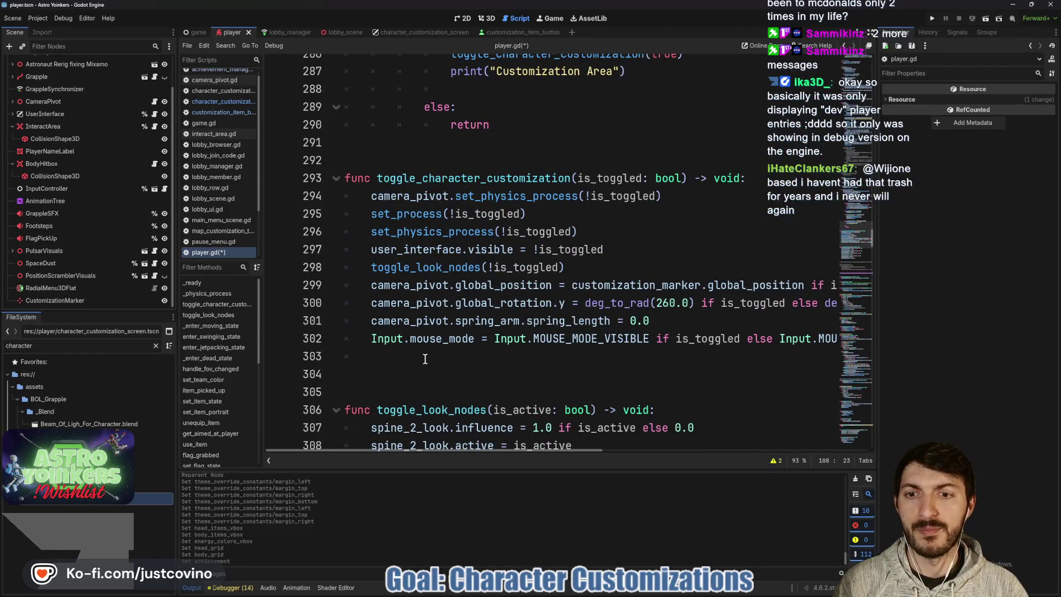
pyautogui.scroll(-5, 423, 332)
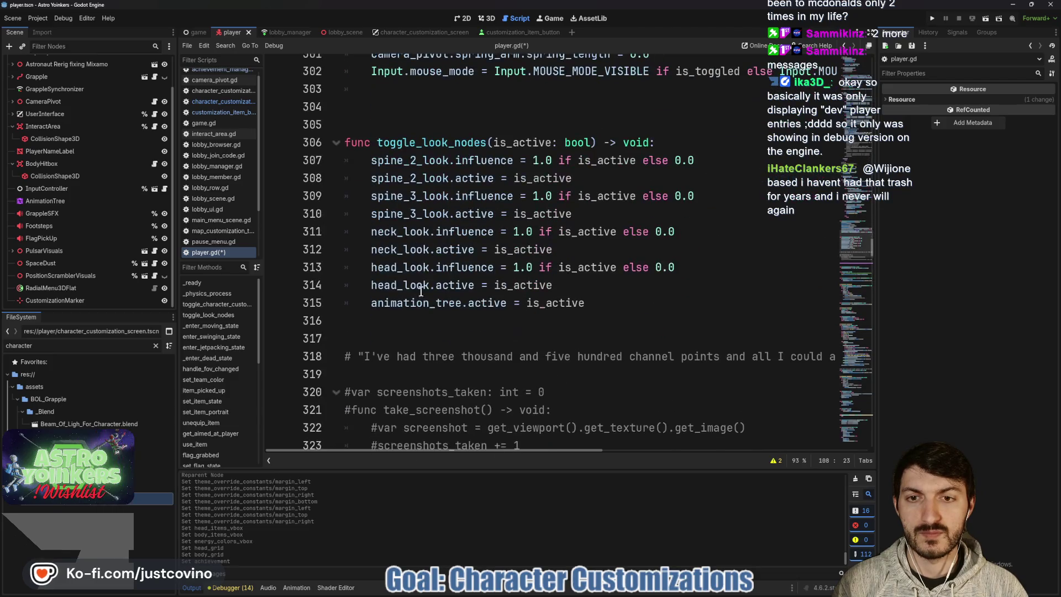
pyautogui.click(365, 325)
pyautogui.press('Return')
pyautogui.press('Return')
pyautogui.press('Return')
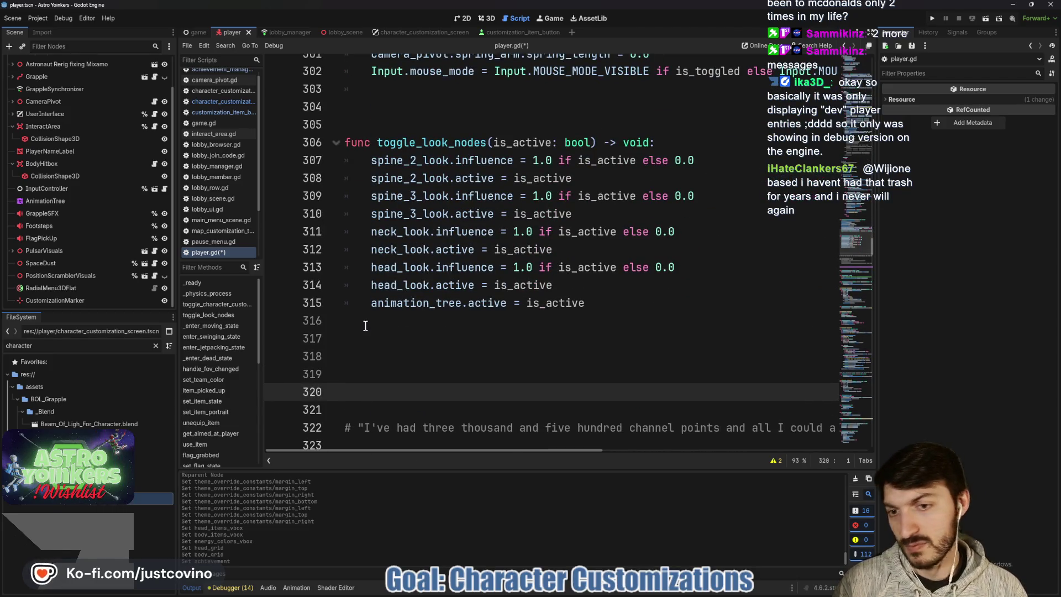
pyautogui.press('Up')
pyautogui.press('Up')
pyautogui.write('func ')
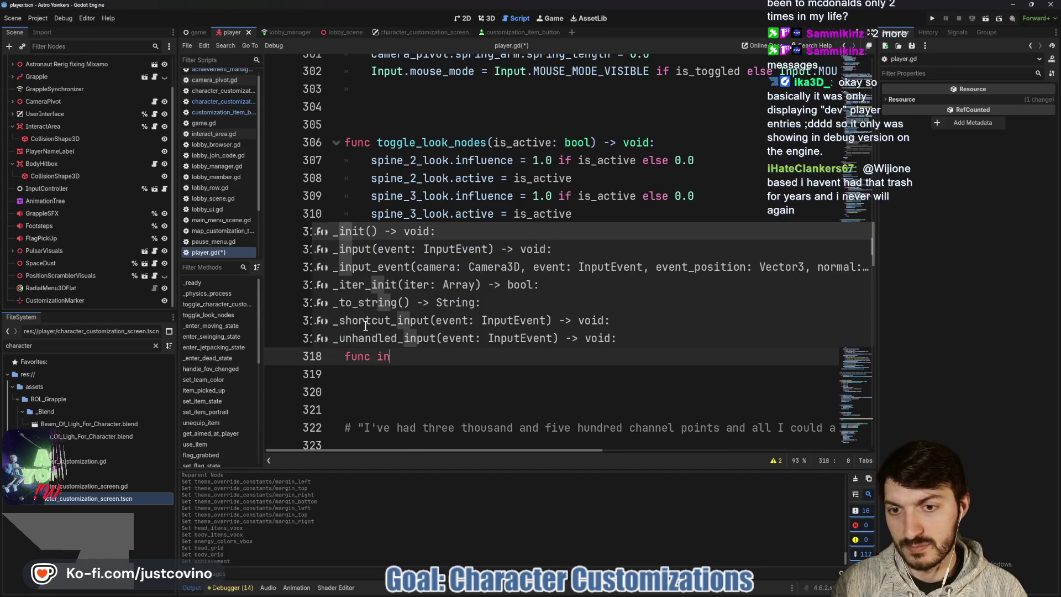
pyautogui.write('create_customizati')
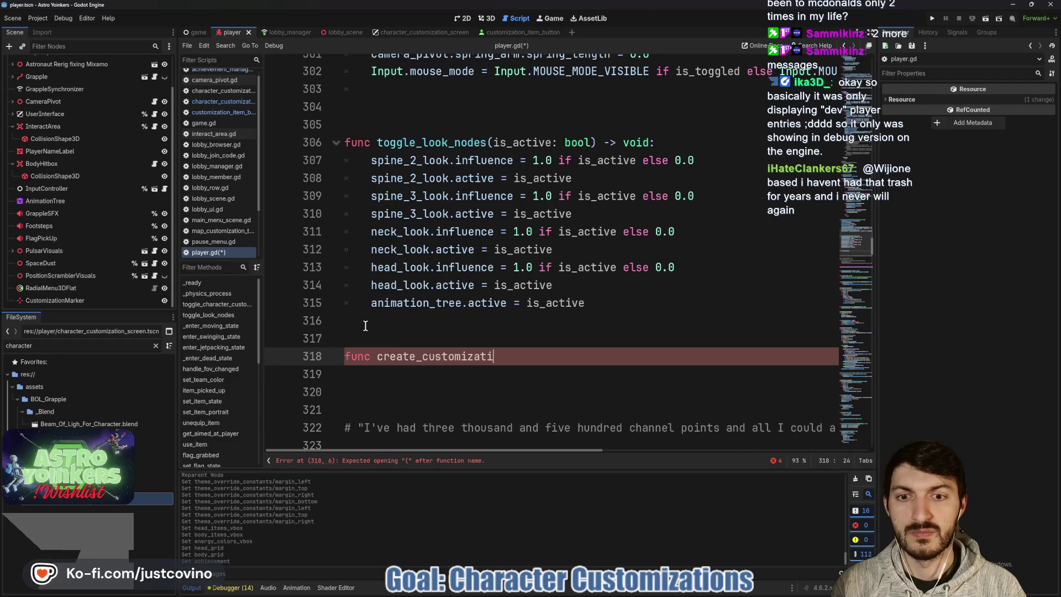
pyautogui.write('on_menu() -> void:')
pyautogui.press('Return')
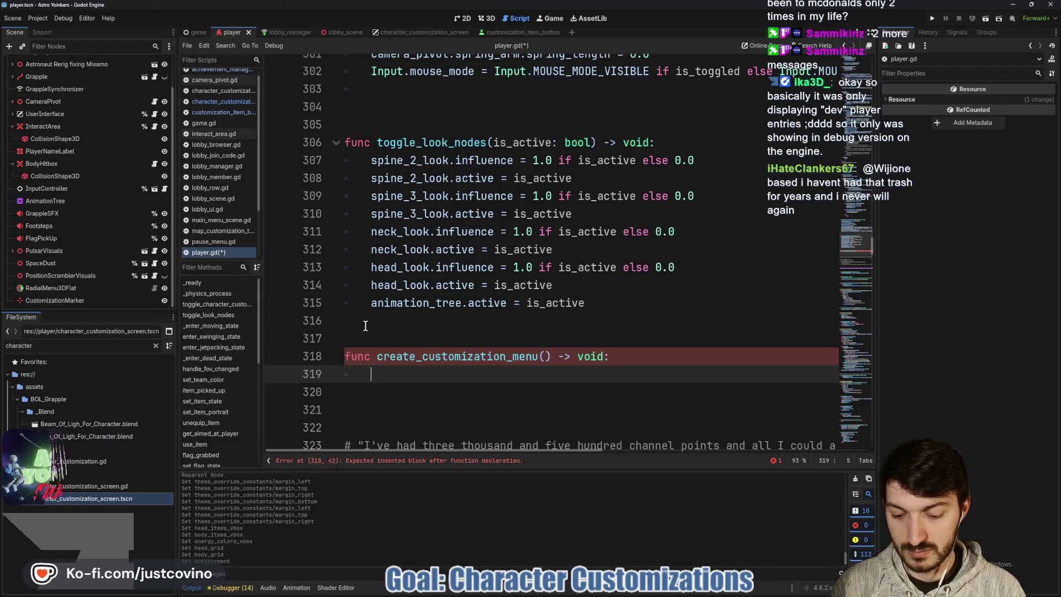
# Step: Write its body: instantiate CUSTOMIZATION_SCREEN into customization_menu, then `add_child(customization_menu)`
pyautogui.write('custom')
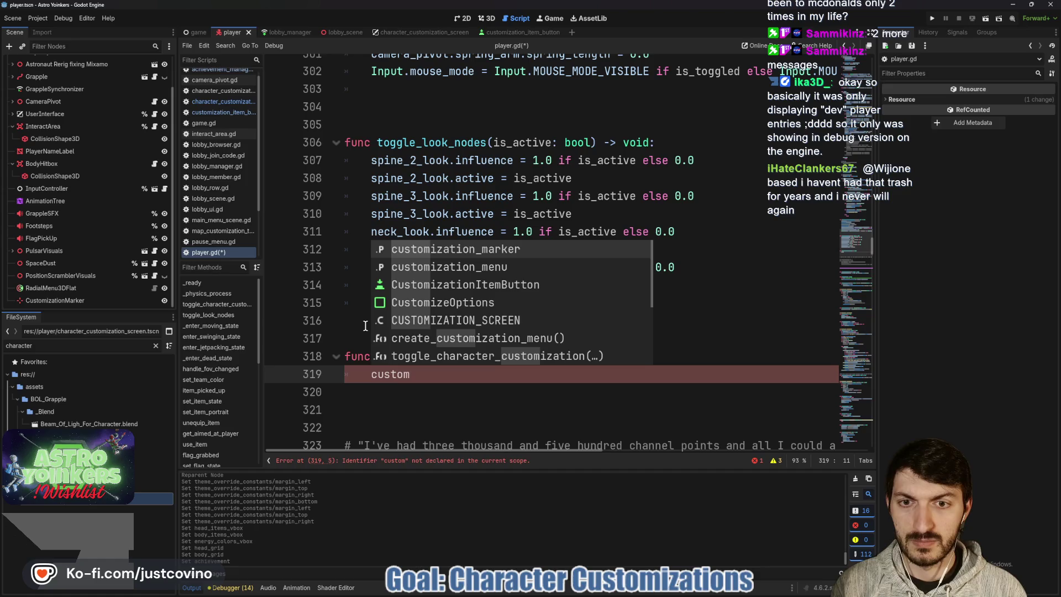
pyautogui.press('Down')
pyautogui.press('Return')
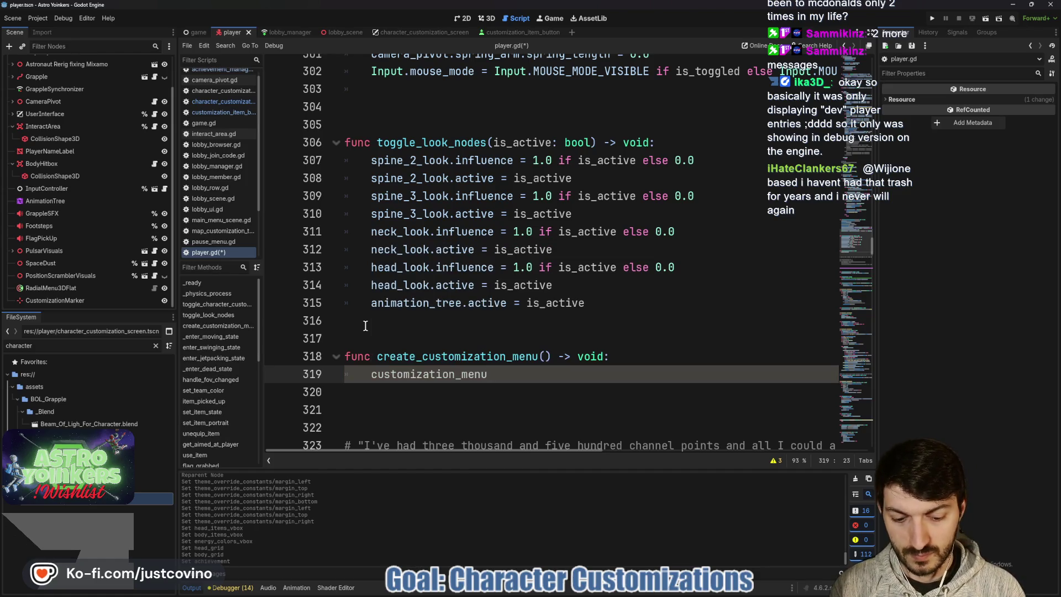
pyautogui.write('=')
pyautogui.press('Return')
pyautogui.write('add_chi')
pyautogui.press('Return')
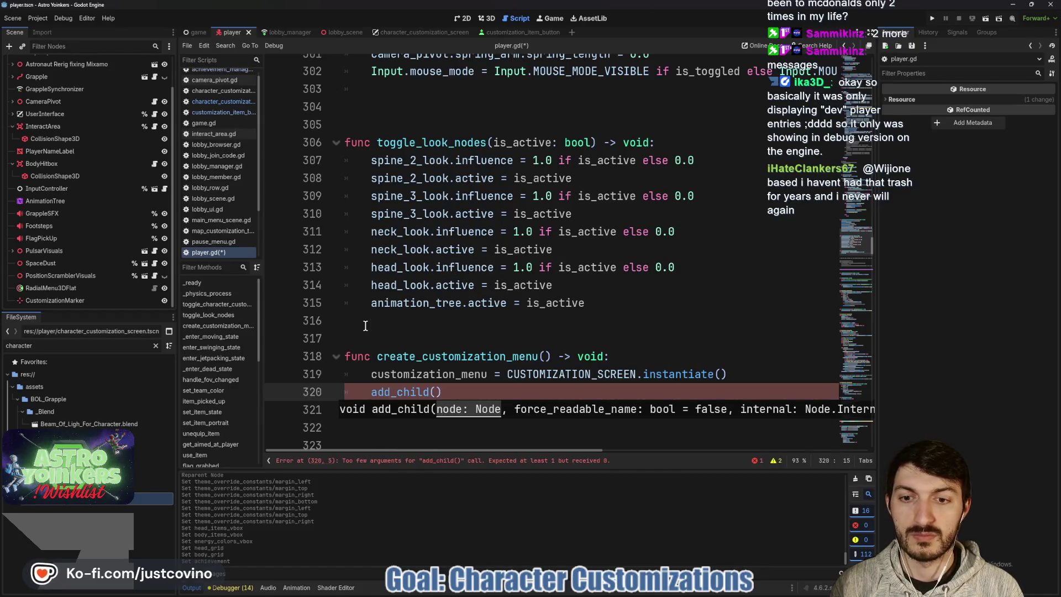
pyautogui.write('custom')
pyautogui.press('Down')
pyautogui.press('Return')
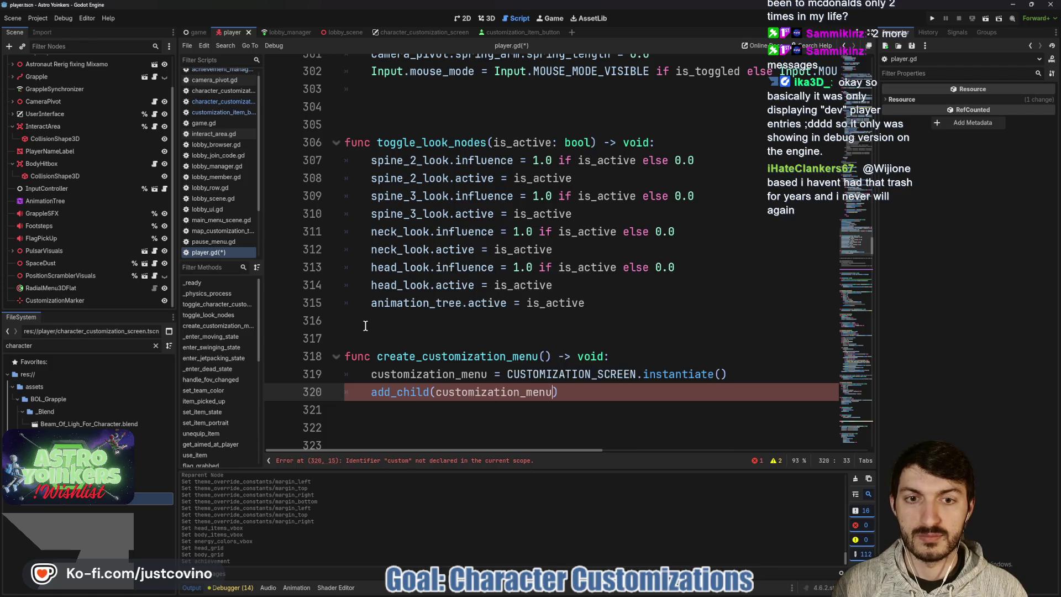
pyautogui.press('Right')
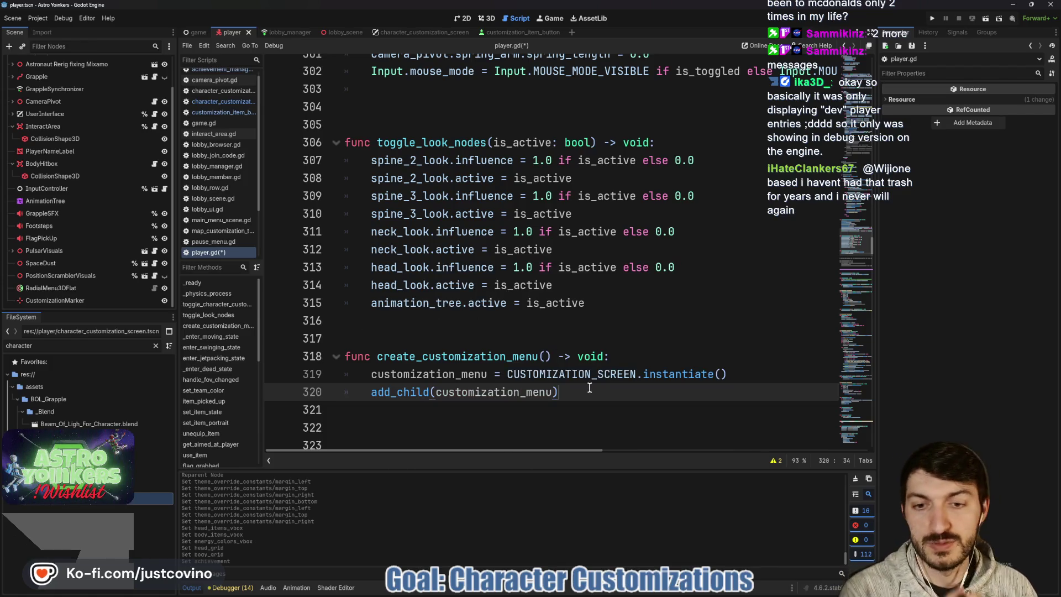
# Step: At the end of toggle_character_customization, add `if is_toggled:` calling `create_customization_menu()`
pyautogui.scroll(5, 453, 332)
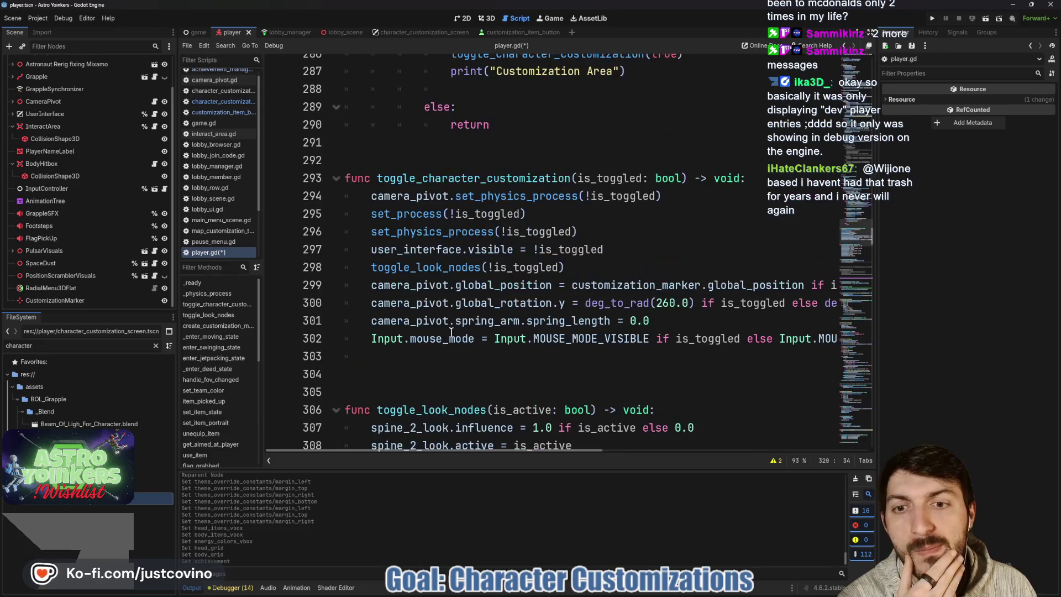
pyautogui.click(425, 357)
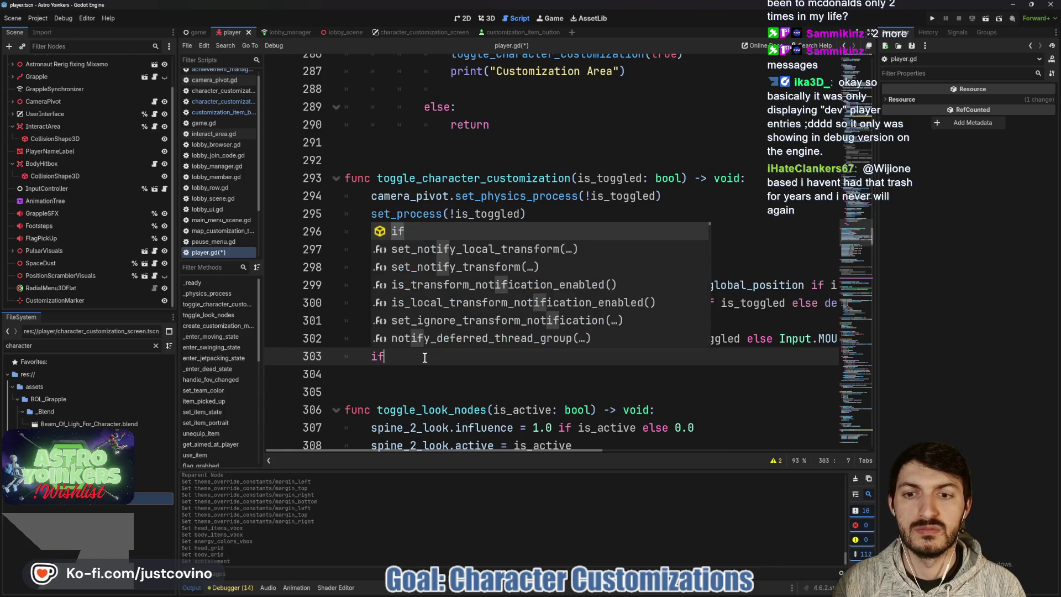
pyautogui.write('f is_tog')
pyautogui.press('Return')
pyautogui.write(':')
pyautogui.press('Return')
pyautogui.write('create')
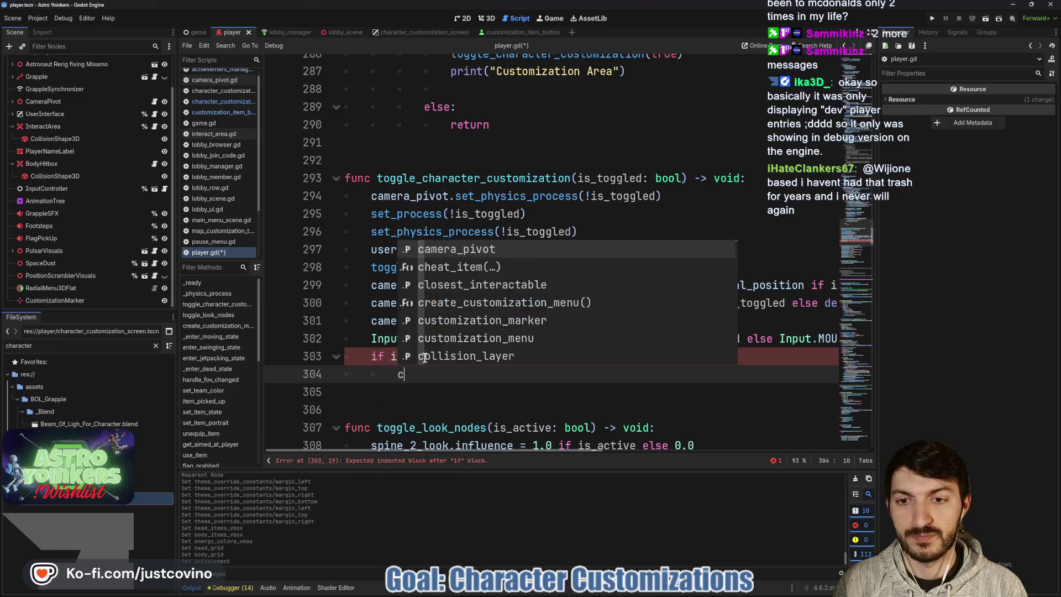
pyautogui.press('Return')
# Step: Add an else branch with `customization_menu.queue_free()` and `customization_menu = null`
pyautogui.press('Return')
pyautogui.press('BackSpace')
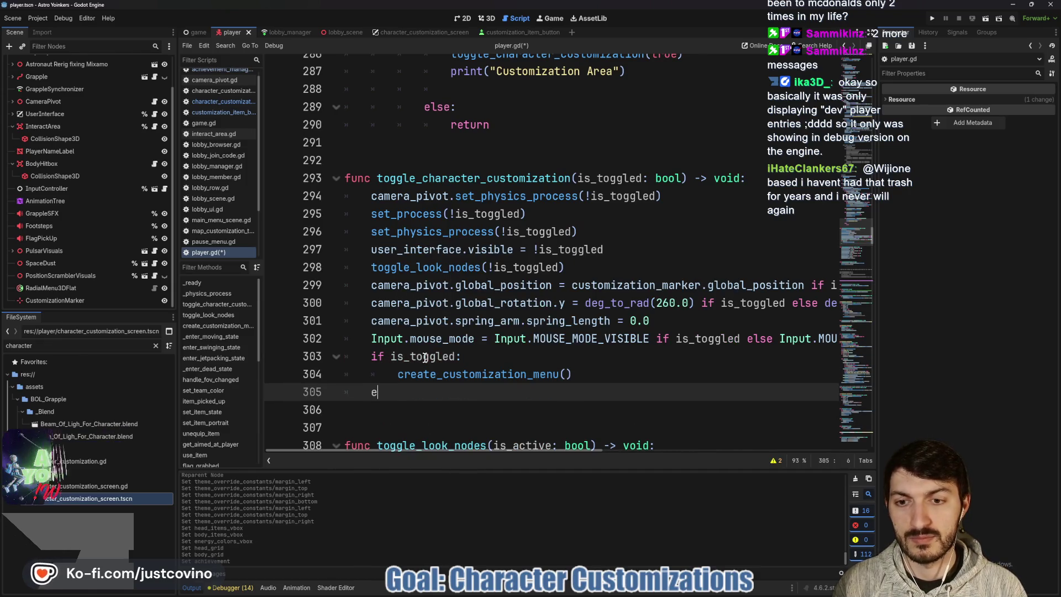
pyautogui.write('else:')
pyautogui.press('Return')
pyautogui.write('custom')
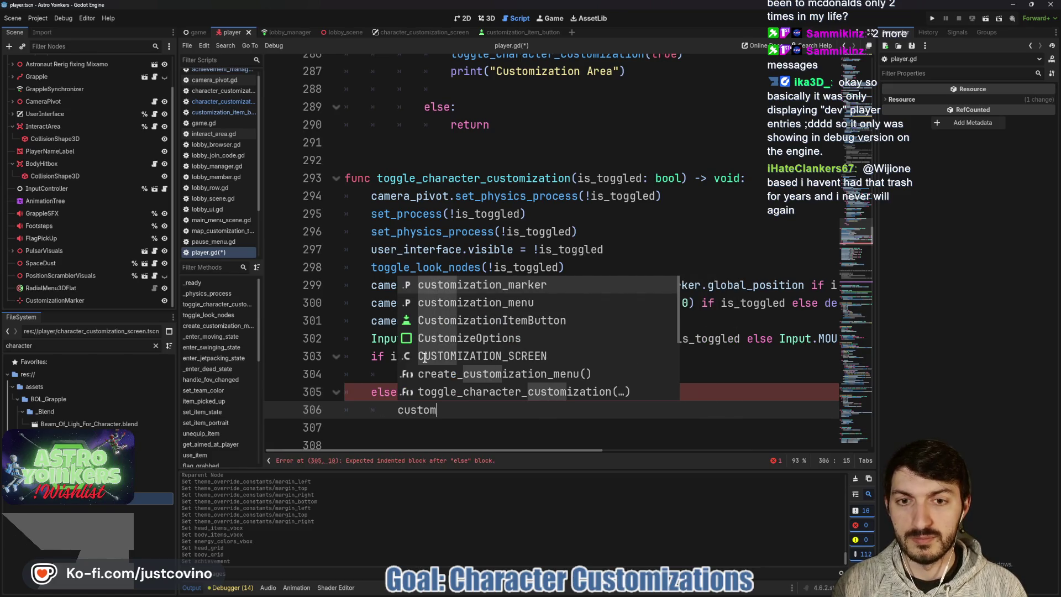
pyautogui.press('Down')
pyautogui.press('Return')
pyautogui.write('.')
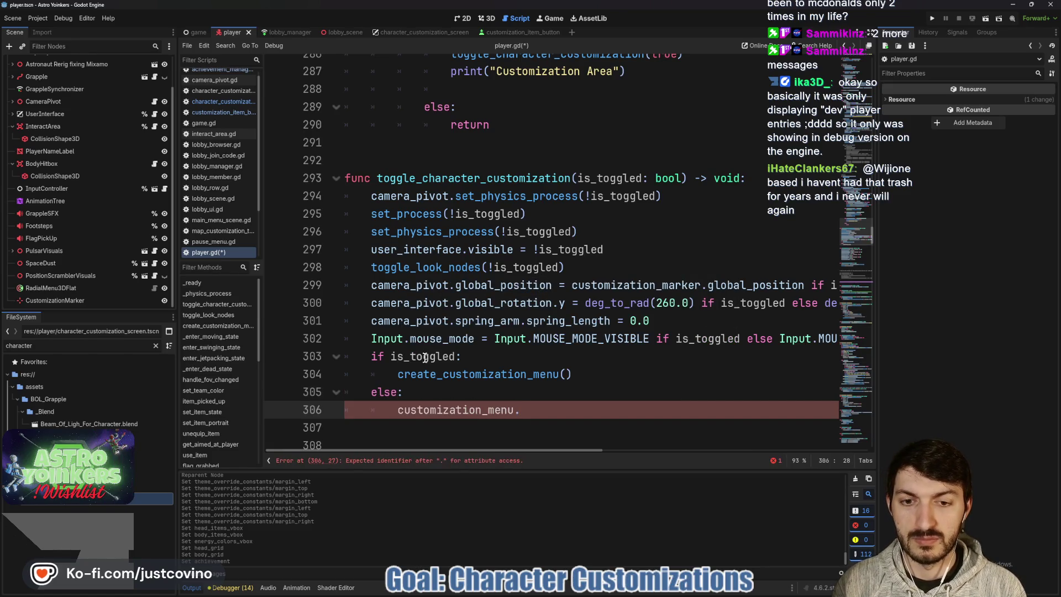
pyautogui.write('queue_free(')
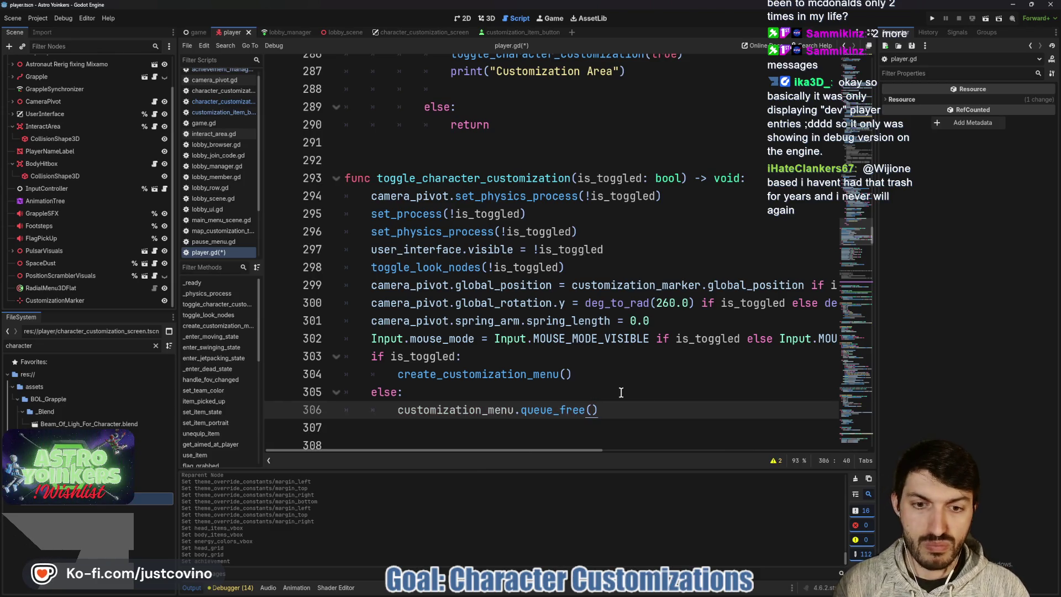
pyautogui.press('Return')
pyautogui.write('customiza')
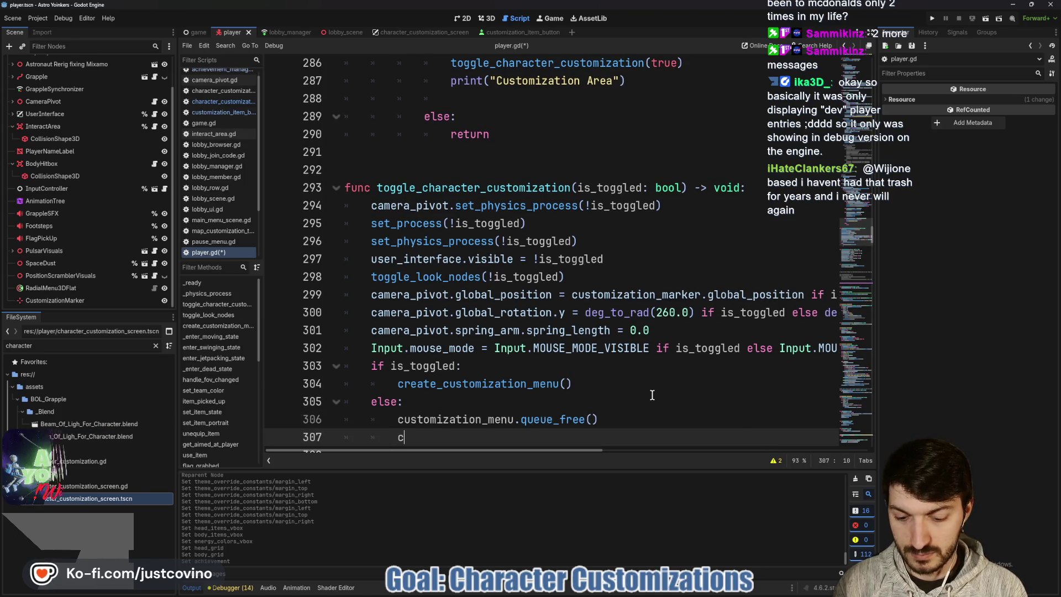
pyautogui.write('t')
pyautogui.press('Down')
pyautogui.press('Return')
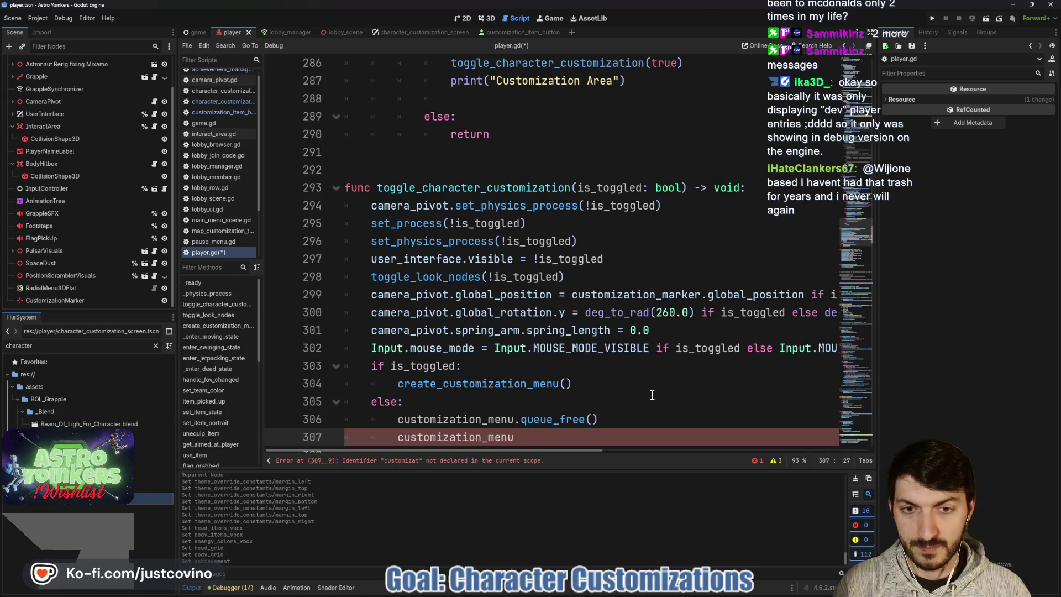
pyautogui.write('null')
pyautogui.scroll(-4, 523, 279)
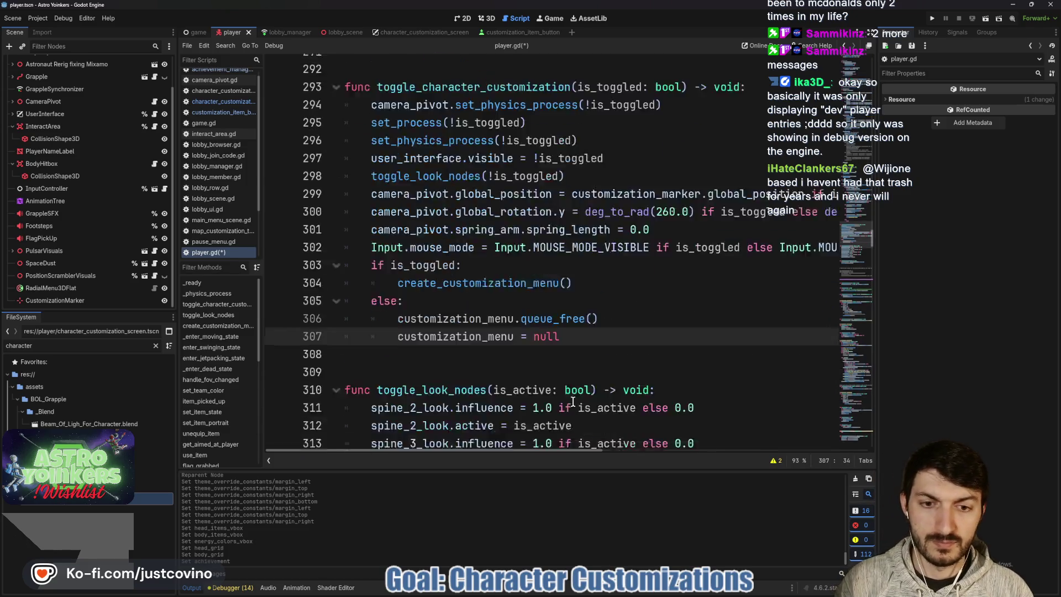
pyautogui.press('Down')
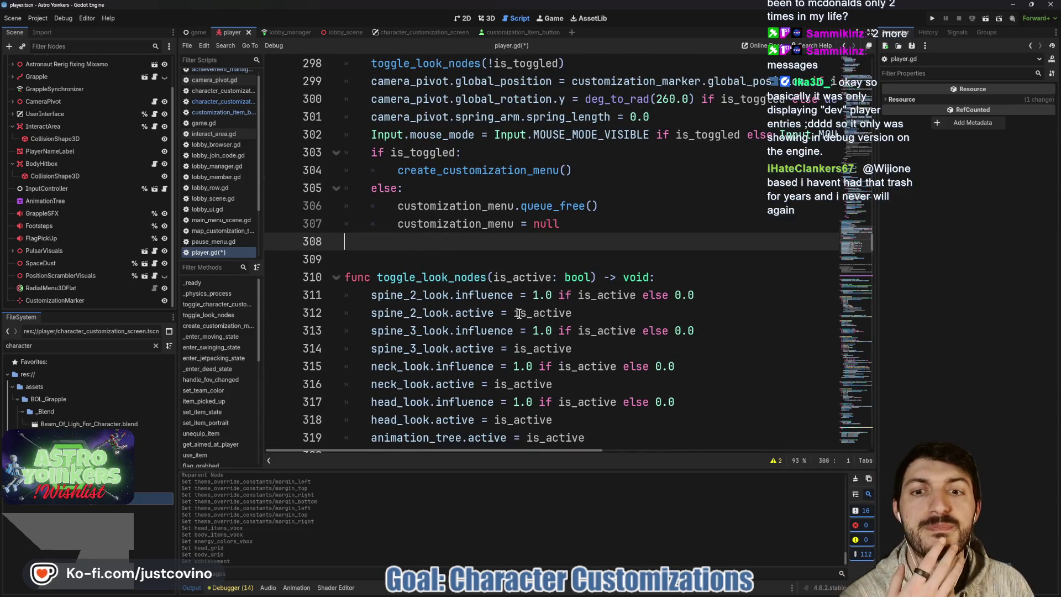
pyautogui.click(434, 193)
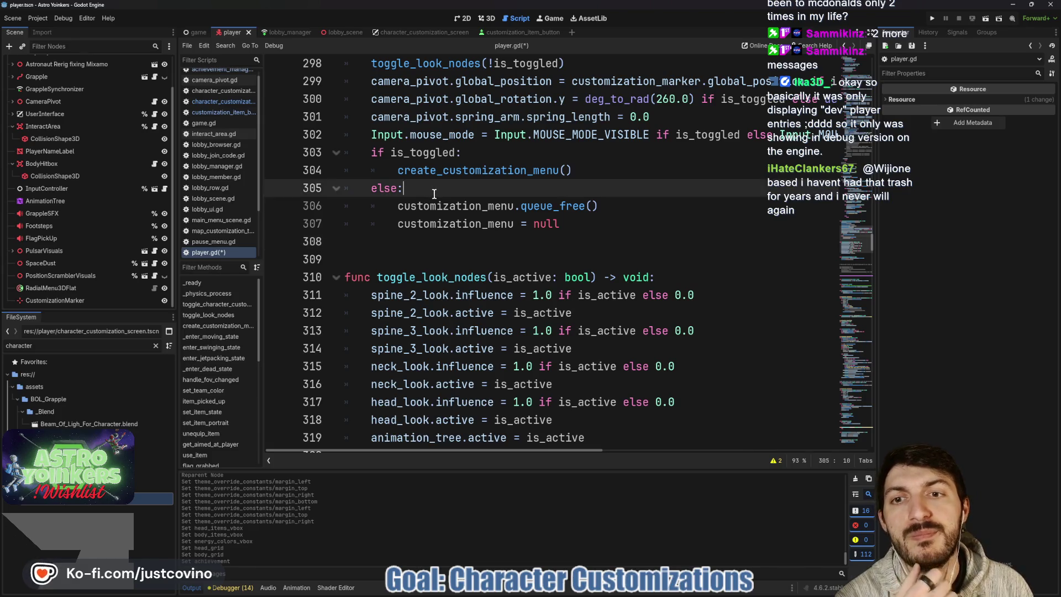
# Step: Under else, add the condition `if is_instance_valid(customization_menu):` on line 306
pyautogui.press('Return')
pyautogui.write('if i')
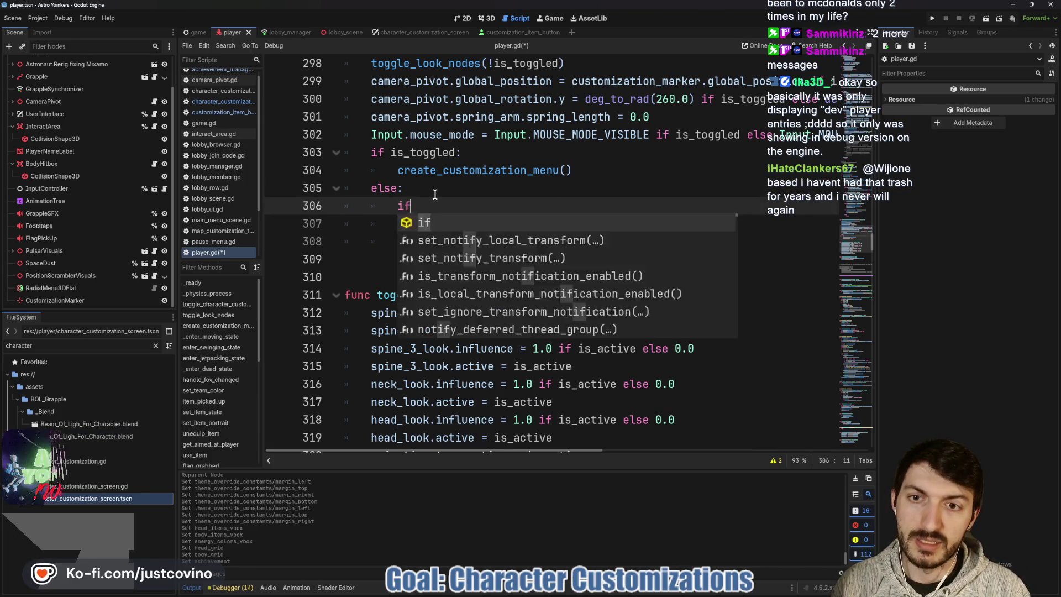
pyautogui.write('s_insta')
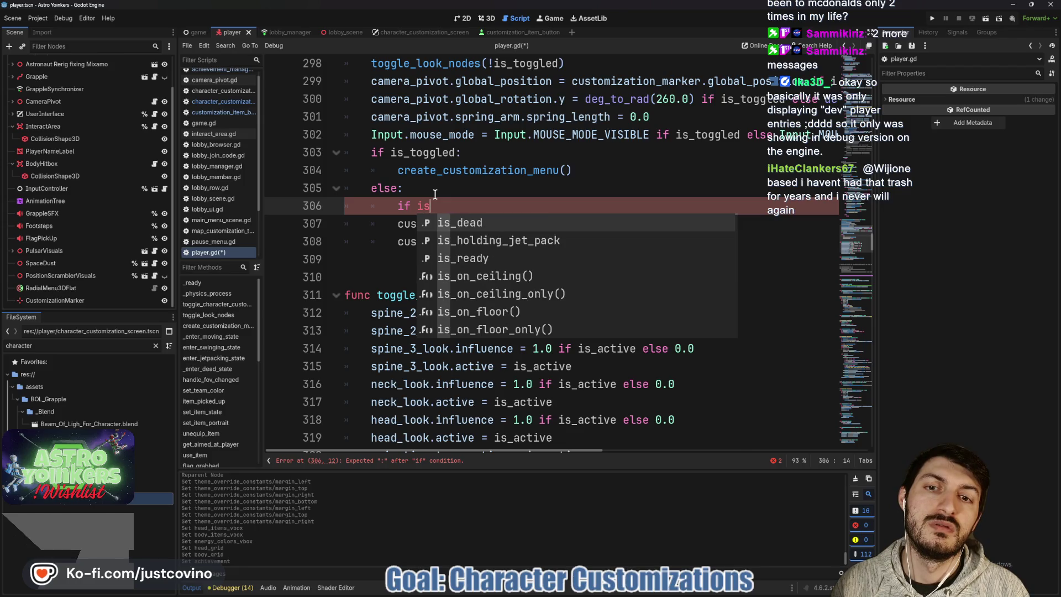
pyautogui.press('Down')
pyautogui.press('Return')
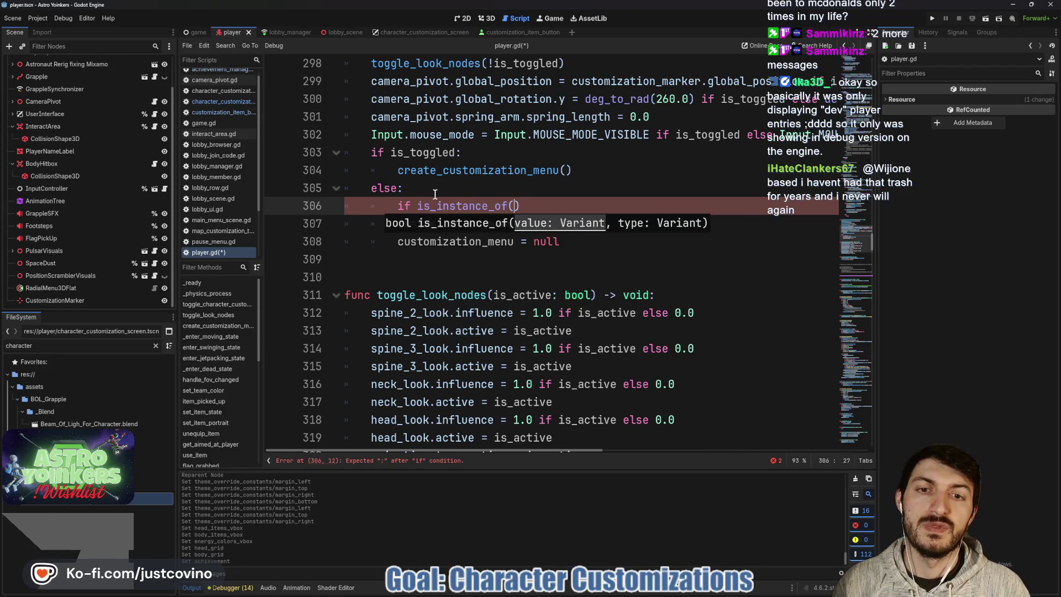
pyautogui.press('BackSpace')
pyautogui.press('BackSpace')
pyautogui.press('BackSpace')
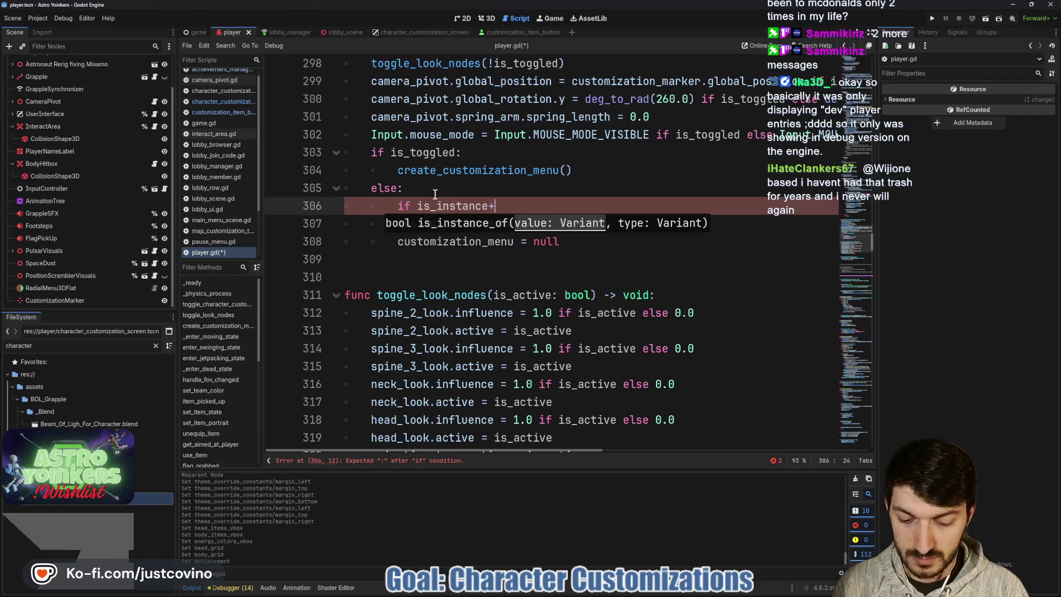
pyautogui.write('_val')
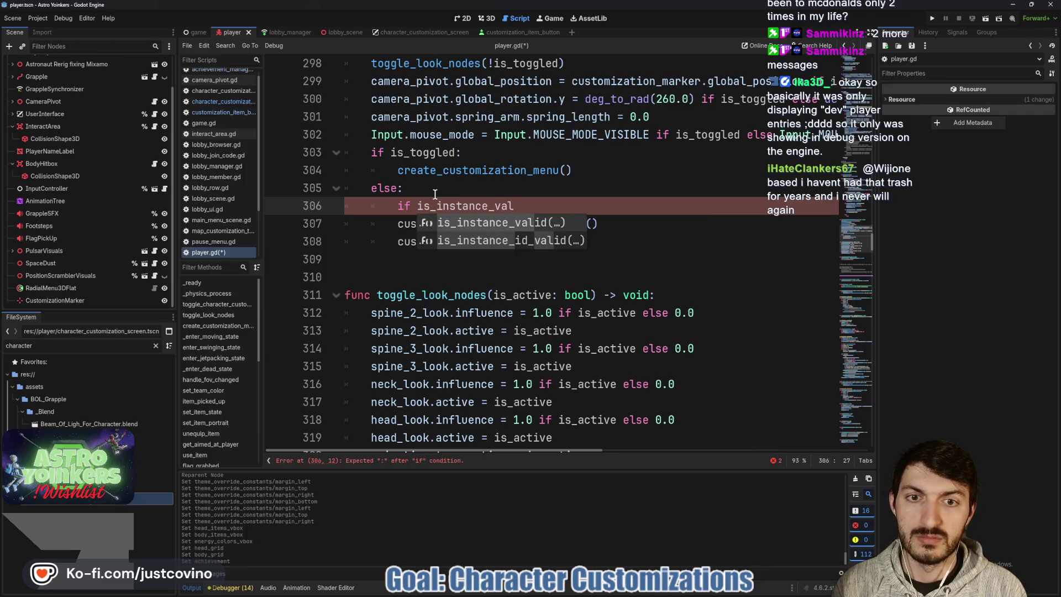
pyautogui.click(429, 205)
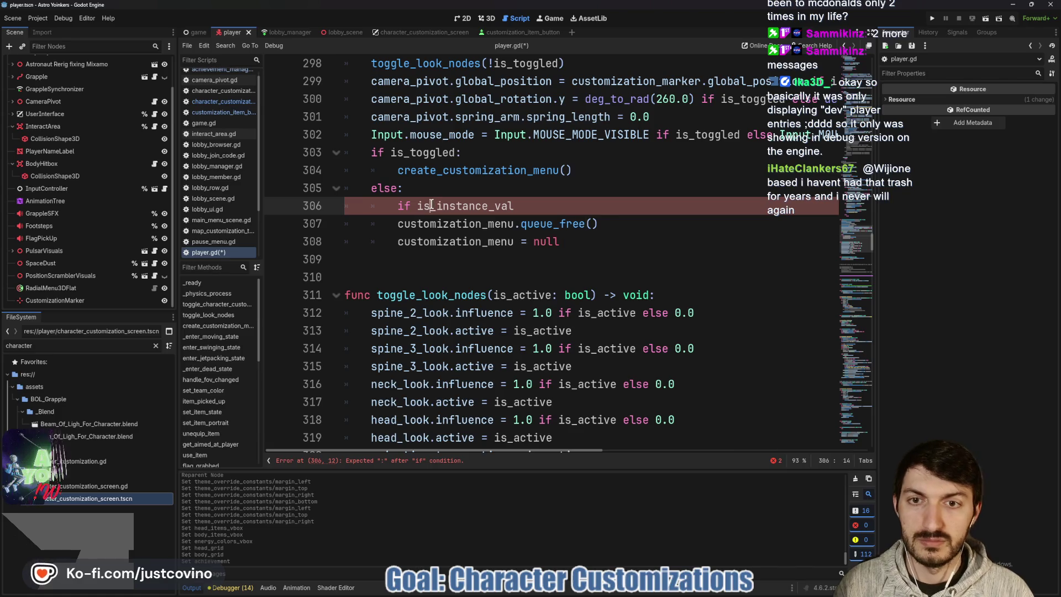
pyautogui.press('BackSpace')
pyautogui.write('f')
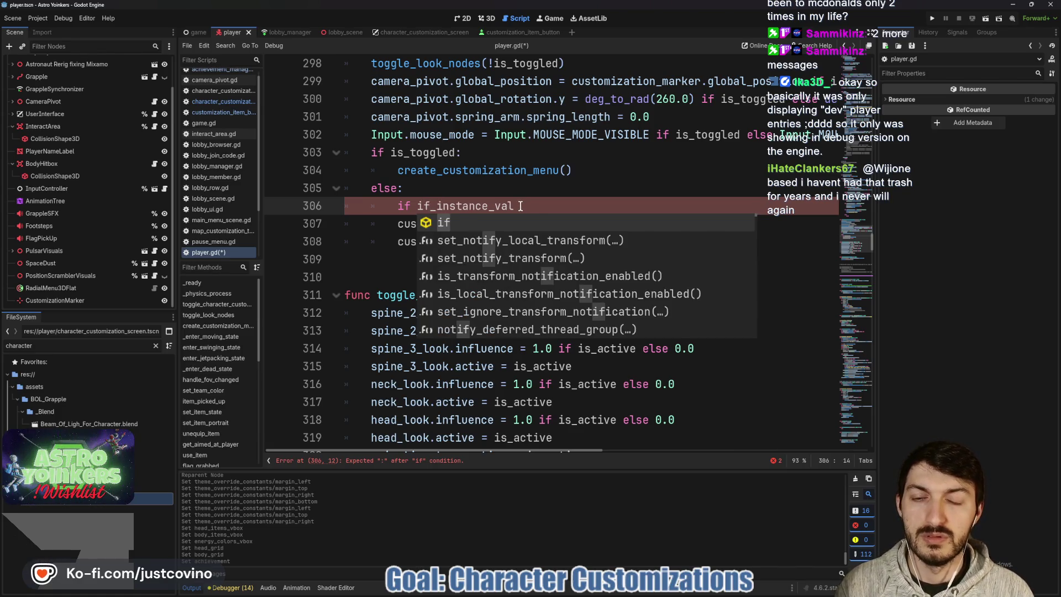
pyautogui.press('BackSpace')
pyautogui.write('s')
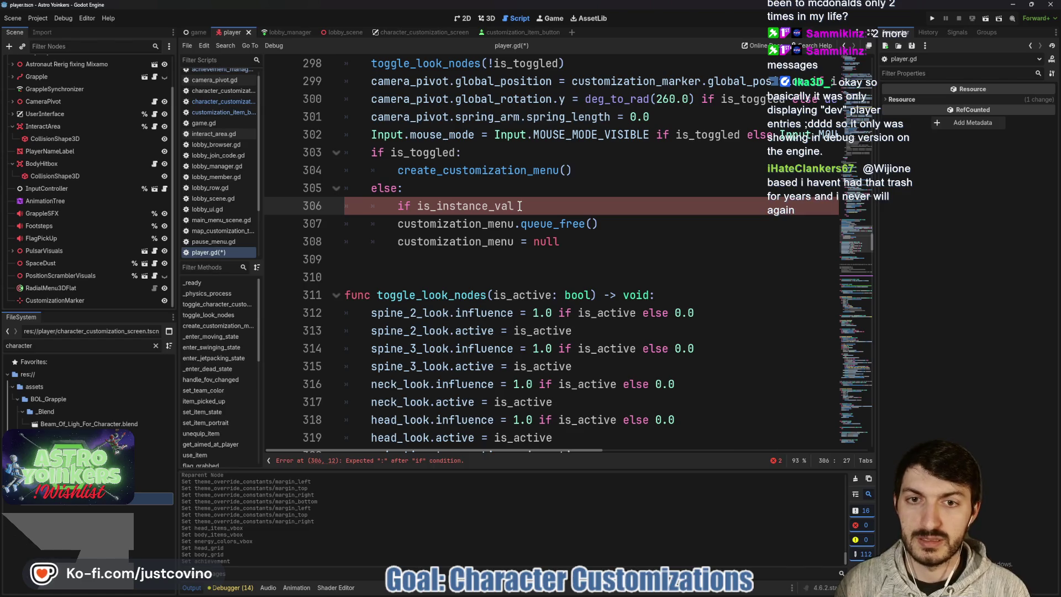
pyautogui.press('Return')
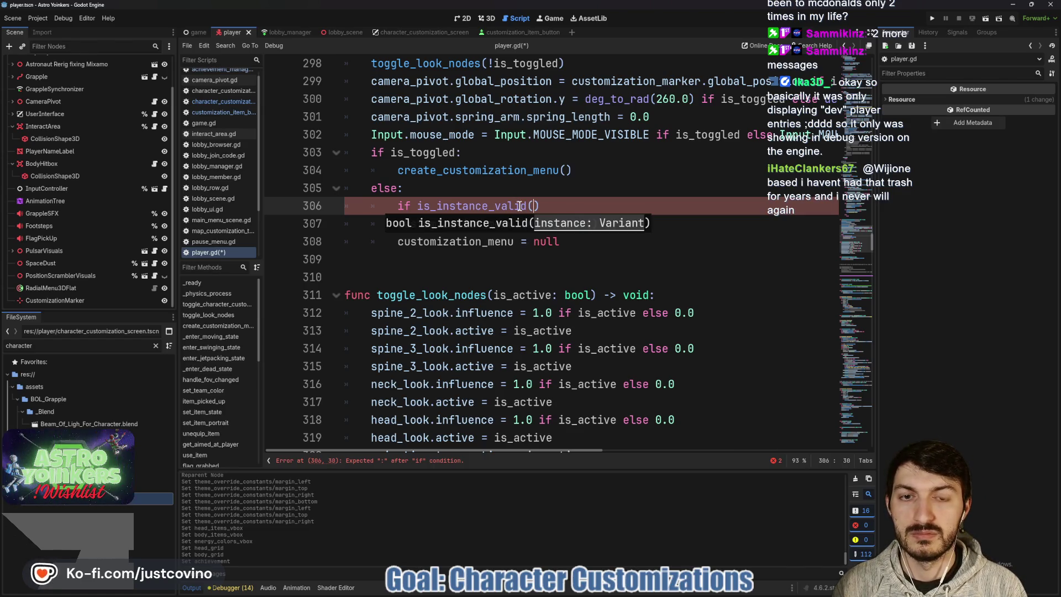
pyautogui.write('custo')
pyautogui.press('Return')
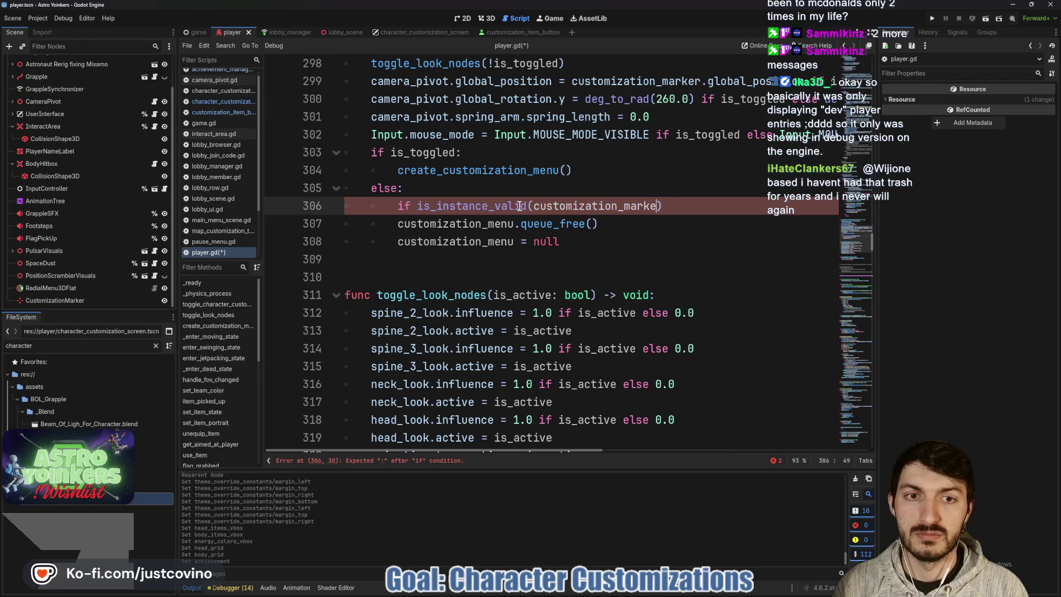
pyautogui.write('e')
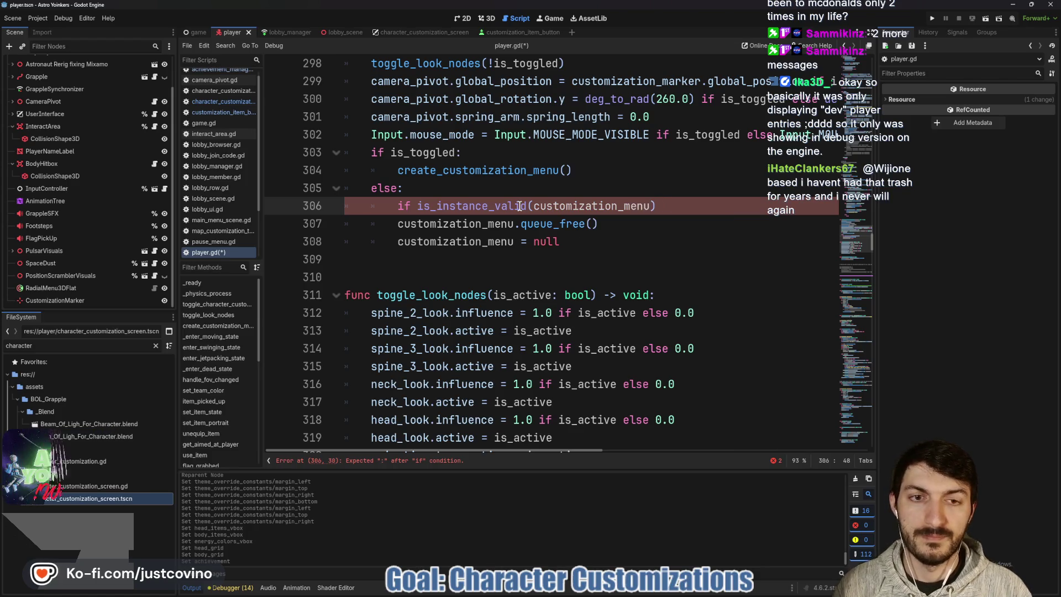
pyautogui.press('Return')
pyautogui.write(':')
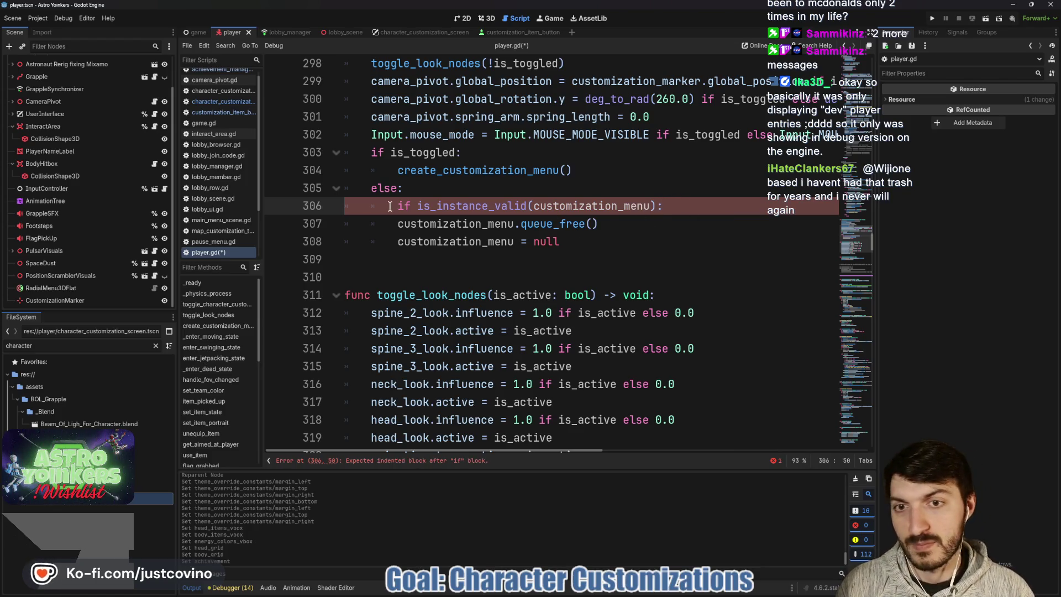
# Step: Indent the queue_free and null lines under the validity check and save player.gd
pyautogui.click(397, 223)
pyautogui.press('Tab')
pyautogui.click(398, 242)
pyautogui.press('Tab')
pyautogui.click(469, 261)
pyautogui.hotkey('ctrl', 's')
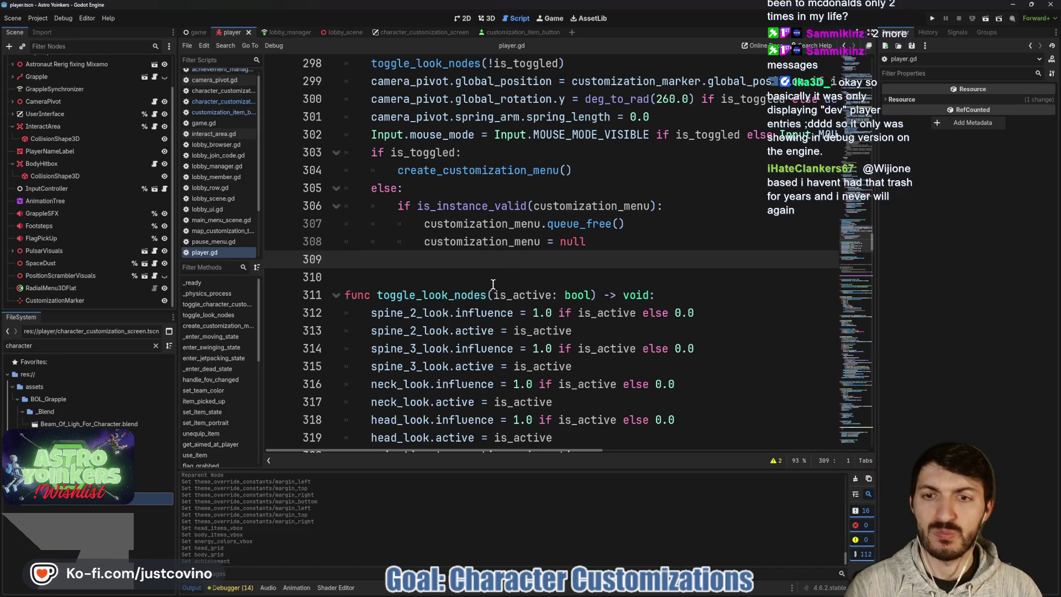
pyautogui.click(479, 271)
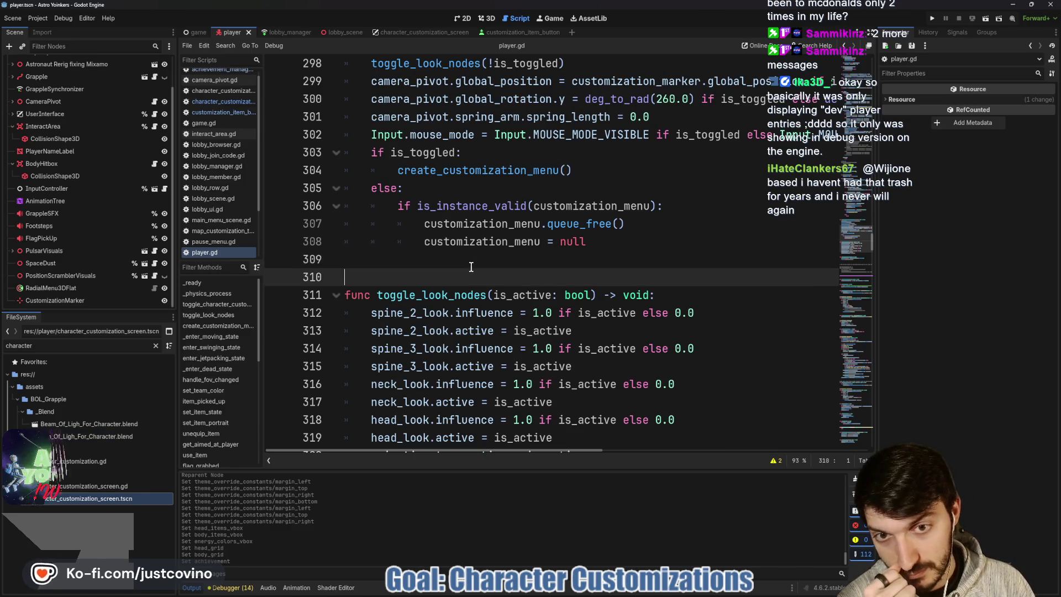
pyautogui.click(471, 266)
pyautogui.scroll(-3, 464, 263)
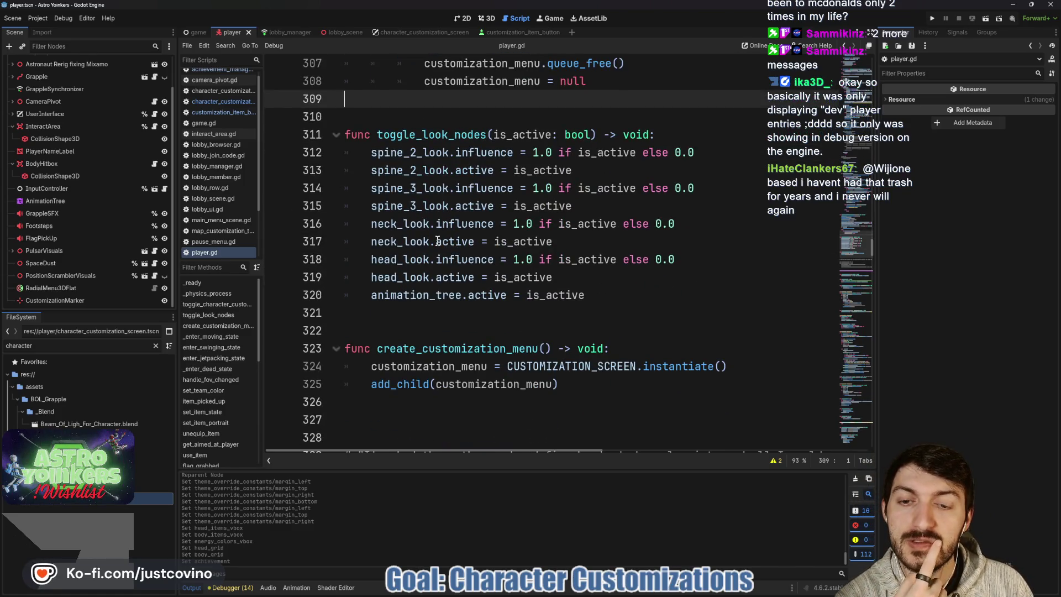
pyautogui.scroll(-1, 438, 241)
pyautogui.click(429, 268)
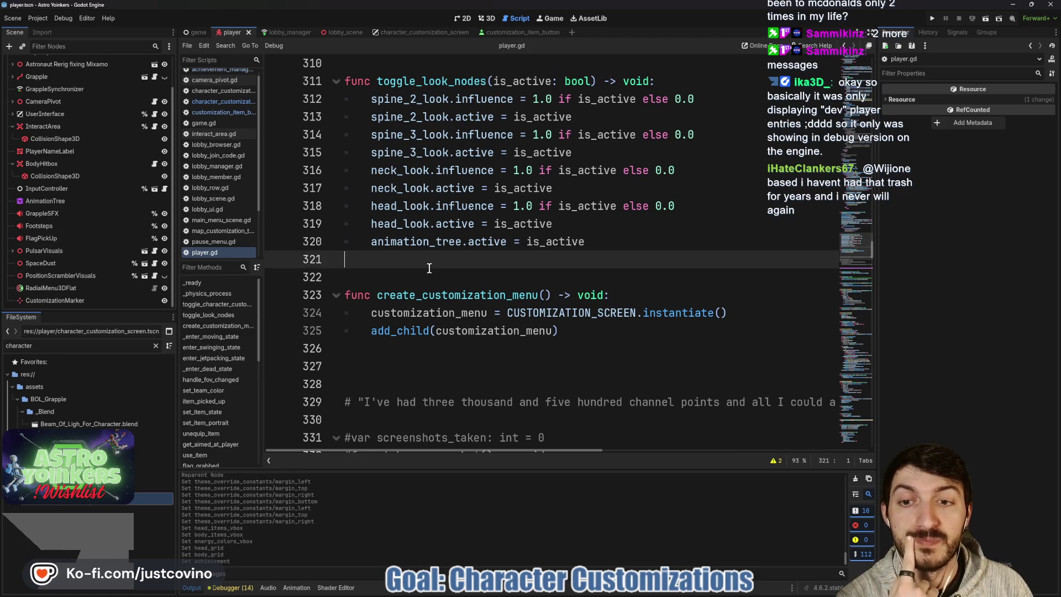
pyautogui.scroll(4, 425, 266)
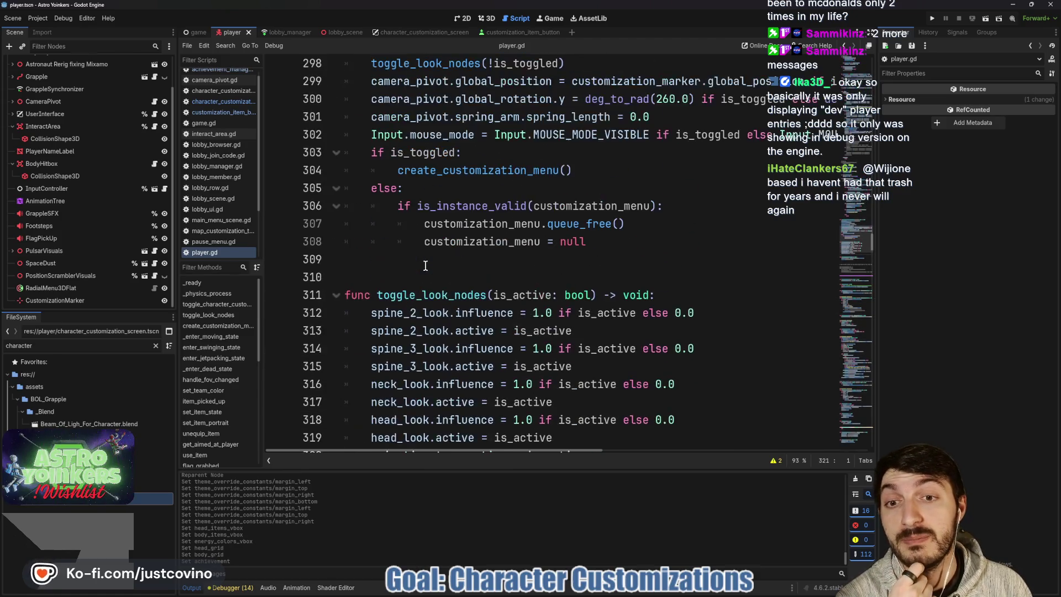
pyautogui.click(429, 268)
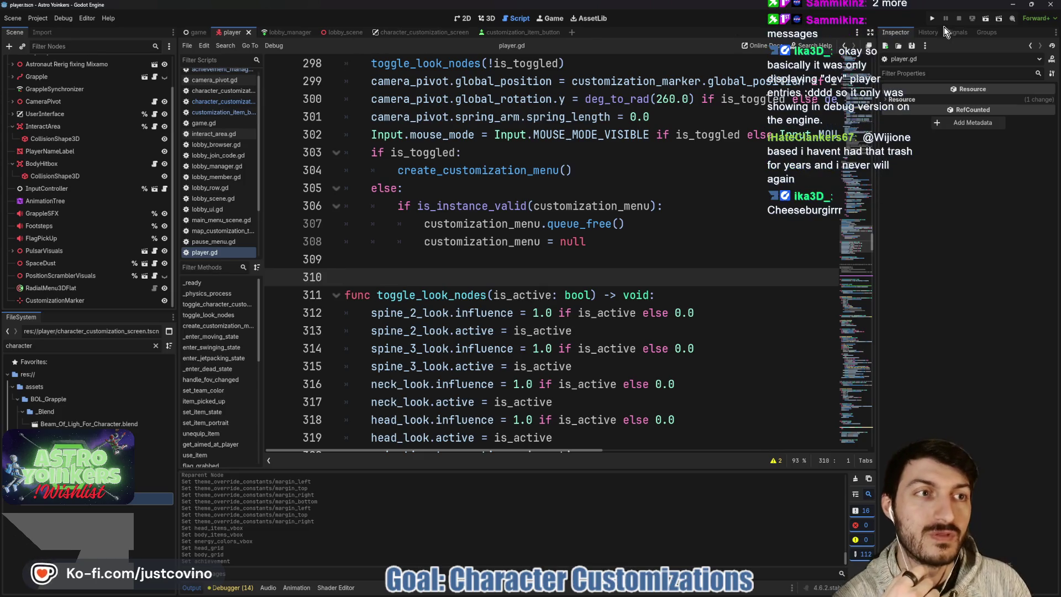
pyautogui.click(930, 19)
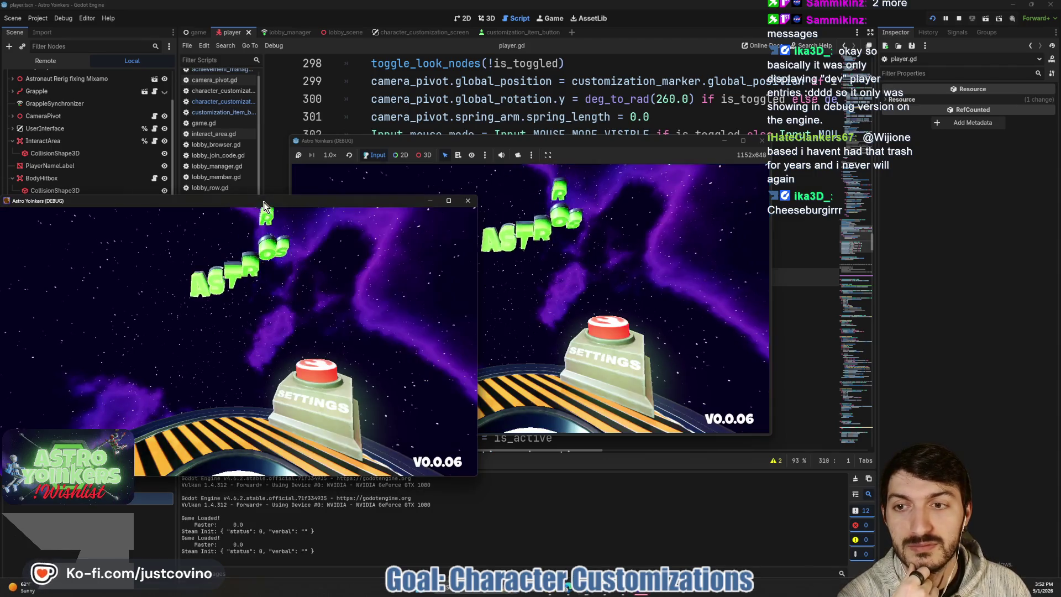
# Step: Move the game window up and left, then host a Private lobby
pyautogui.click(619, 164)
pyautogui.moveTo(619, 141); pyautogui.dragTo(564, 117)
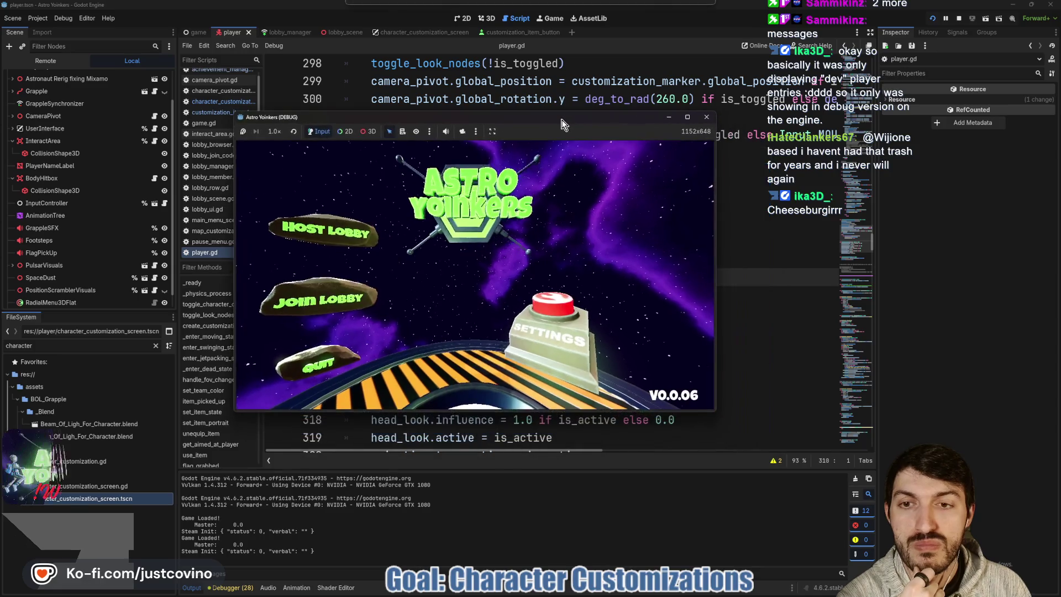
pyautogui.click(357, 224)
pyautogui.click(357, 224)
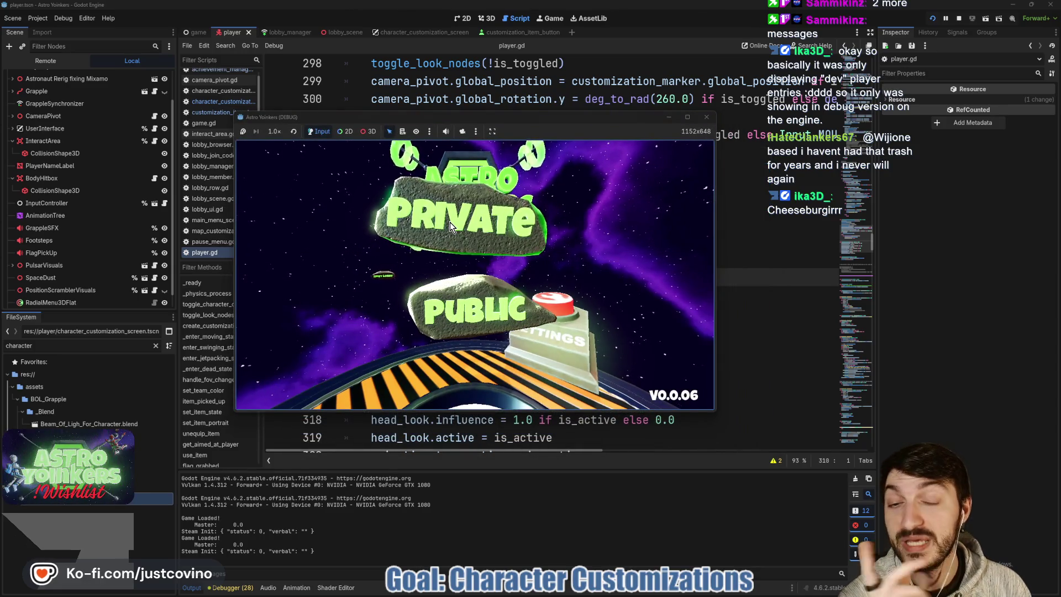
pyautogui.click(447, 226)
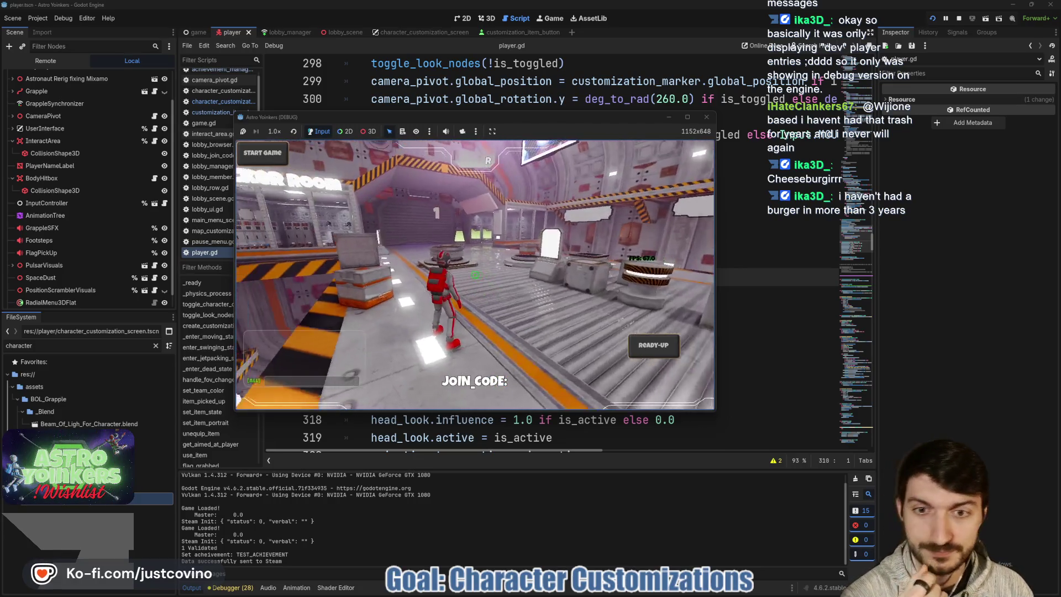
# Step: Run the character with W into the locker room to the pillar and press E to customize
pyautogui.press('w')
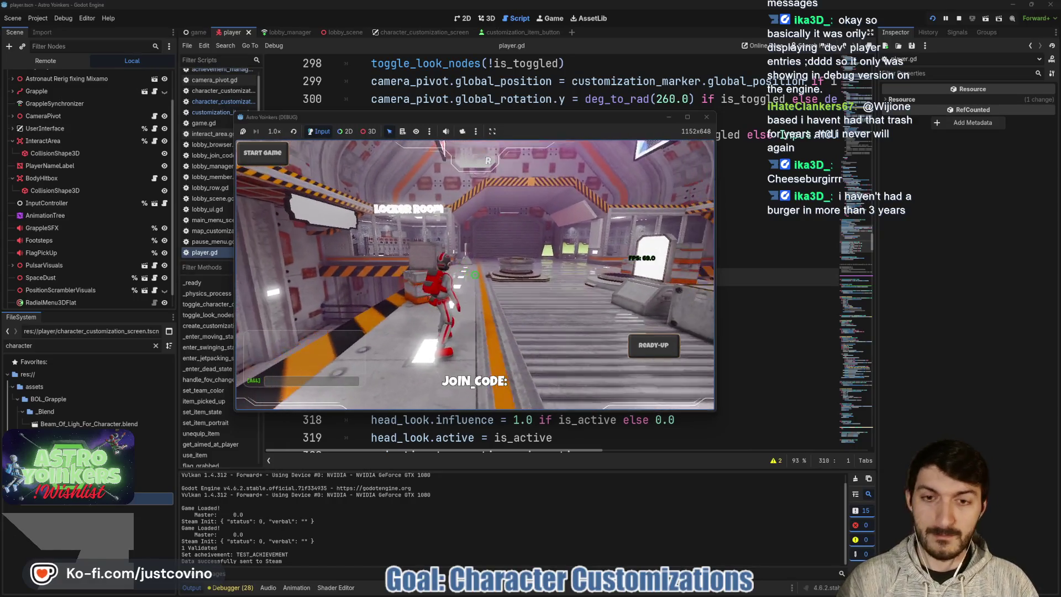
pyautogui.press('w')
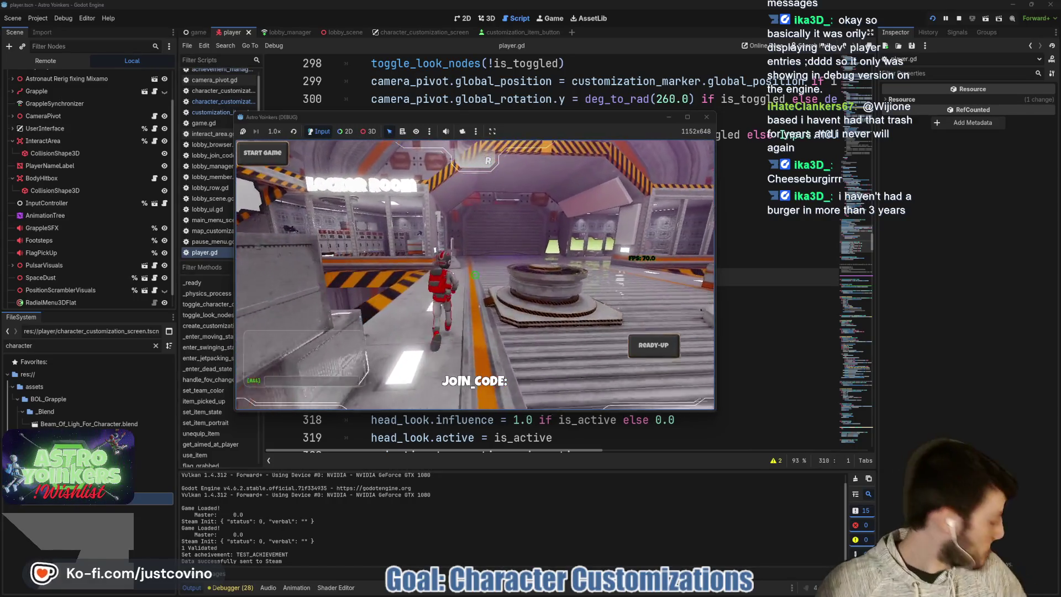
pyautogui.press('w')
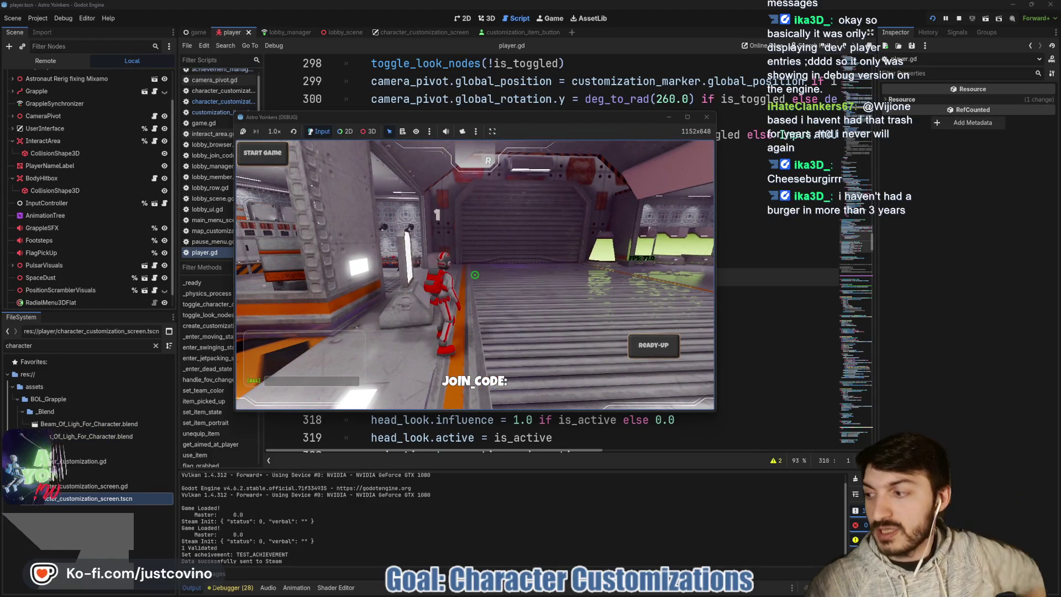
pyautogui.press('w')
pyautogui.press('w')
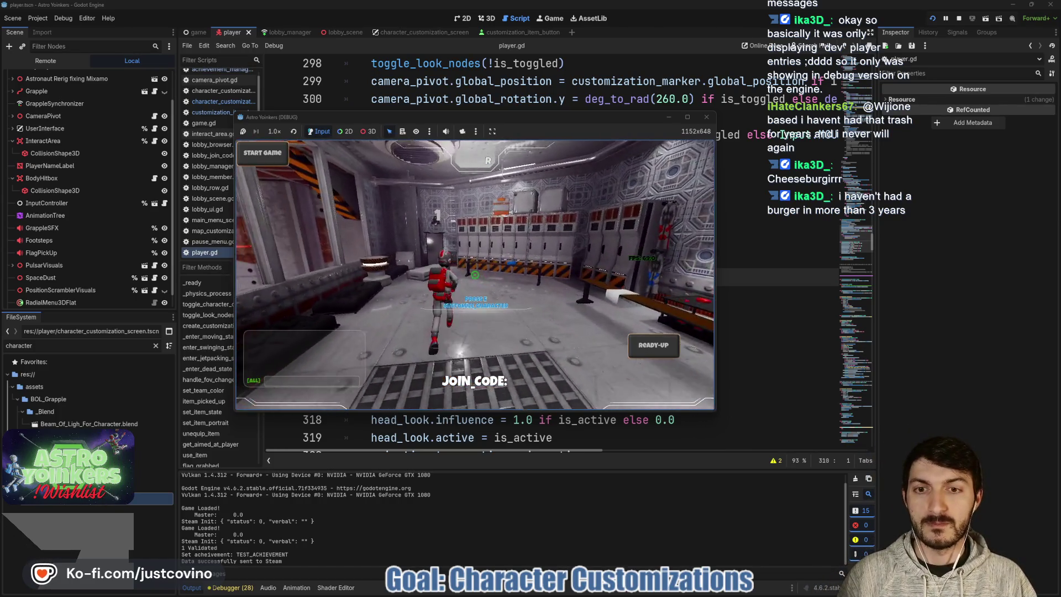
pyautogui.press('e')
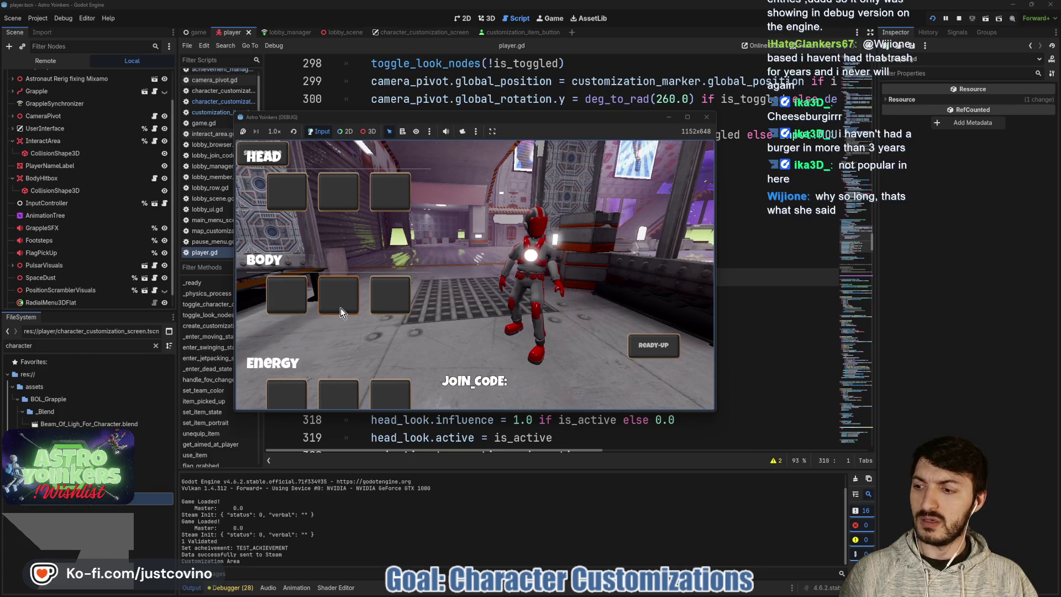
# Step: Press two HEAD slots to log 'Button is pressed' and move focus up to the middle slot
pyautogui.click(339, 202)
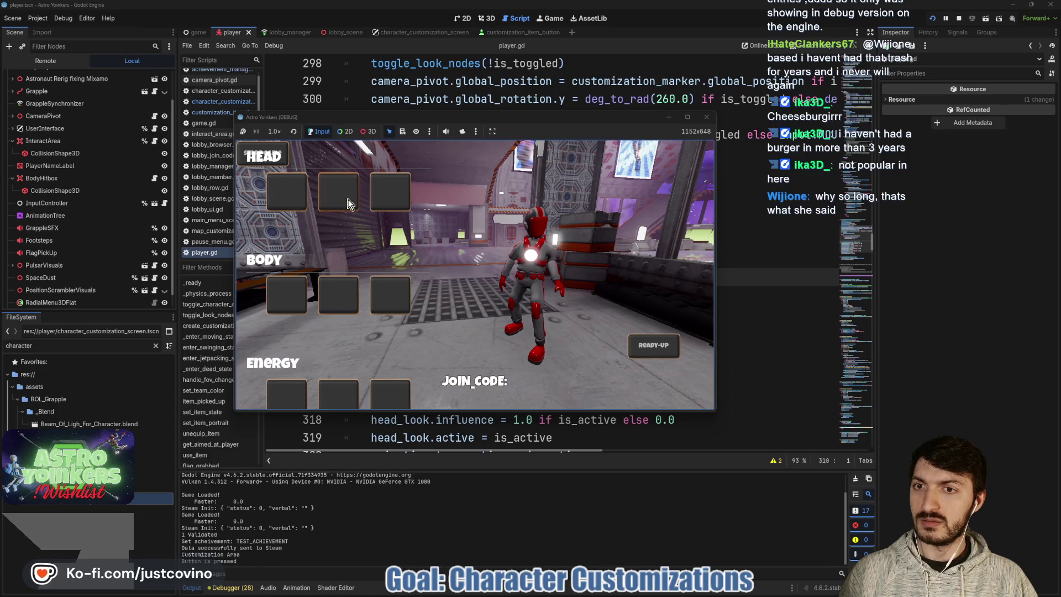
pyautogui.click(399, 207)
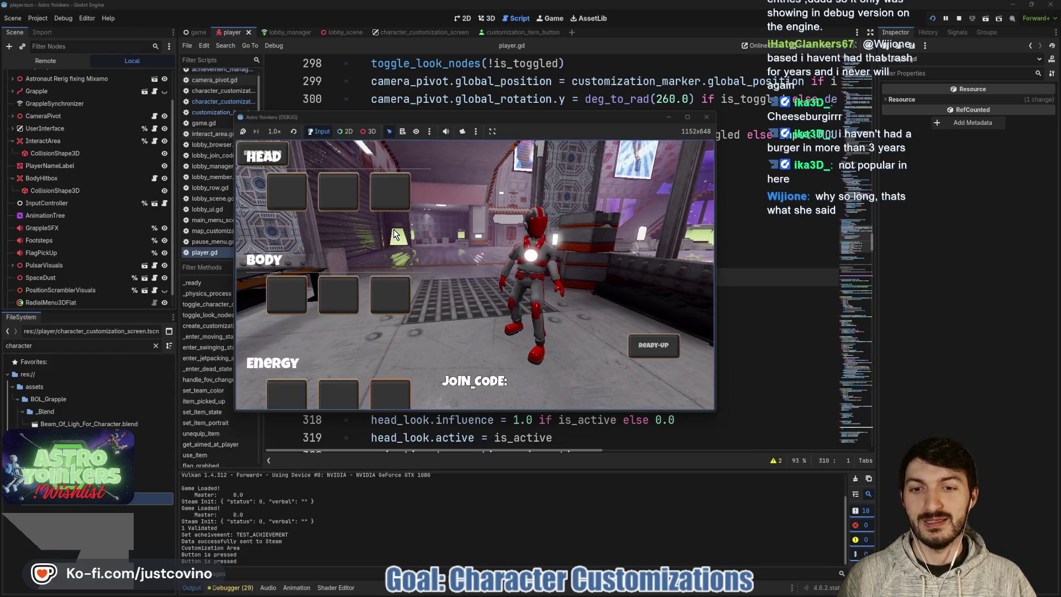
pyautogui.press('Up')
pyautogui.press('Up')
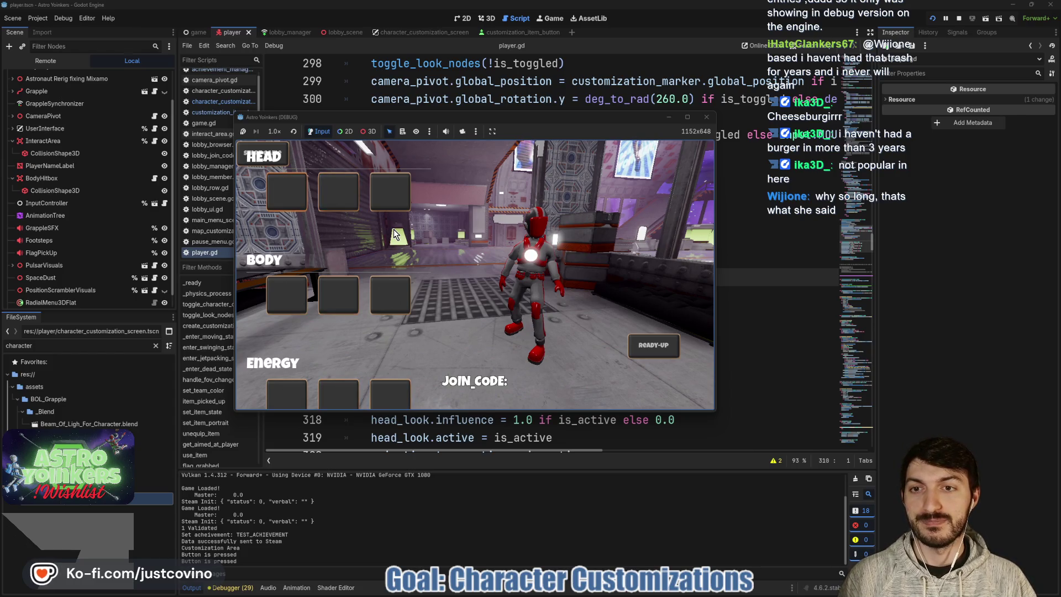
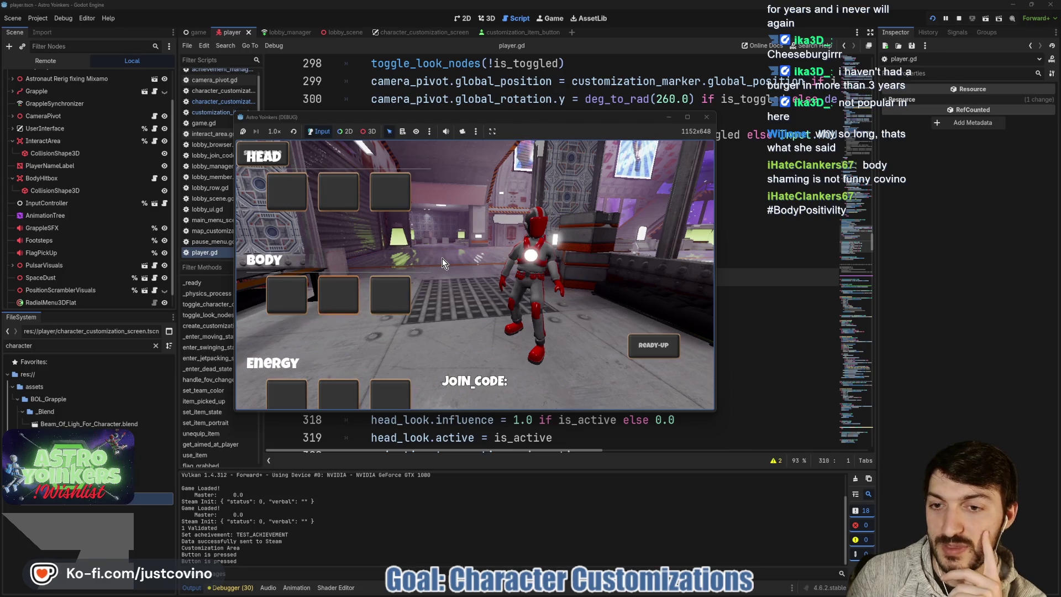
# Step: Stop the running game with F8 and put the caret on blank line 309 of player.gd
pyautogui.press('Escape')
pyautogui.press('Escape')
pyautogui.press('F8')
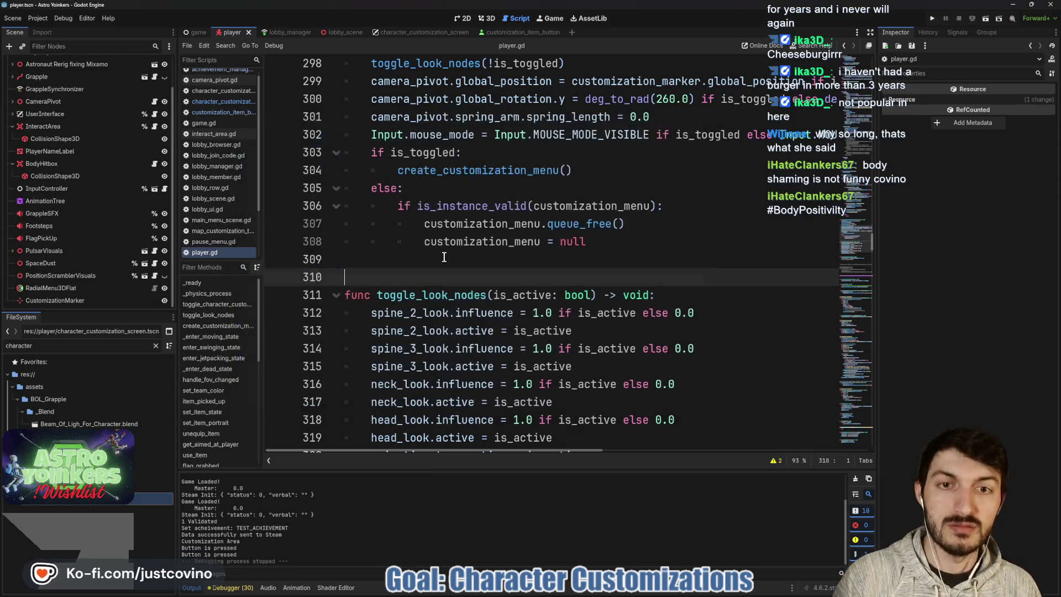
pyautogui.click(485, 255)
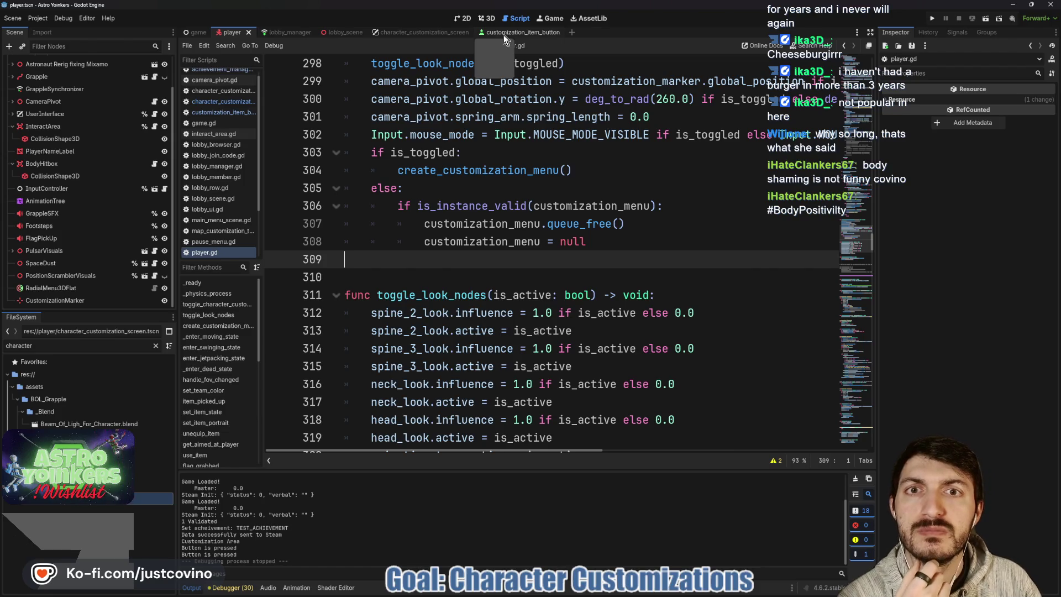
# Step: Add a set_item() call on line 9 inside _ready of customization_item_button.gd
pyautogui.click(403, 32)
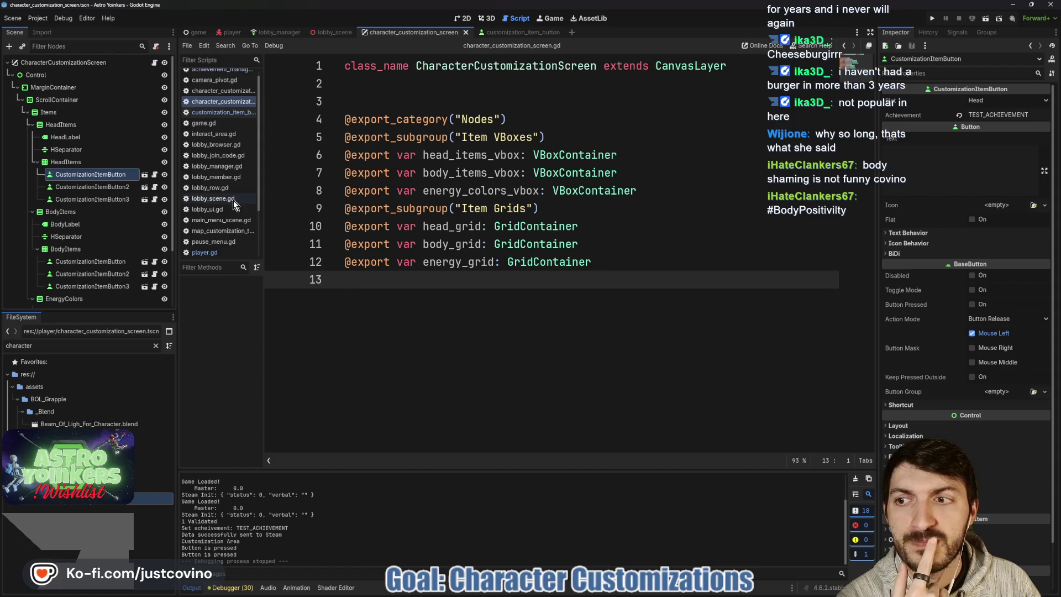
pyautogui.click(504, 33)
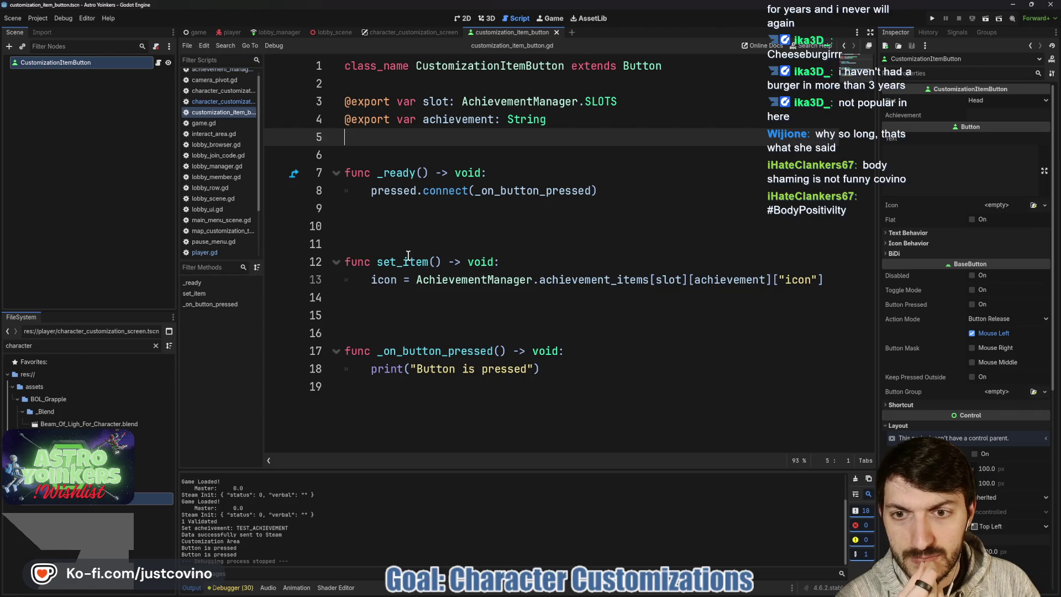
pyautogui.click(466, 210)
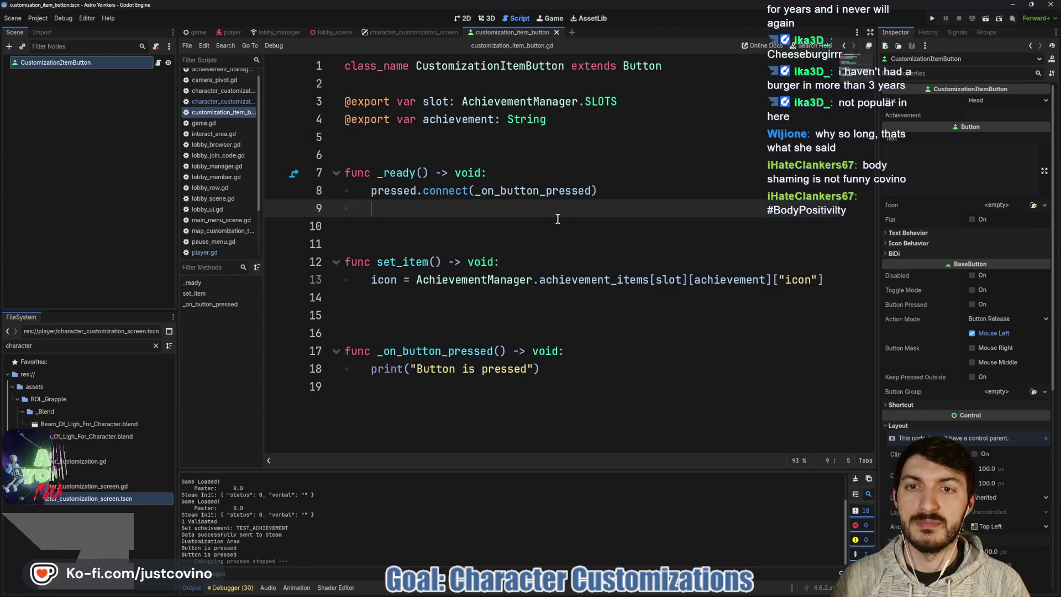
pyautogui.write('set')
pyautogui.press('Return')
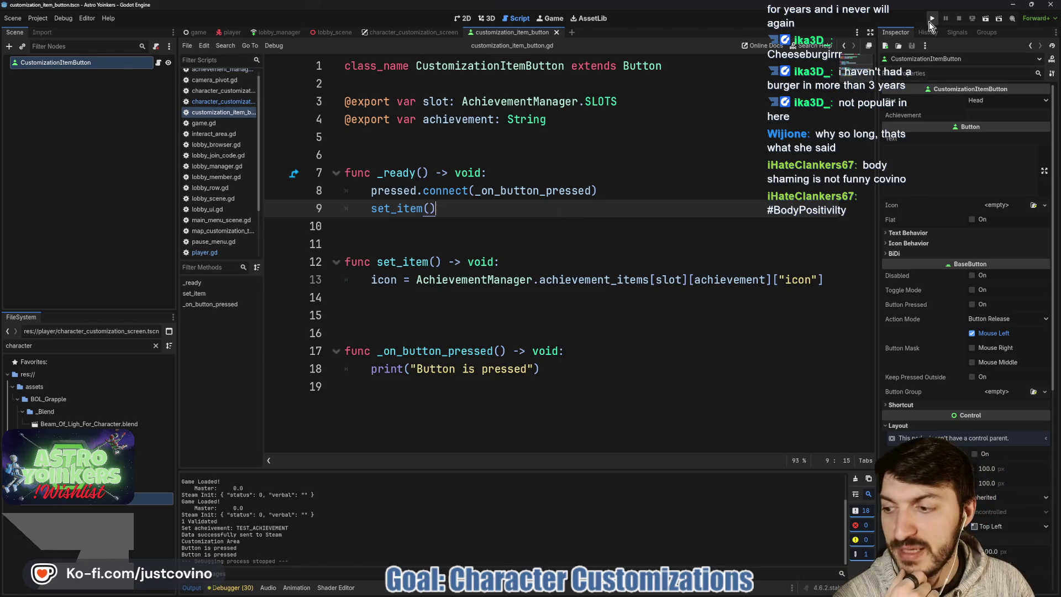
pyautogui.click(420, 32)
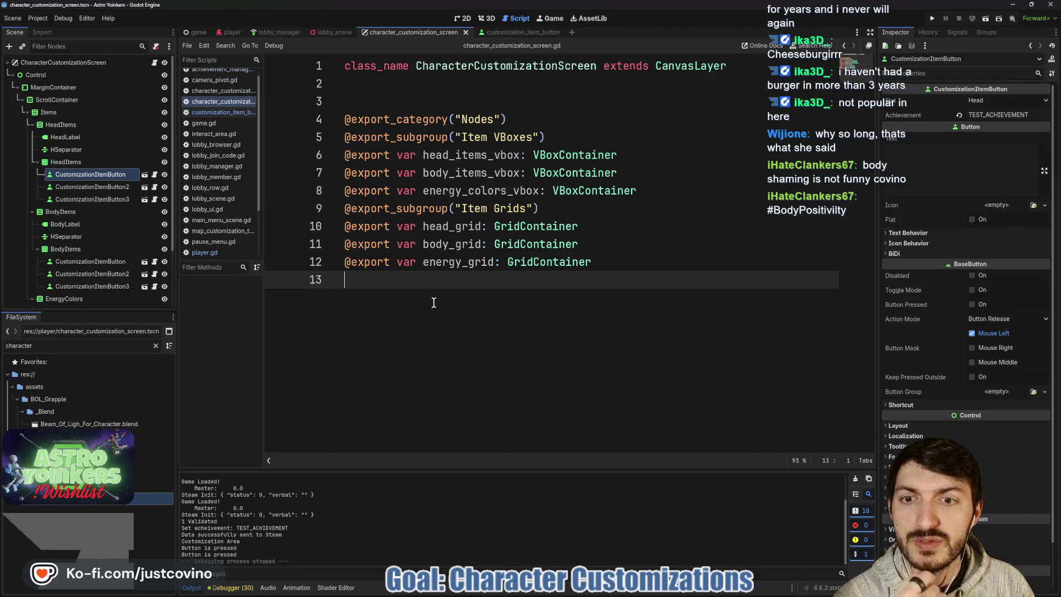
# Step: Add a func _ready() below the exported grids, starting its body with head_grid
pyautogui.press('Return')
pyautogui.press('Return')
pyautogui.write('func _r')
pyautogui.press('Return')
pyautogui.press('Return')
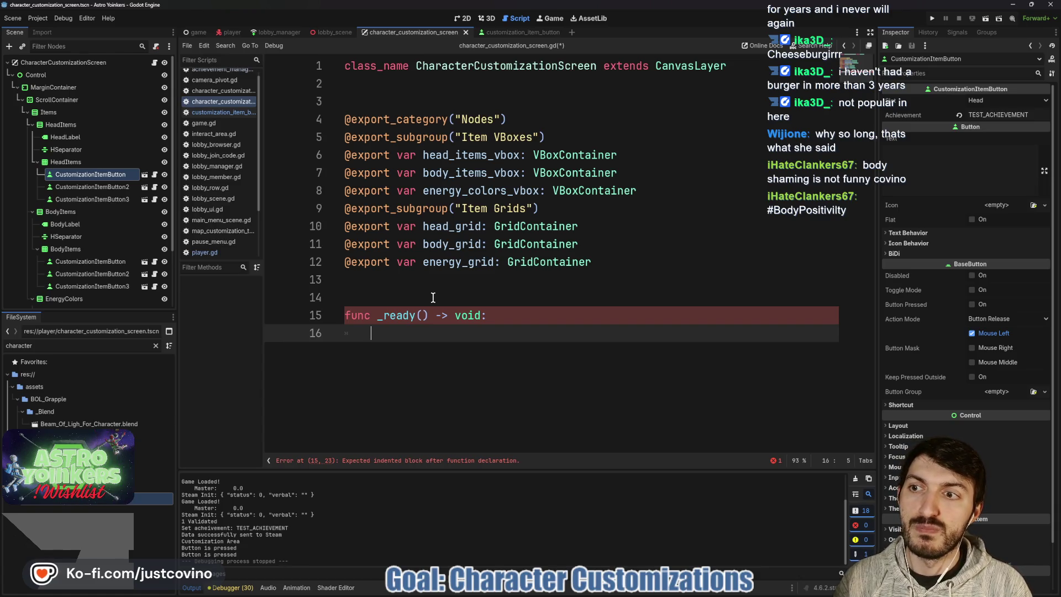
pyautogui.write('head')
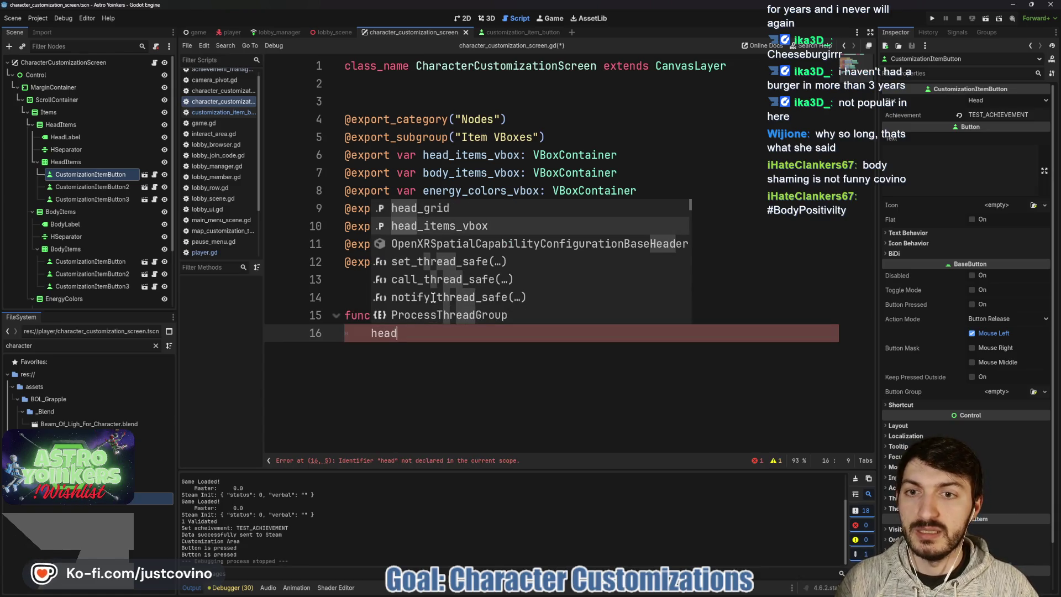
pyautogui.press('Up')
pyautogui.press('Return')
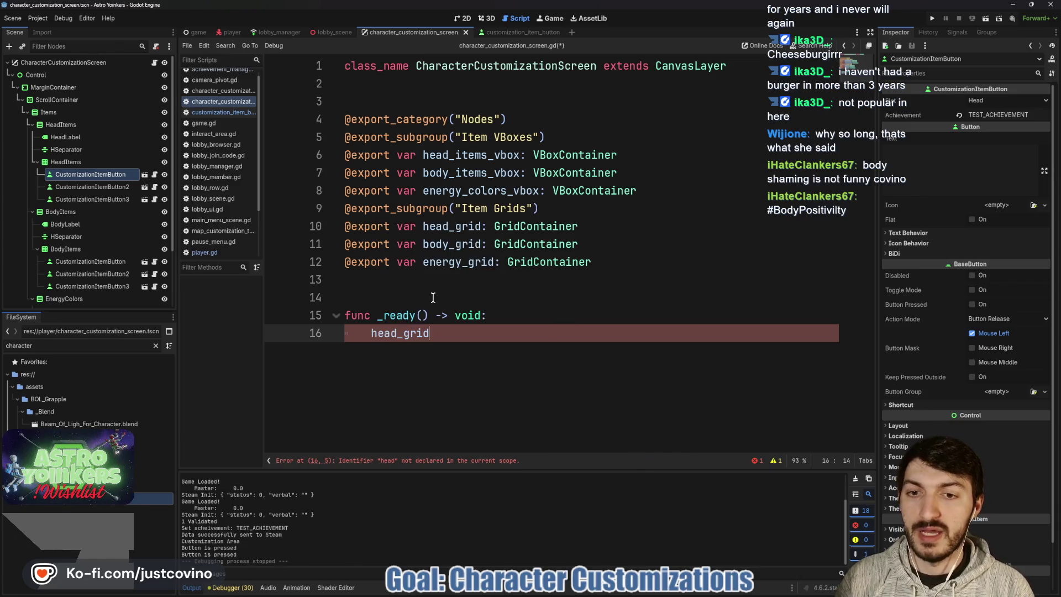
# Step: Complete the line as head_grid.get_child(0).grab_focus(), save the script and run the game
pyautogui.write('.')
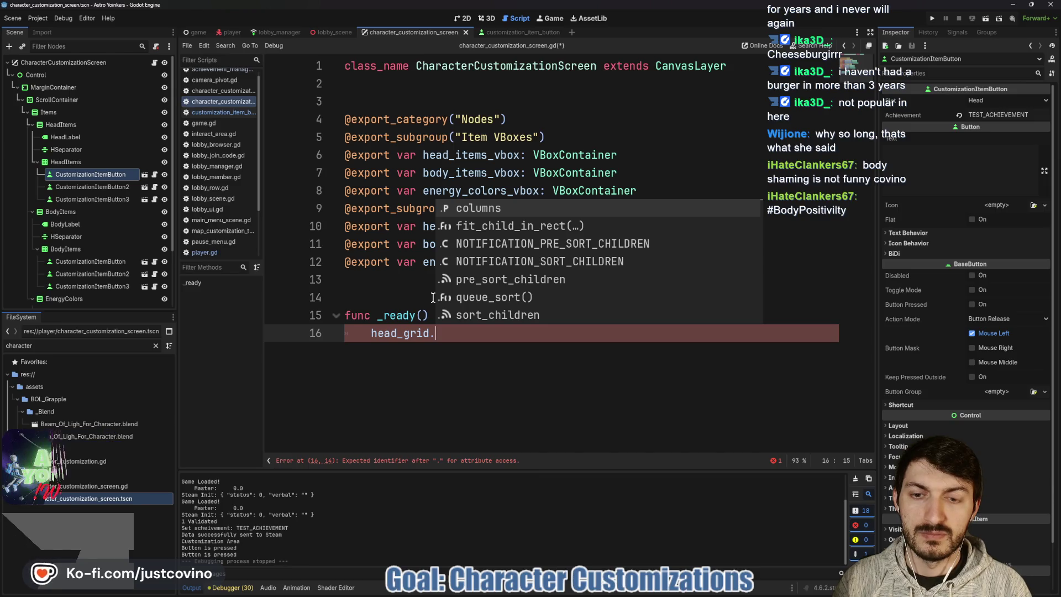
pyautogui.write('get')
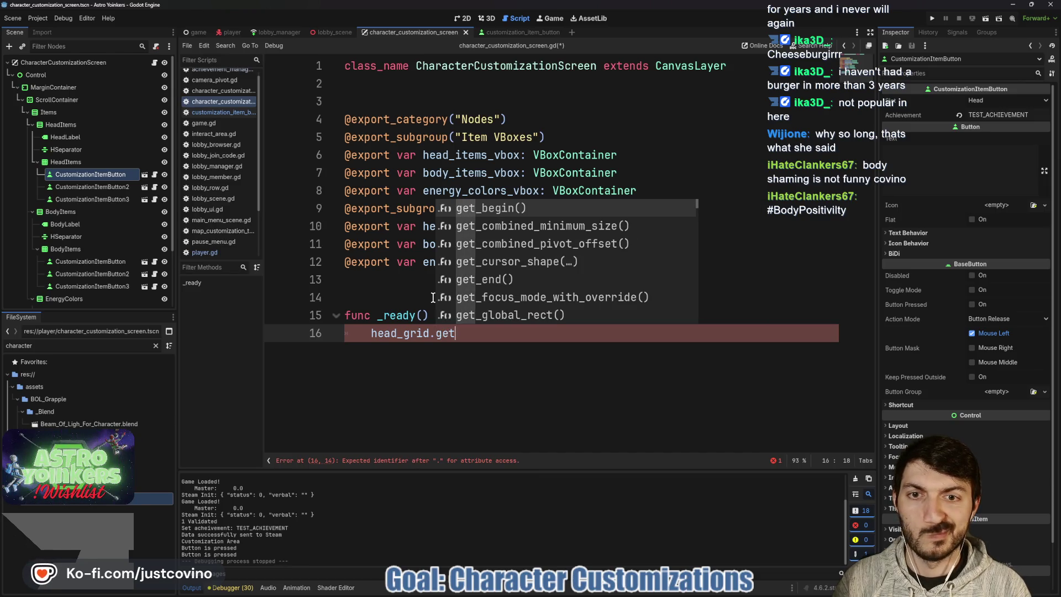
pyautogui.press('Return')
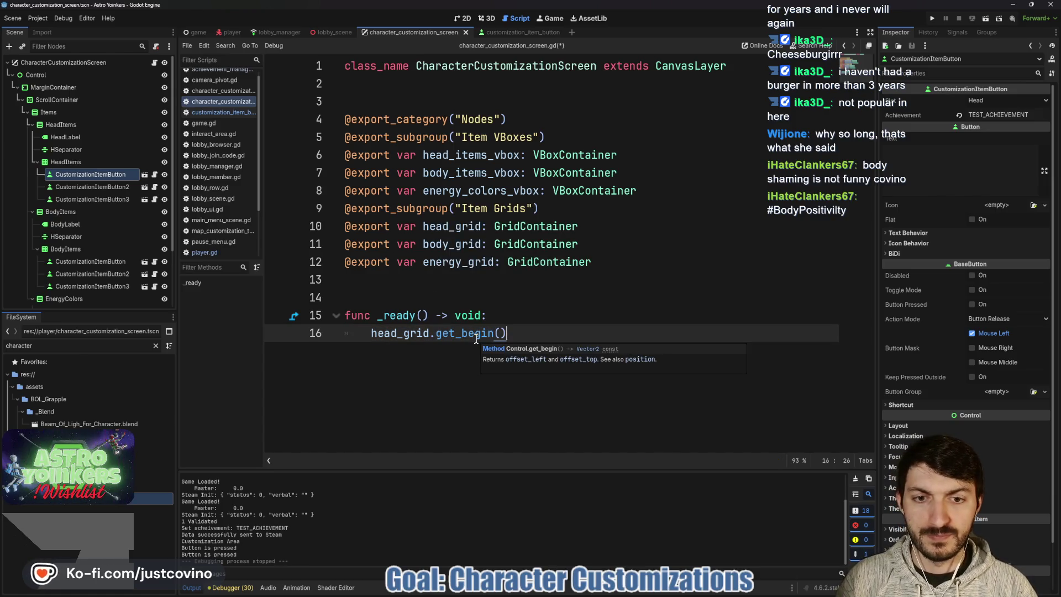
pyautogui.moveTo(552, 336); pyautogui.dragTo(436, 330)
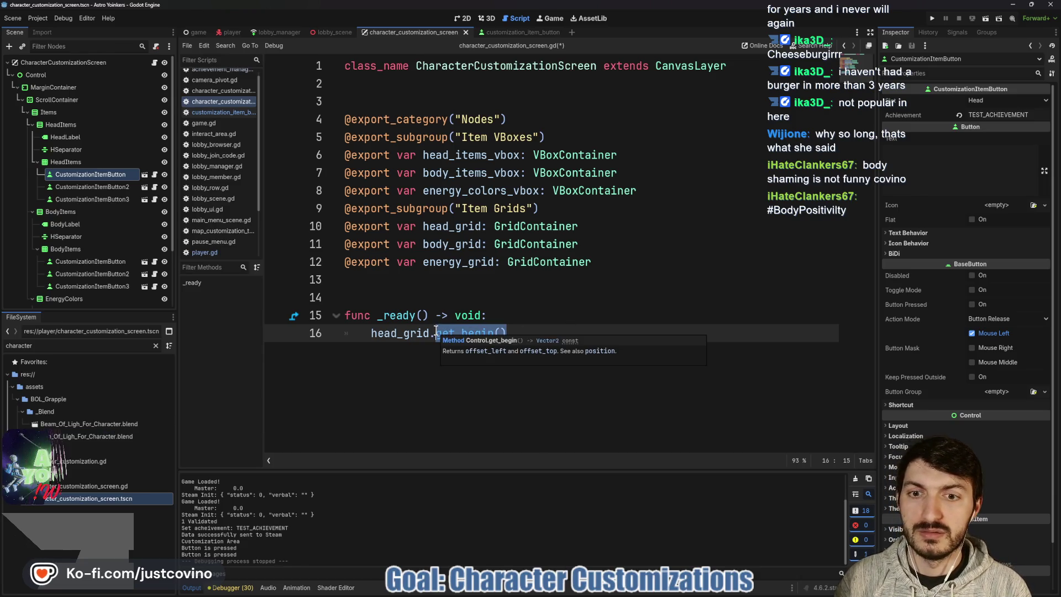
pyautogui.write('get_chi')
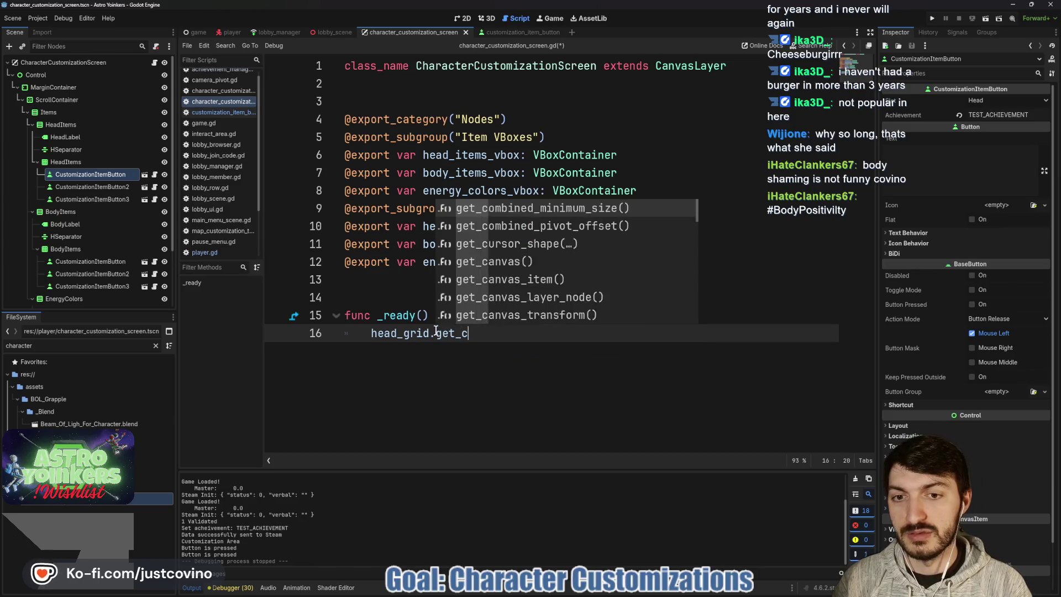
pyautogui.press('Return')
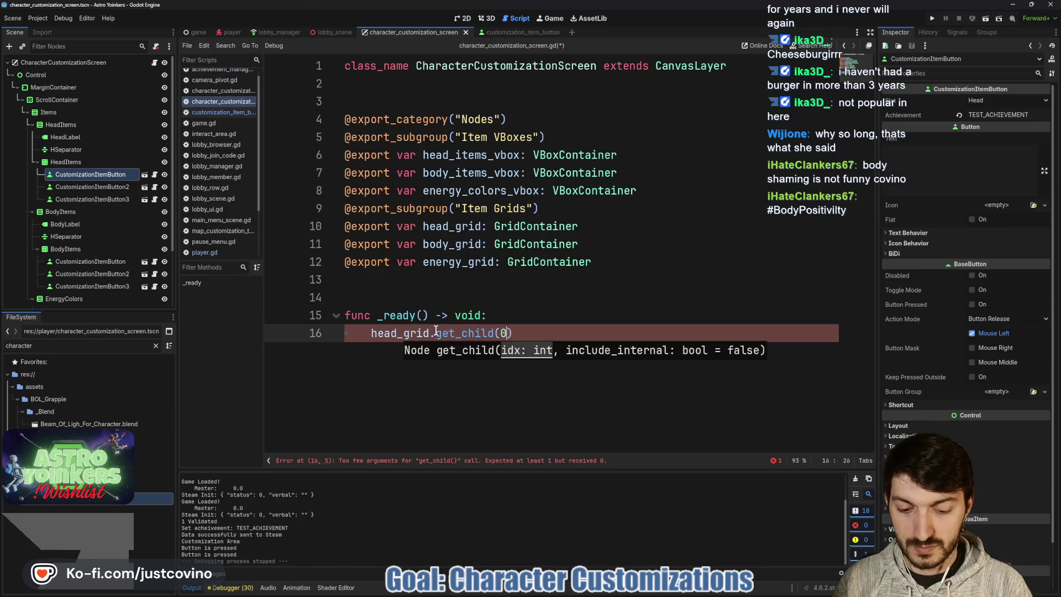
pyautogui.write(').gra')
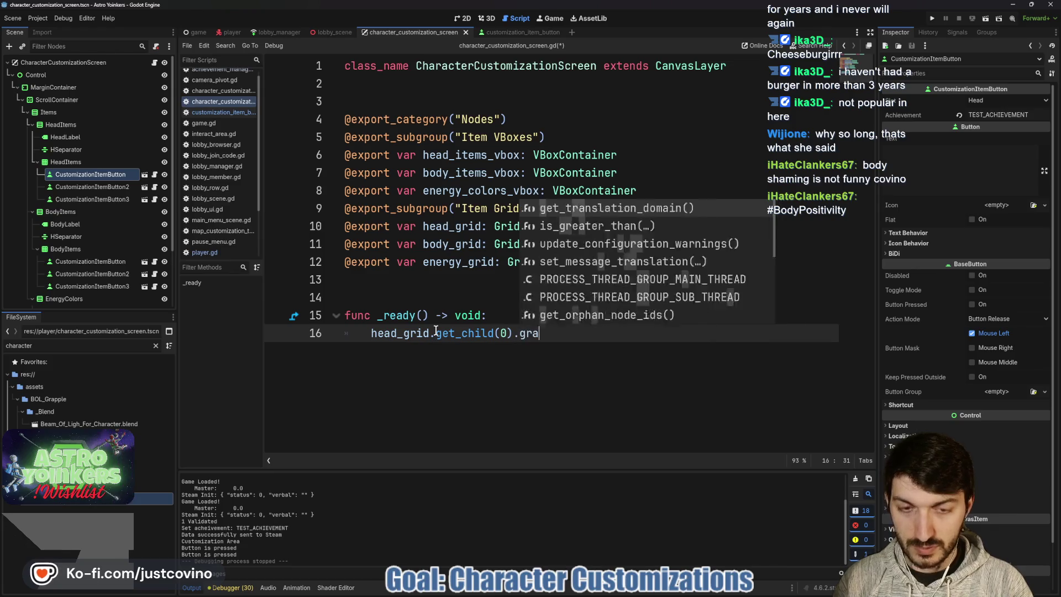
pyautogui.press('Escape')
pyautogui.write('b_focus(')
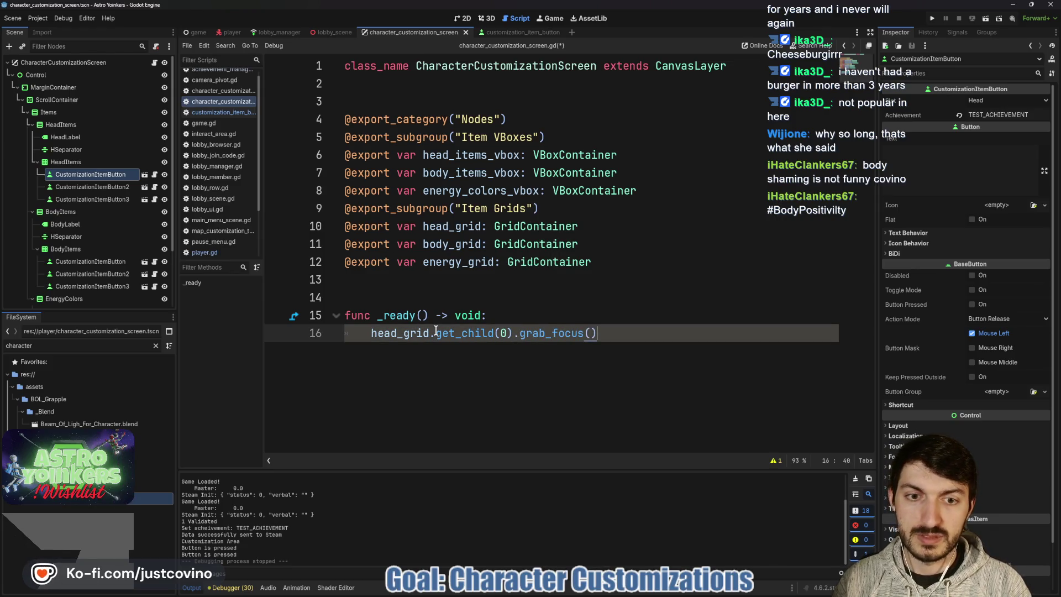
pyautogui.hotkey('ctrl', 's')
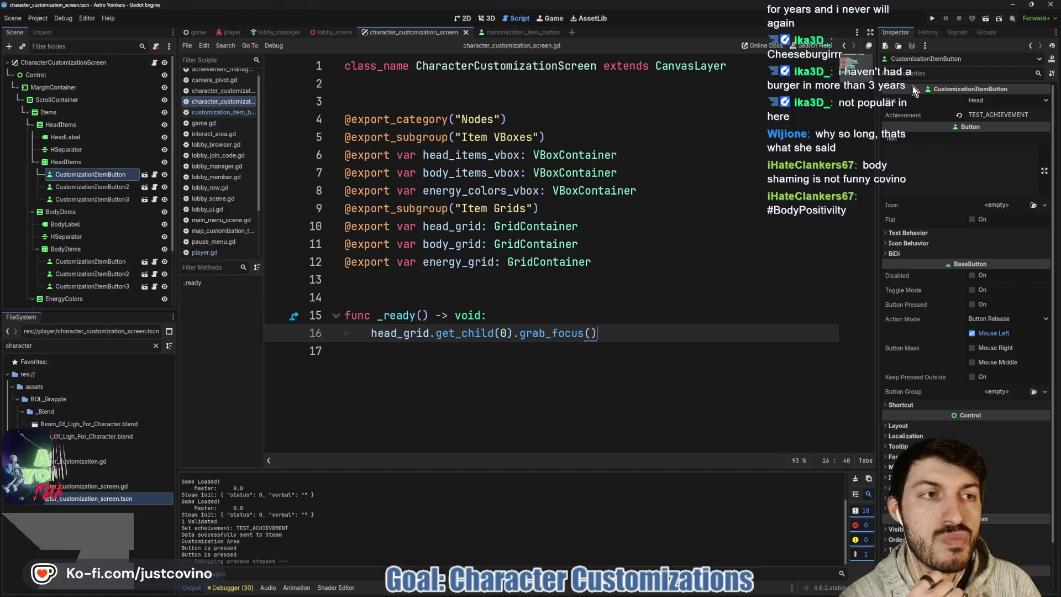
pyautogui.click(929, 23)
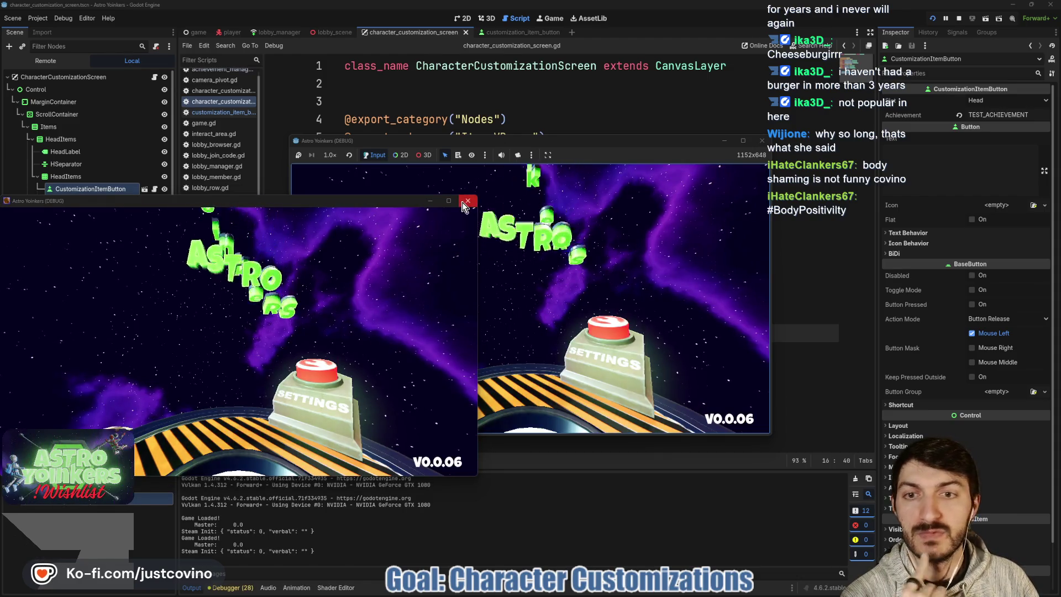
# Step: Host a lobby, walk to the locker room and press E to open customization, triggering the set_item error
pyautogui.click(465, 202)
pyautogui.click(435, 244)
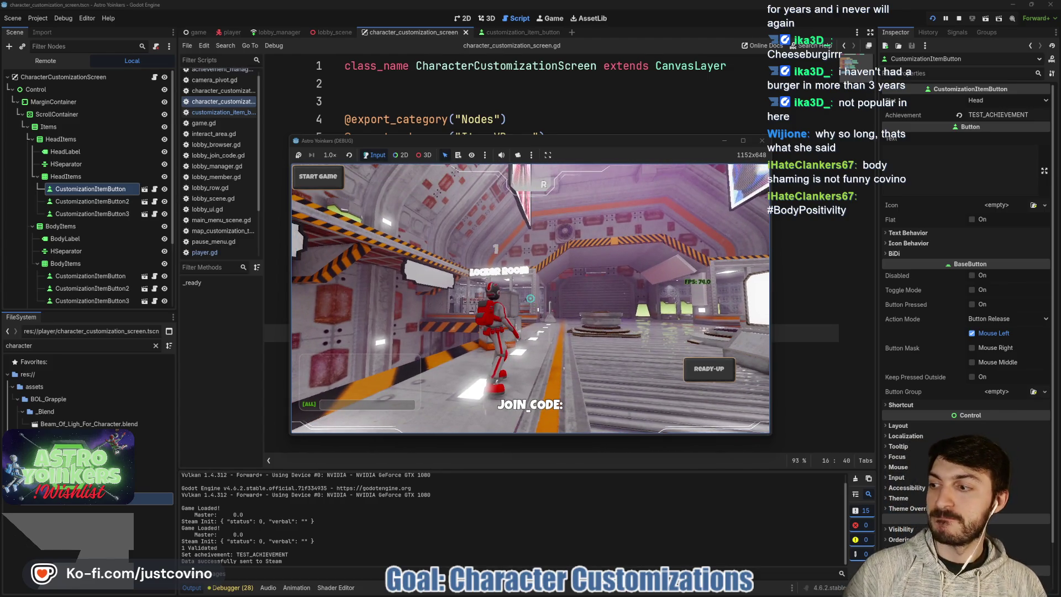
pyautogui.press('w')
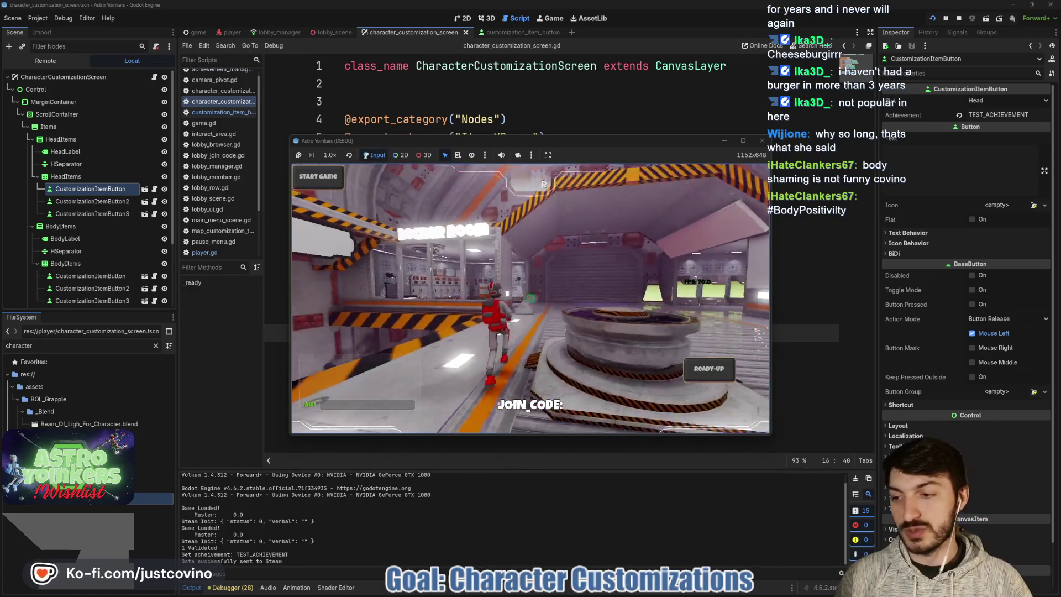
pyautogui.press('w')
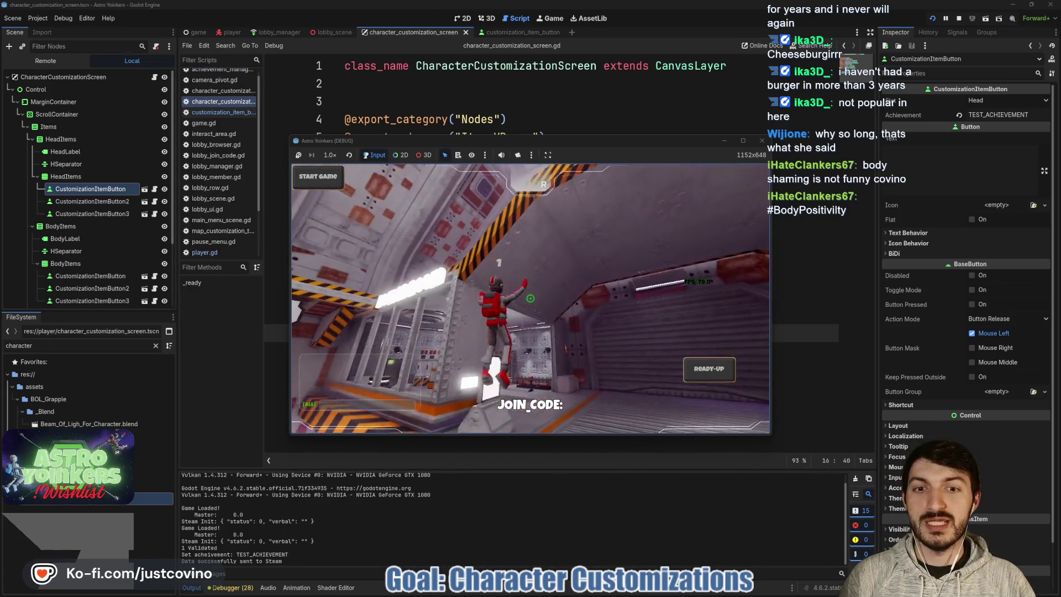
pyautogui.press('w')
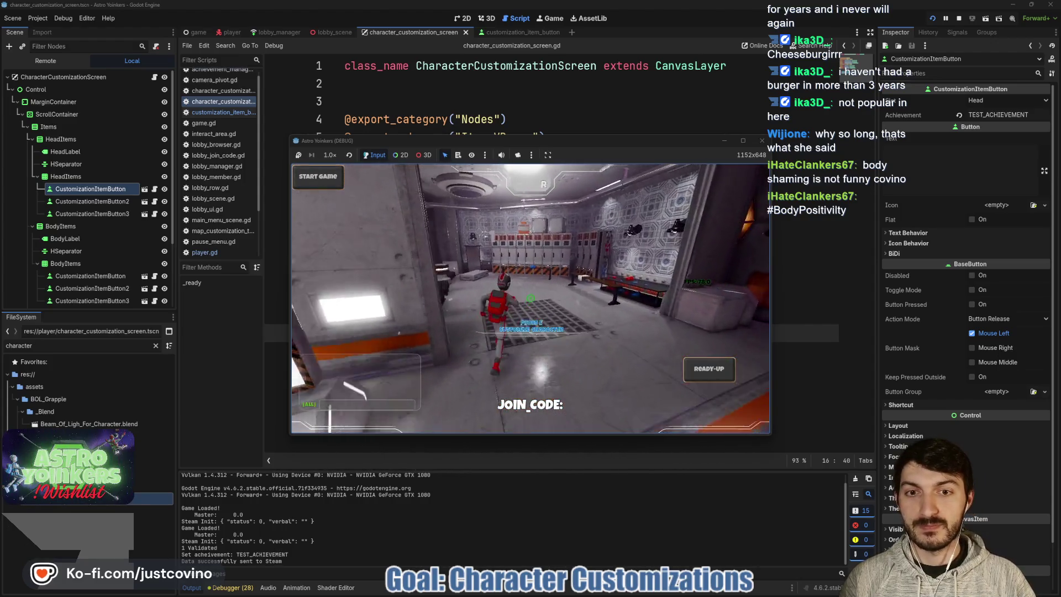
pyautogui.press('e')
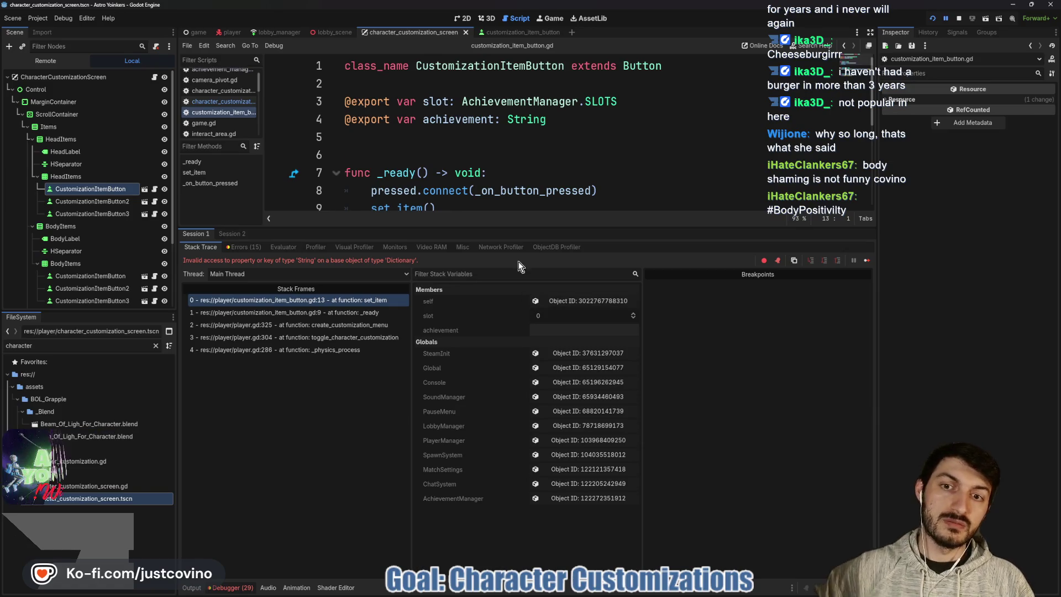
# Step: Stop the paused debug session, enlarge the code editor and select achievement_items on line 13
pyautogui.scroll(-2, 572, 165)
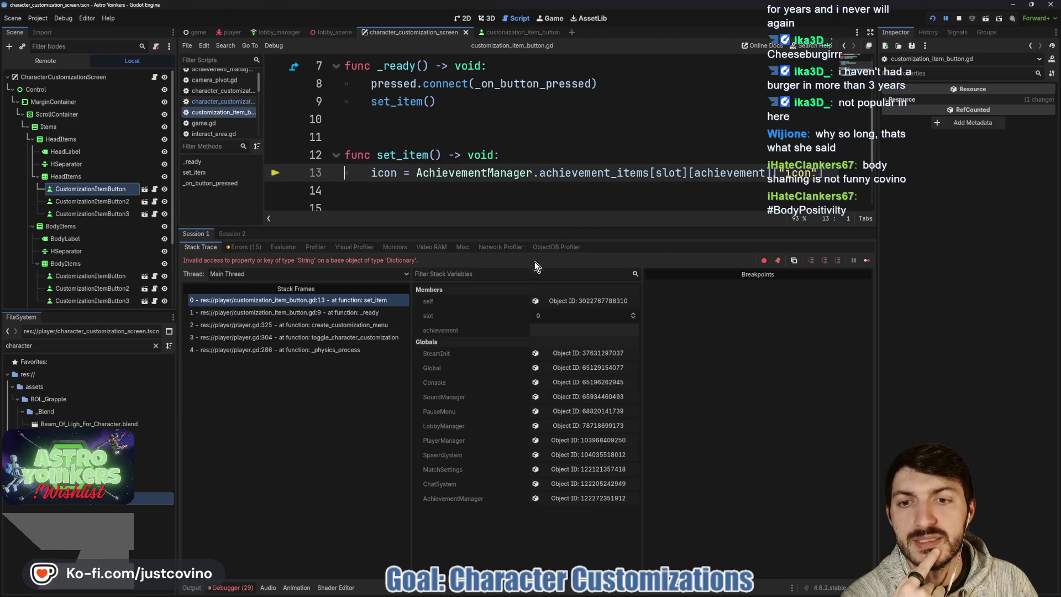
pyautogui.scroll(1, 606, 163)
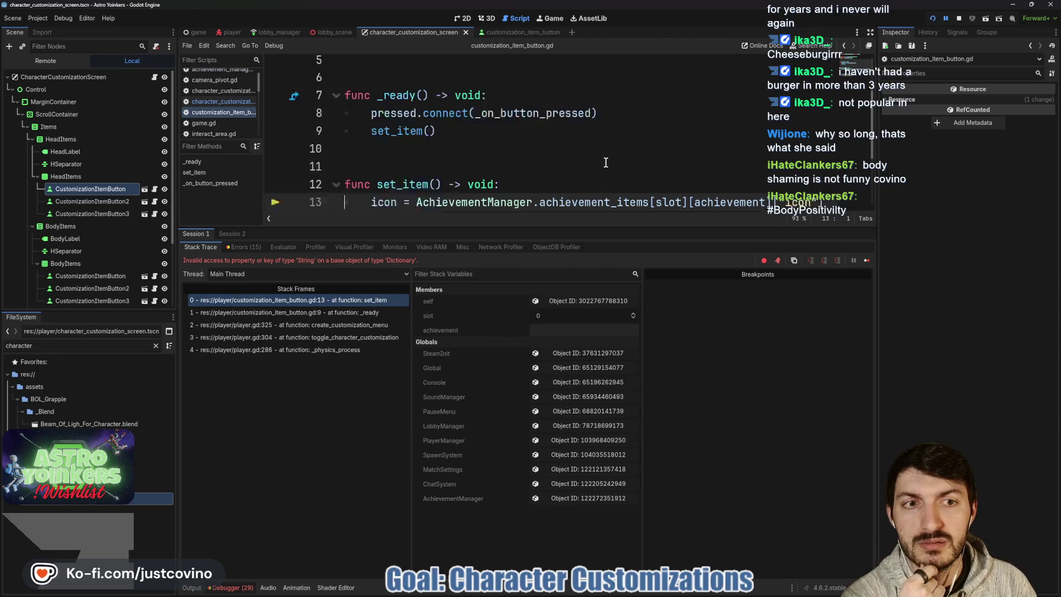
pyautogui.scroll(2, 605, 162)
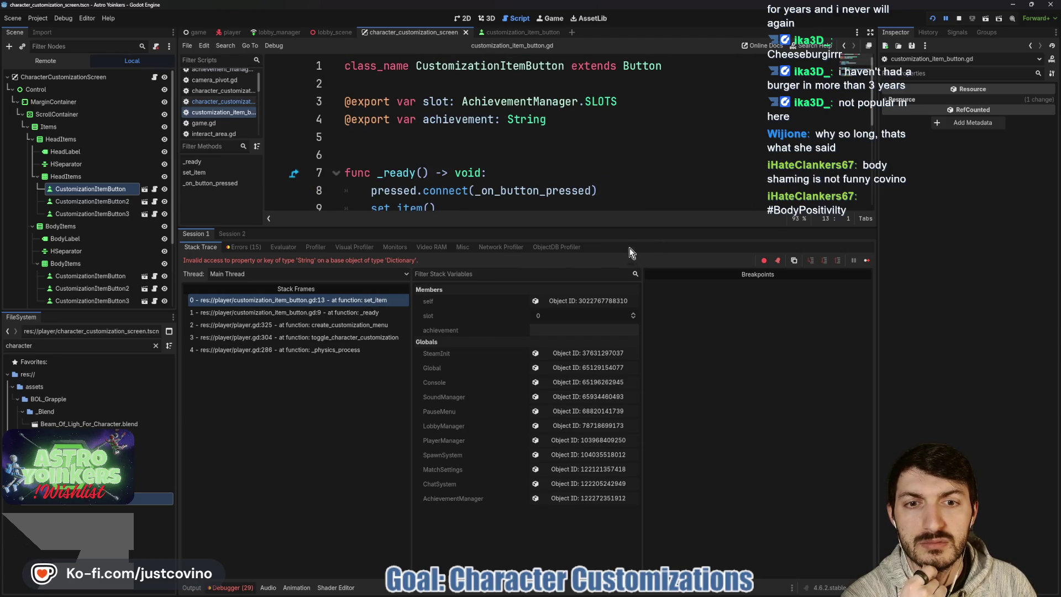
pyautogui.scroll(-3, 620, 169)
pyautogui.scroll(1, 619, 169)
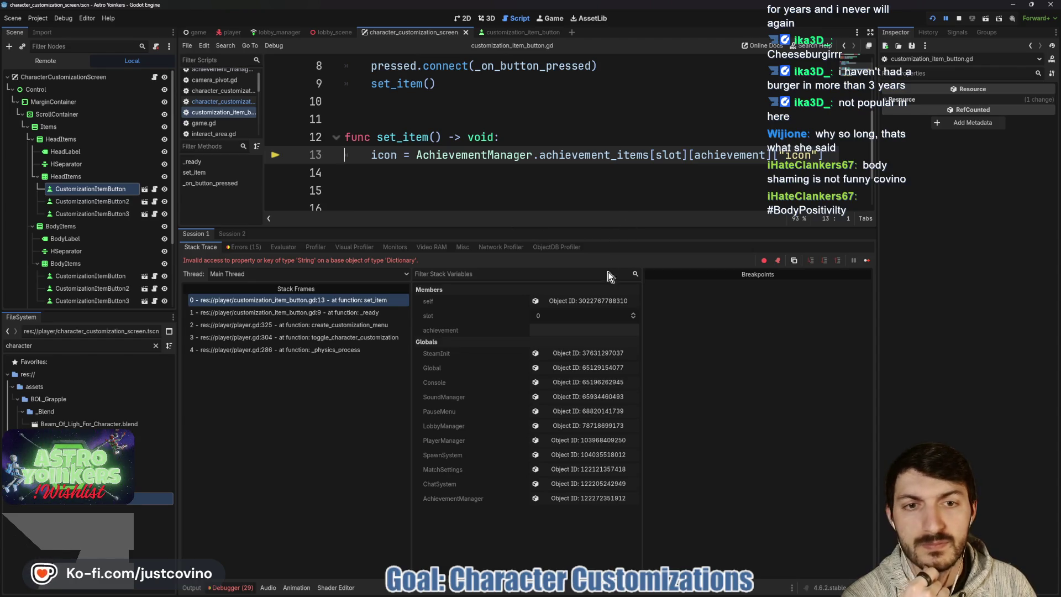
pyautogui.click(958, 18)
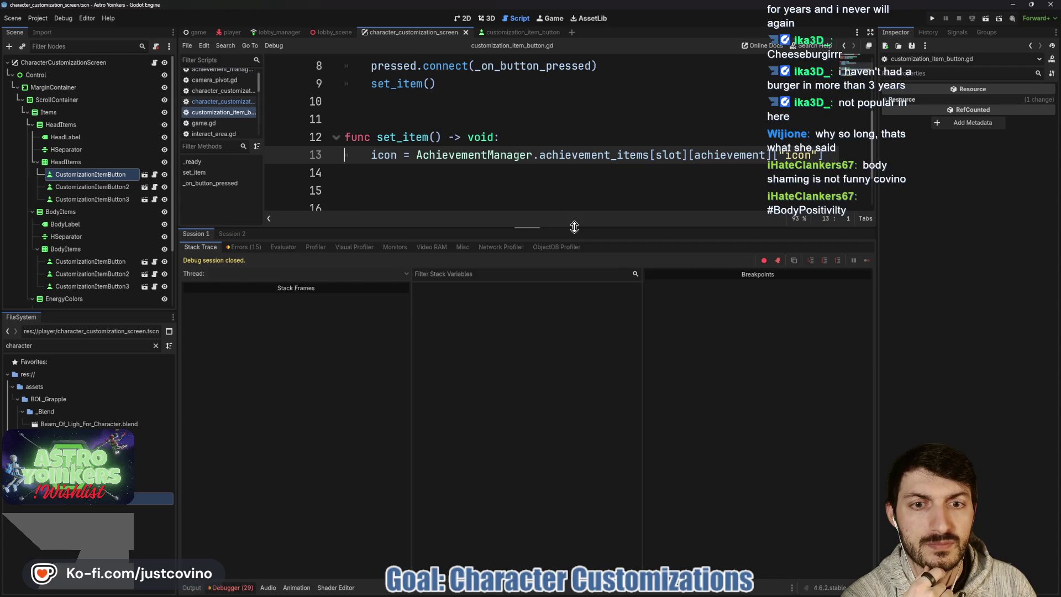
pyautogui.moveTo(574, 227); pyautogui.dragTo(572, 409)
pyautogui.doubleClick(611, 280)
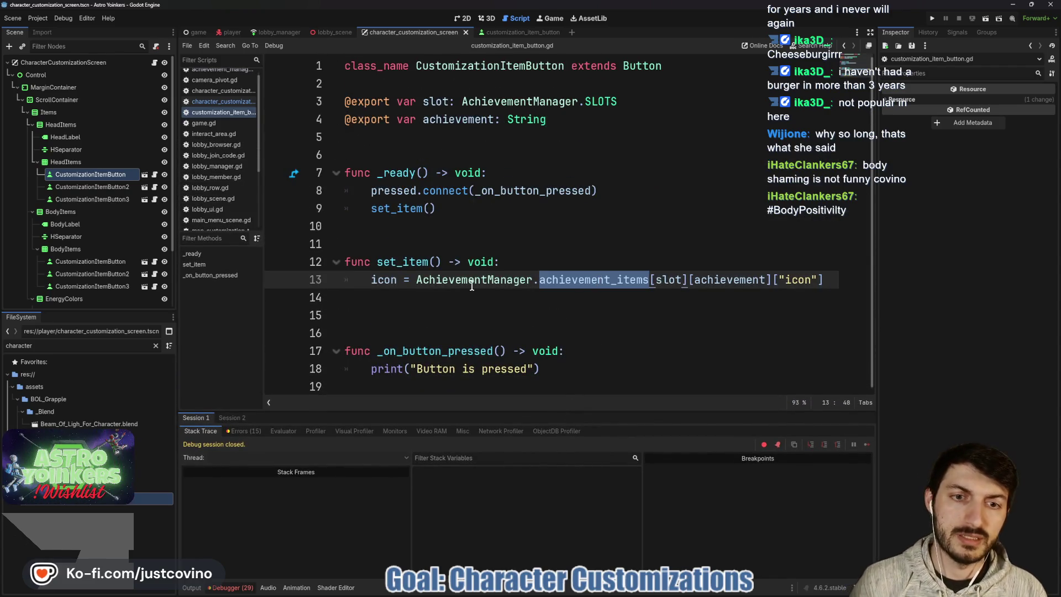
# Step: Jump to AchievementManager and copy the TEST_ACHIEVEMENT key from achievement_items without quotes
pyautogui.keyDown('ctrl'); pyautogui.click(473, 282); pyautogui.keyUp('ctrl')
pyautogui.scroll(-4, 539, 251)
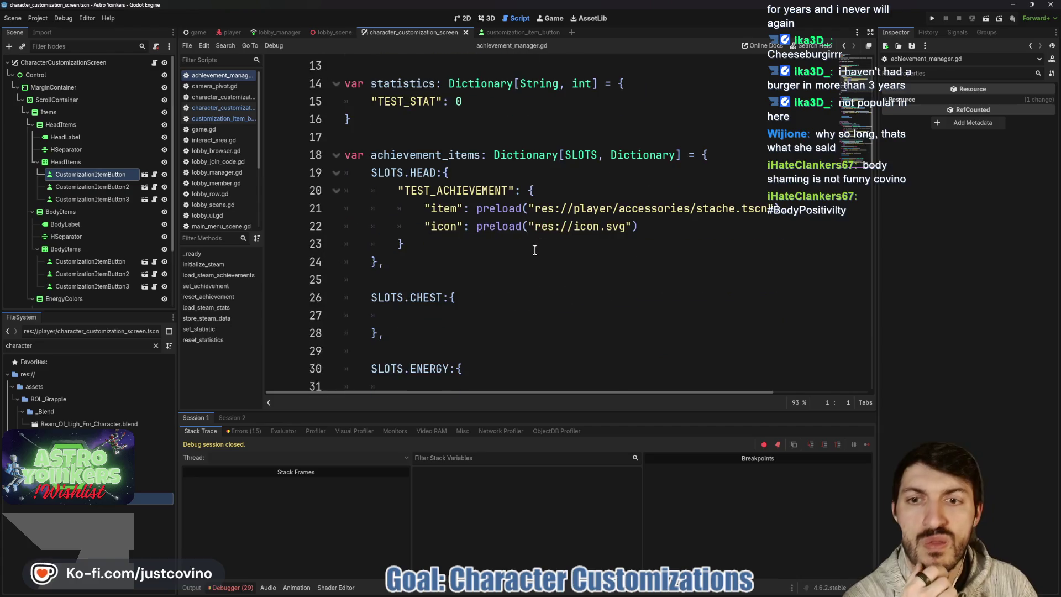
pyautogui.doubleClick(418, 157)
pyautogui.doubleClick(387, 173)
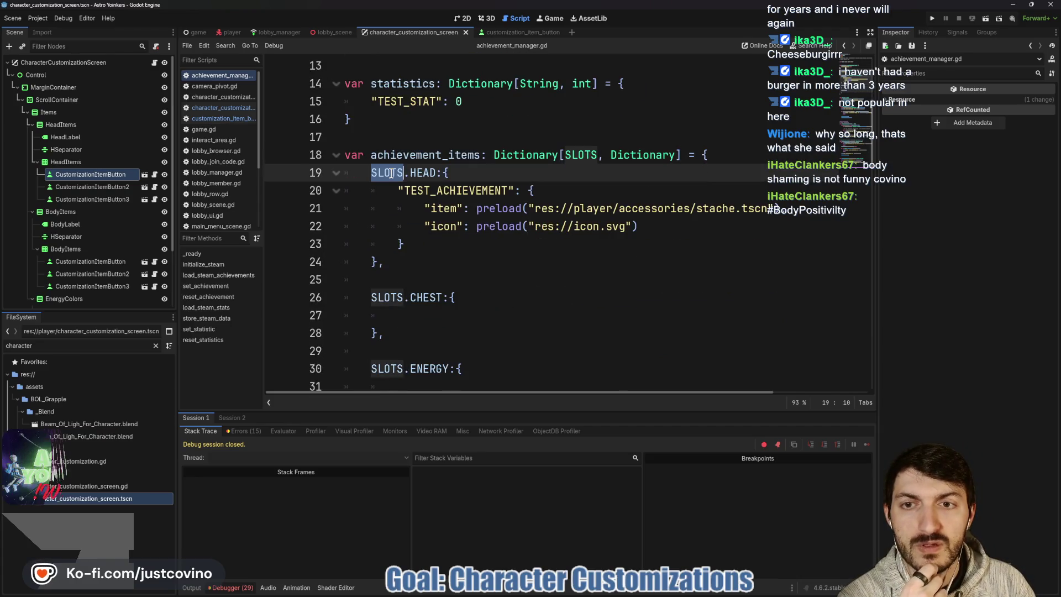
pyautogui.doubleClick(412, 173)
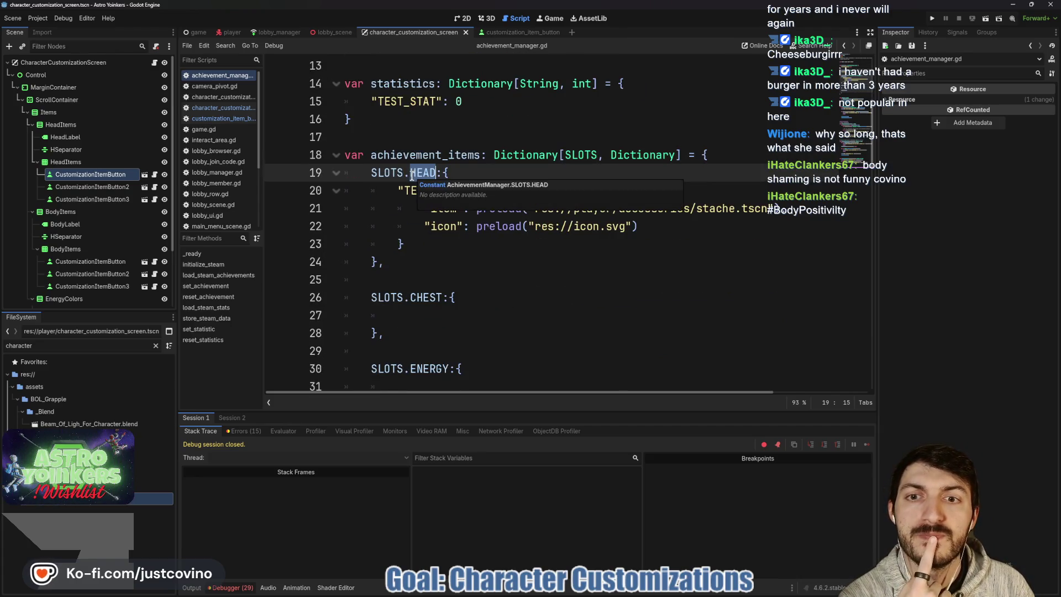
pyautogui.moveTo(398, 190); pyautogui.dragTo(517, 190)
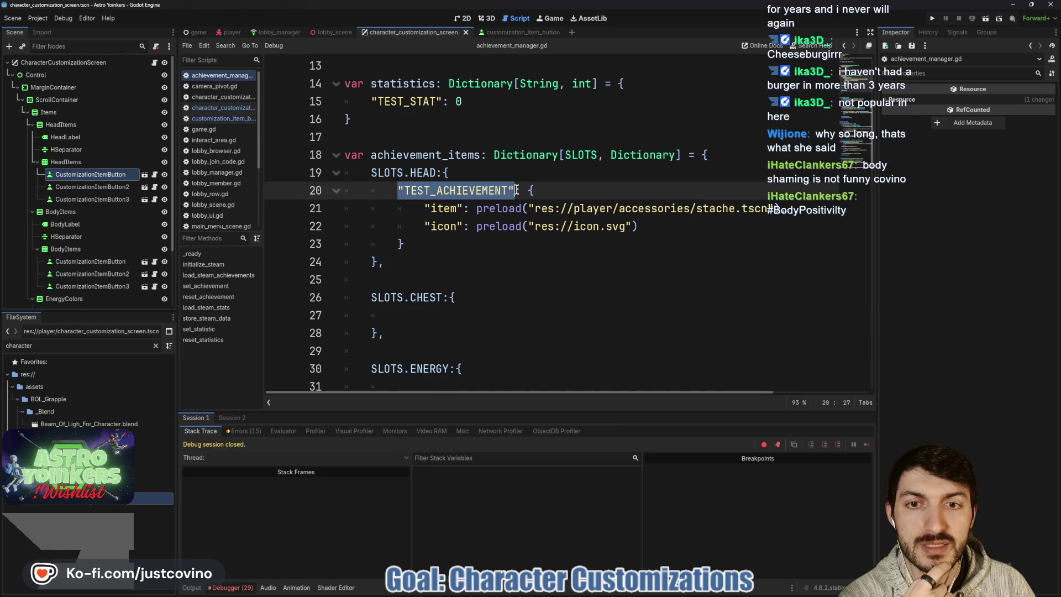
pyautogui.moveTo(491, 228)
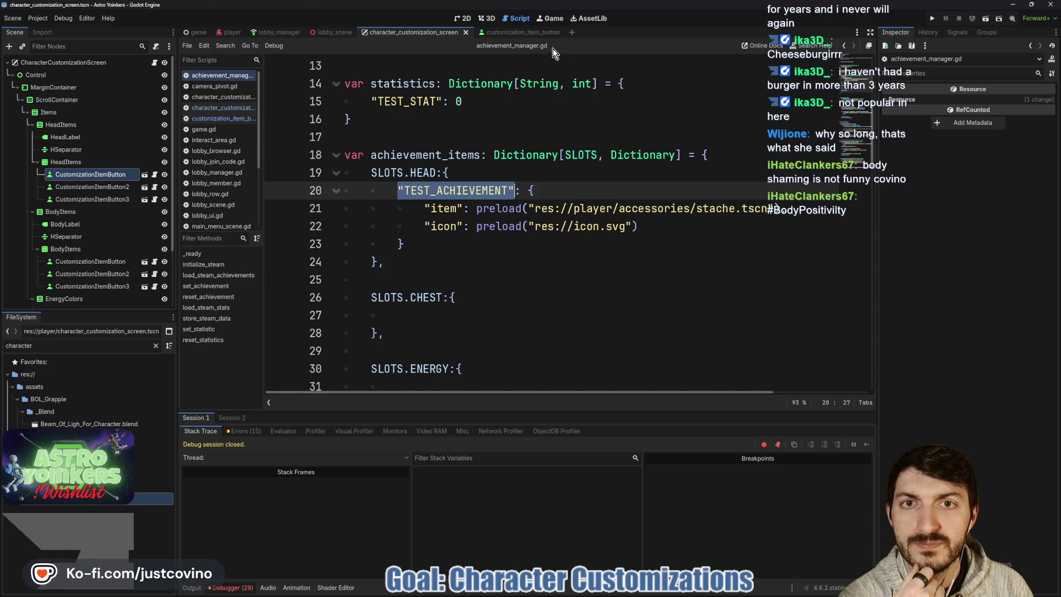
pyautogui.moveTo(507, 190); pyautogui.dragTo(405, 184)
pyautogui.hotkey('ctrl', 'c')
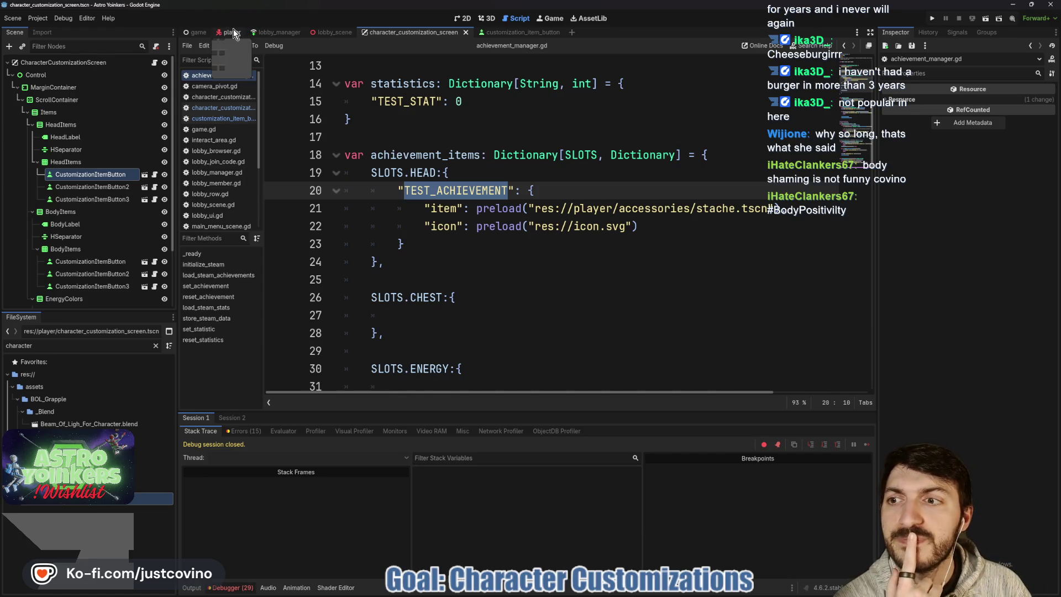
# Step: Paste TEST_ACHIEVEMENT into the first head button's Achievement property and reopen its script
pyautogui.click(66, 174)
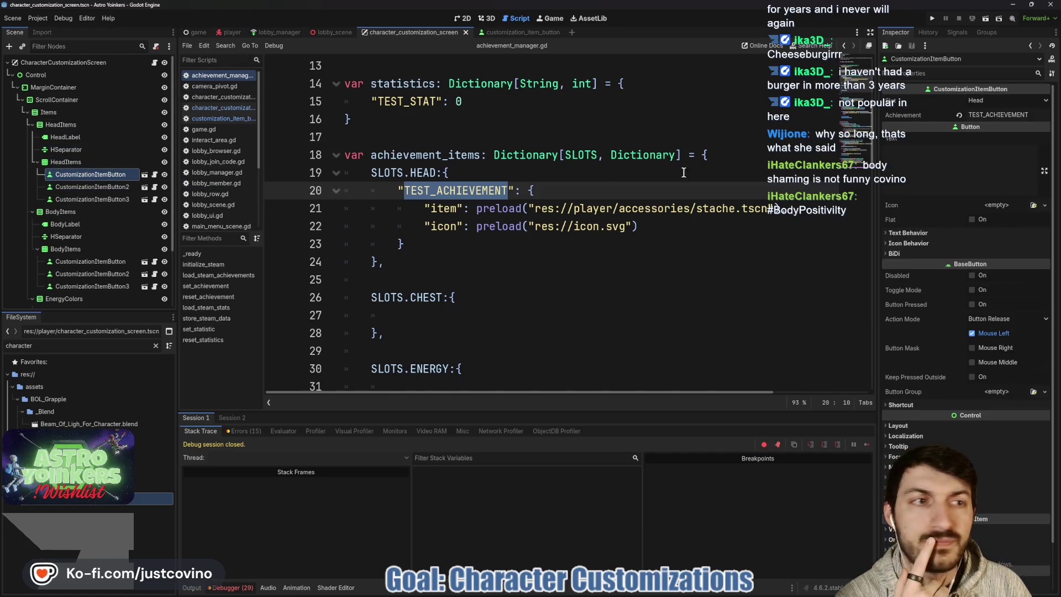
pyautogui.moveTo(1032, 116); pyautogui.dragTo(941, 117)
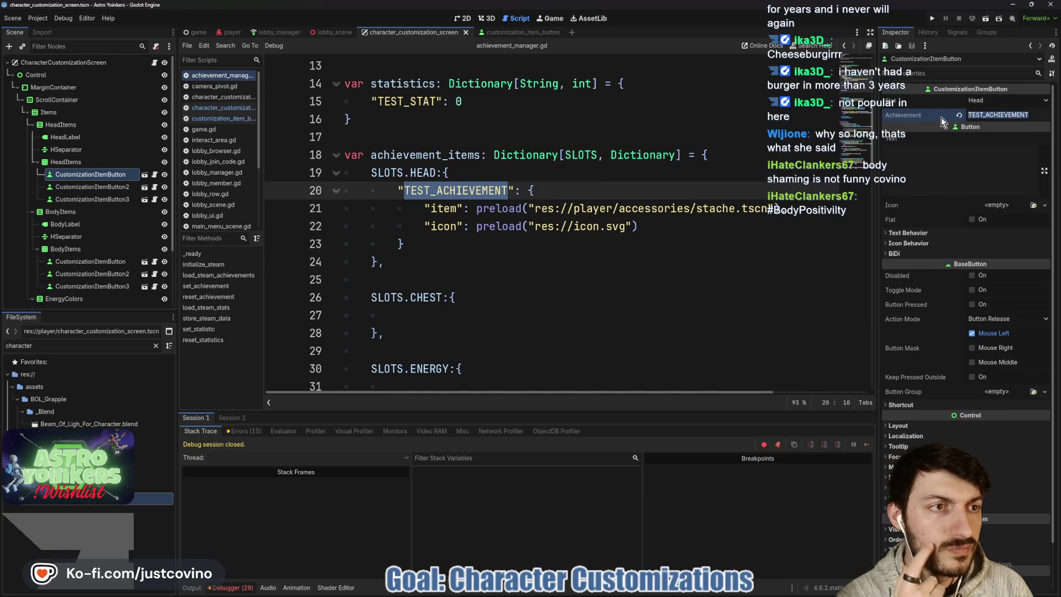
pyautogui.hotkey('ctrl', 'v')
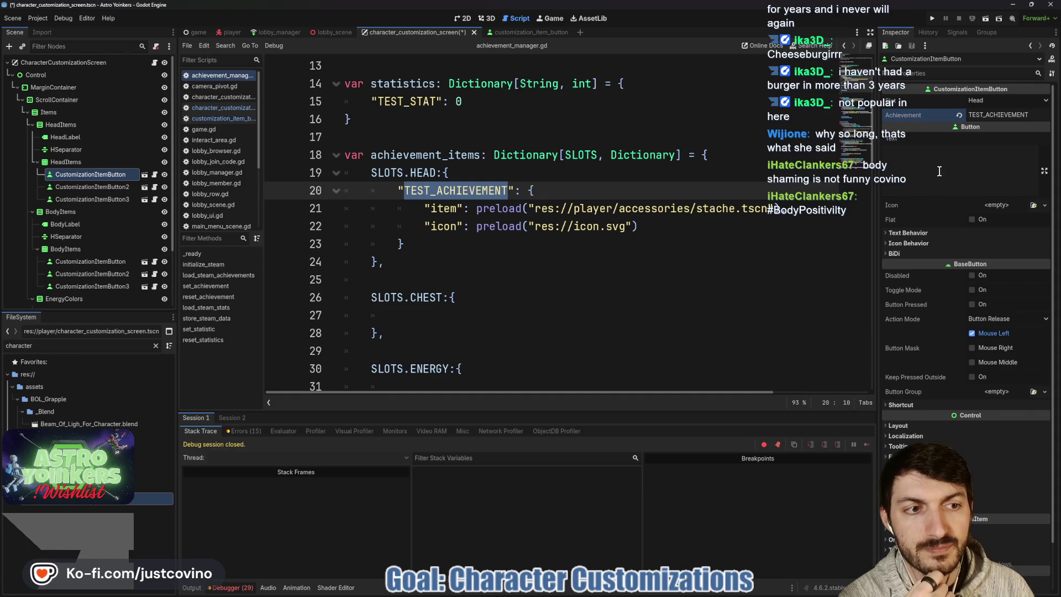
pyautogui.click(614, 245)
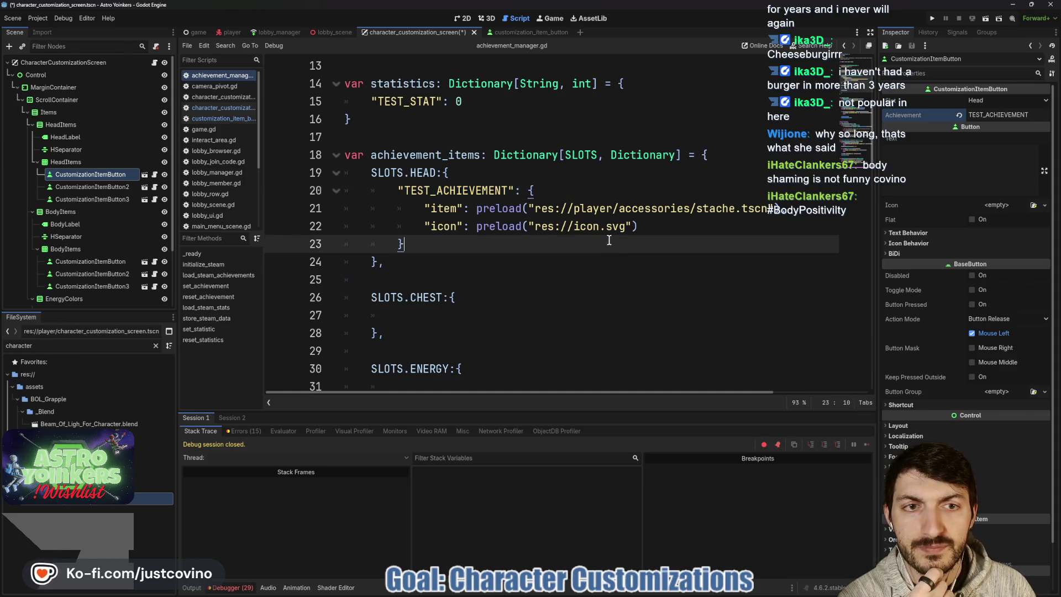
pyautogui.click(155, 174)
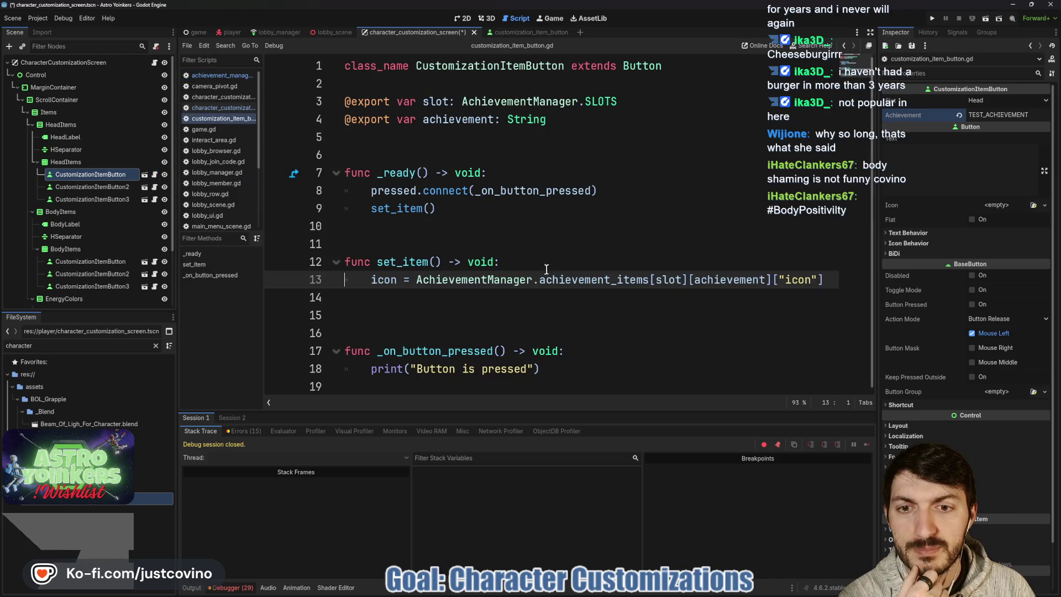
pyautogui.moveTo(571, 284)
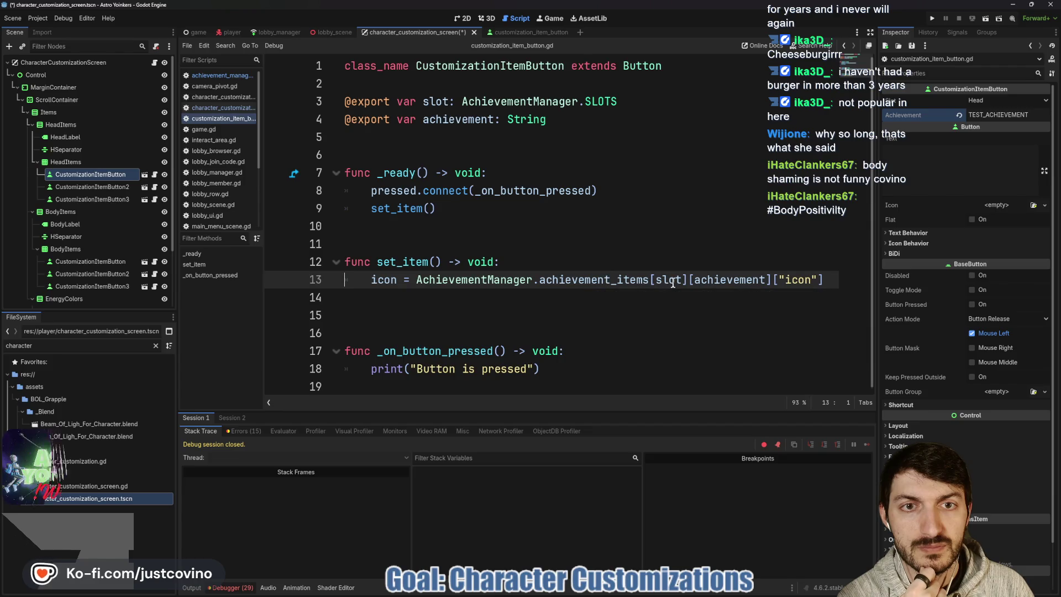
# Step: Check the slot and achievement tooltips in set_item, then jump to the SLOTS enum definition
pyautogui.moveTo(672, 284)
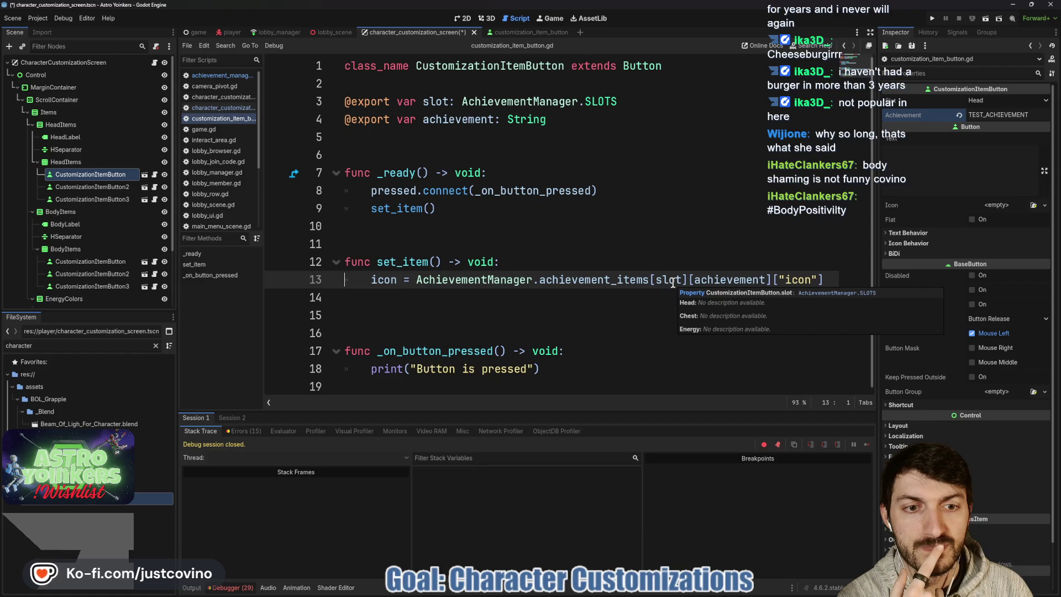
pyautogui.moveTo(729, 283)
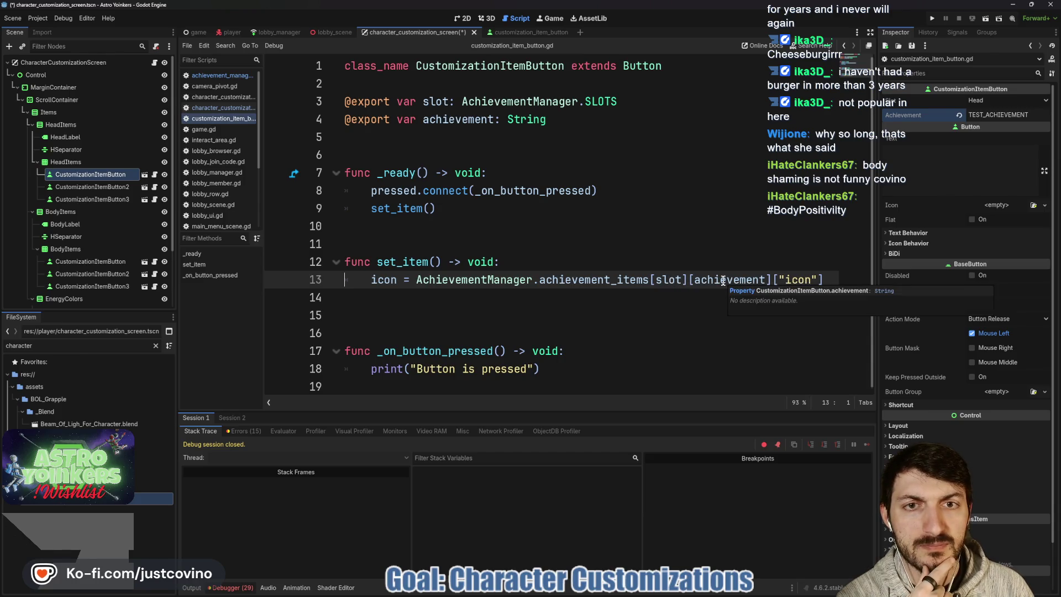
pyautogui.keyDown('ctrl'); pyautogui.click(612, 100); pyautogui.keyUp('ctrl')
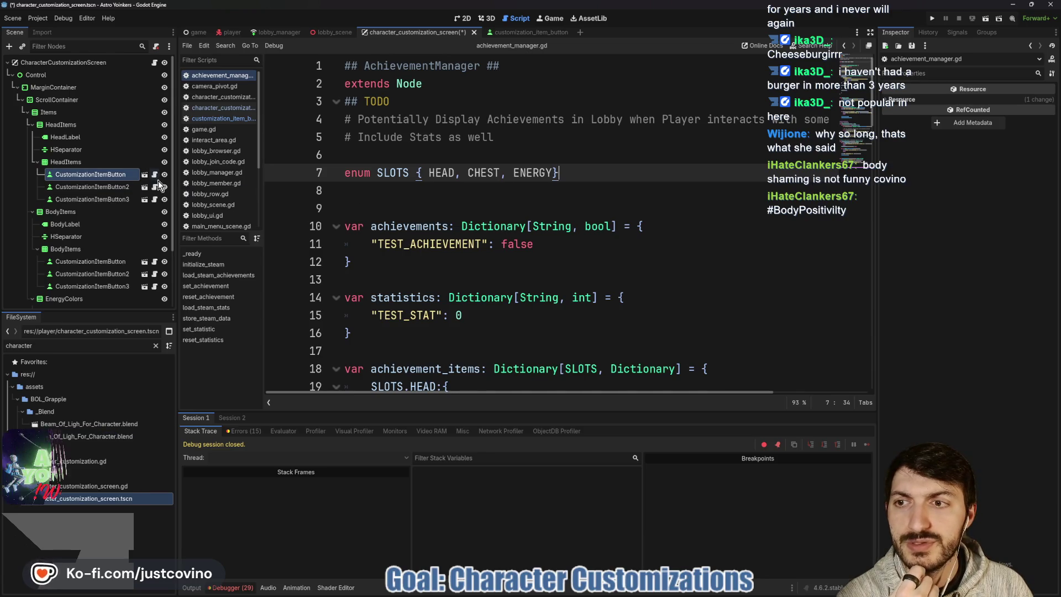
pyautogui.hotkey('alt', 'Left')
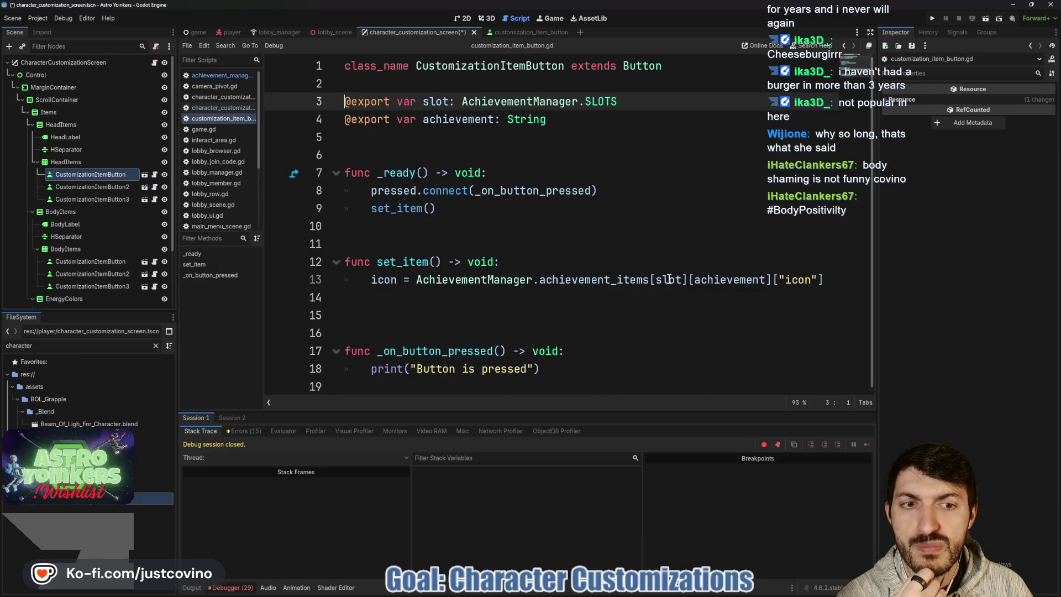
pyautogui.doubleClick(669, 279)
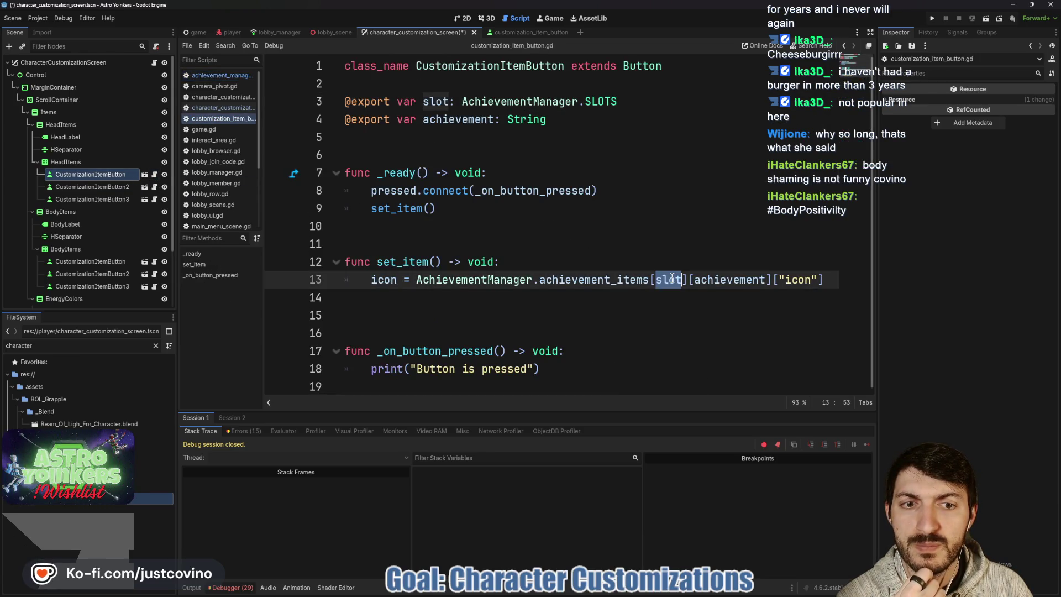
pyautogui.doubleClick(734, 280)
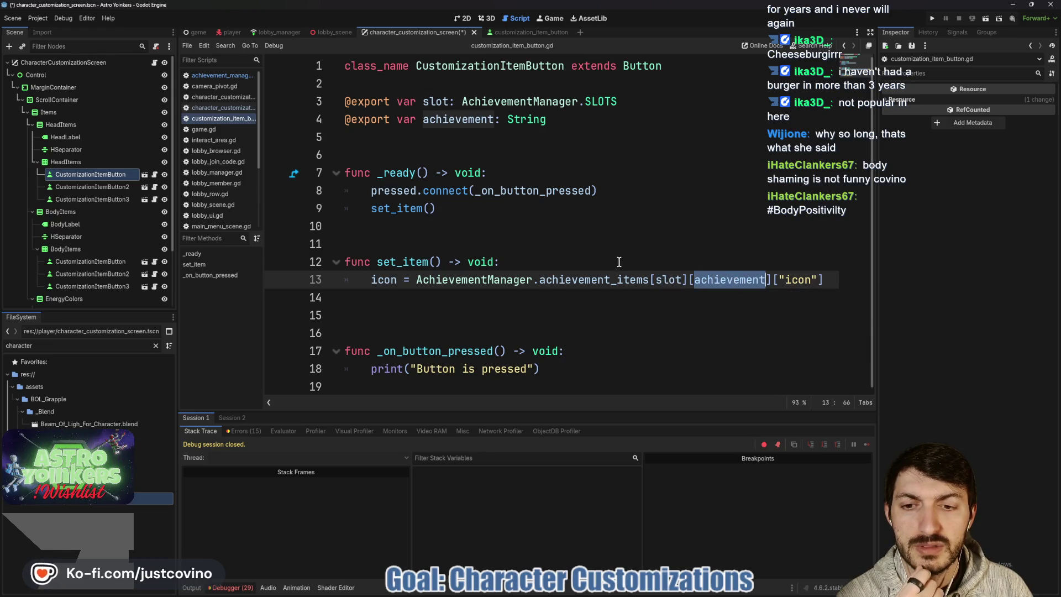
pyautogui.keyDown('ctrl'); pyautogui.click(491, 281); pyautogui.keyUp('ctrl')
pyautogui.scroll(-5, 486, 279)
pyautogui.doubleClick(423, 120)
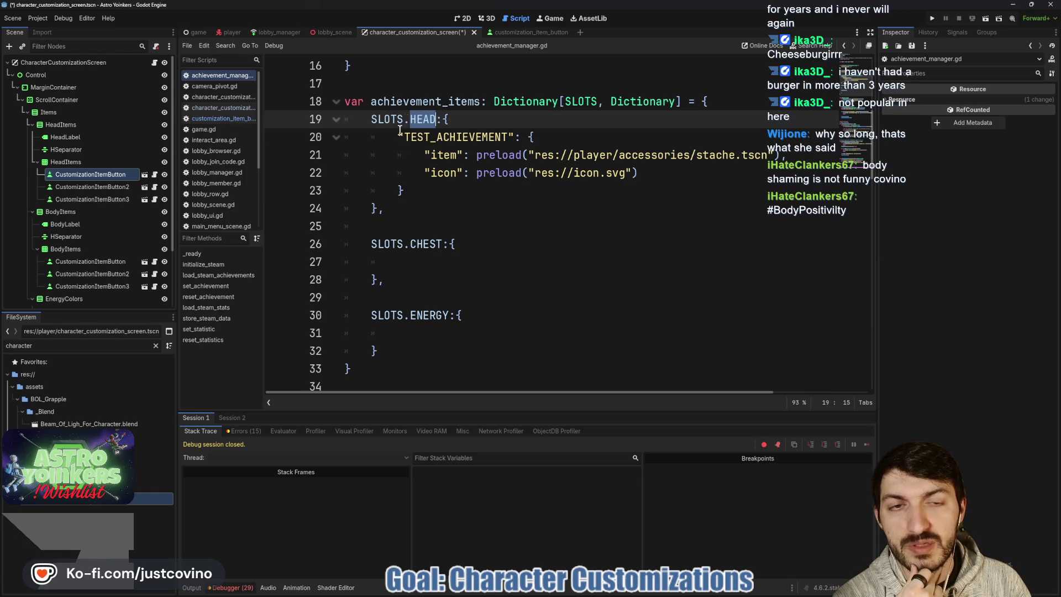
pyautogui.moveTo(399, 137); pyautogui.dragTo(516, 139)
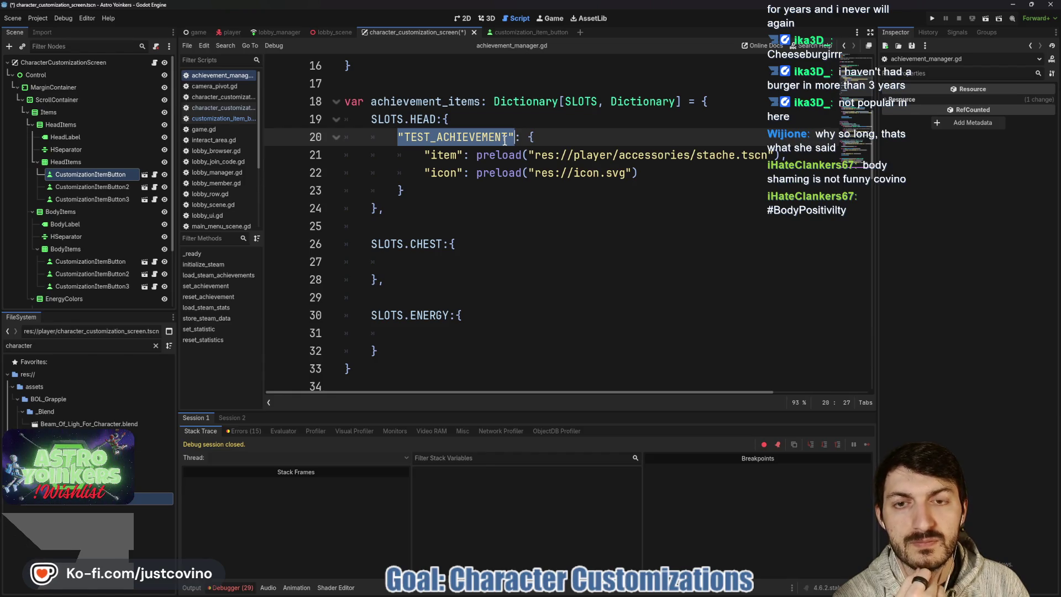
pyautogui.click(407, 120)
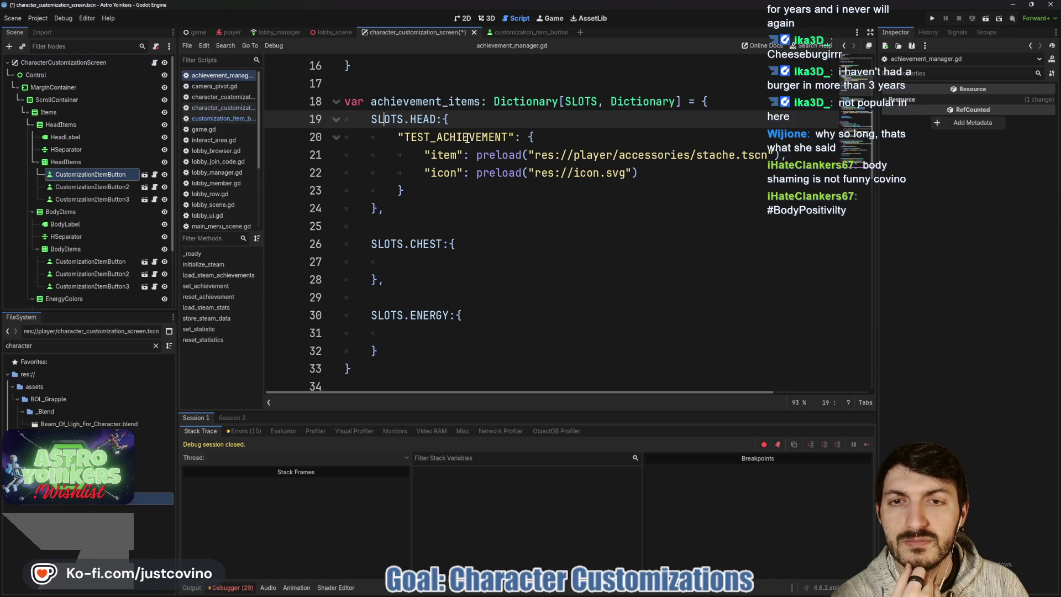
pyautogui.click(109, 174)
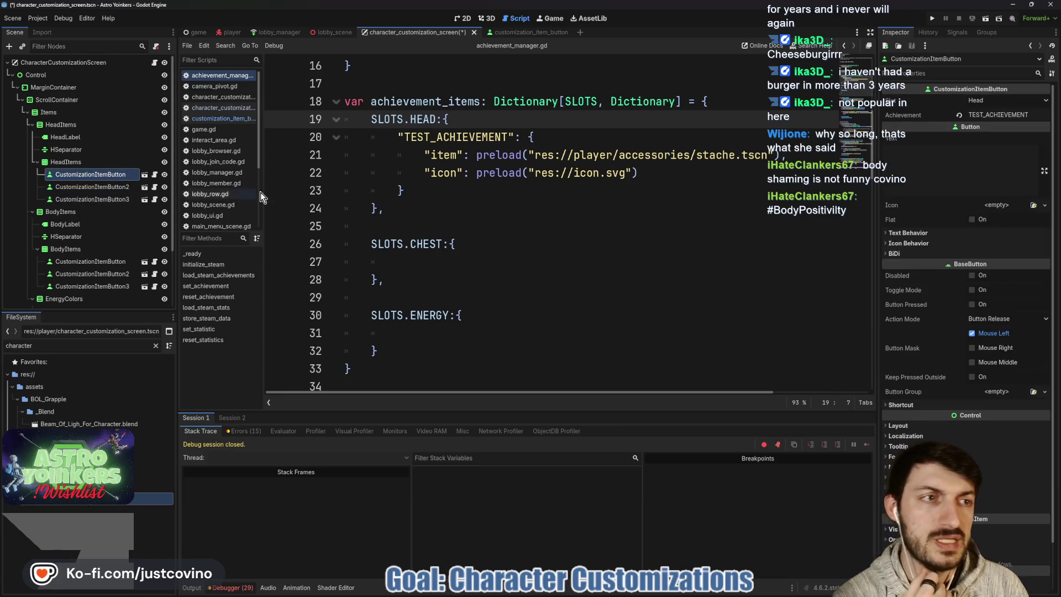
pyautogui.click(610, 173)
# Step: Save and run the game, close the extra game window and host a private lobby
pyautogui.click(932, 18)
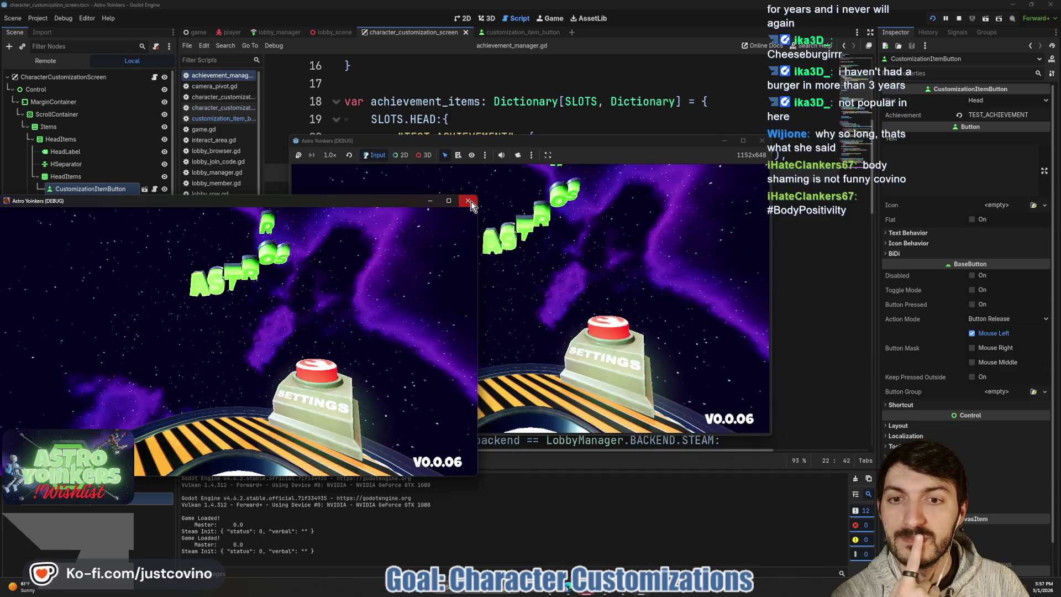
pyautogui.click(471, 201)
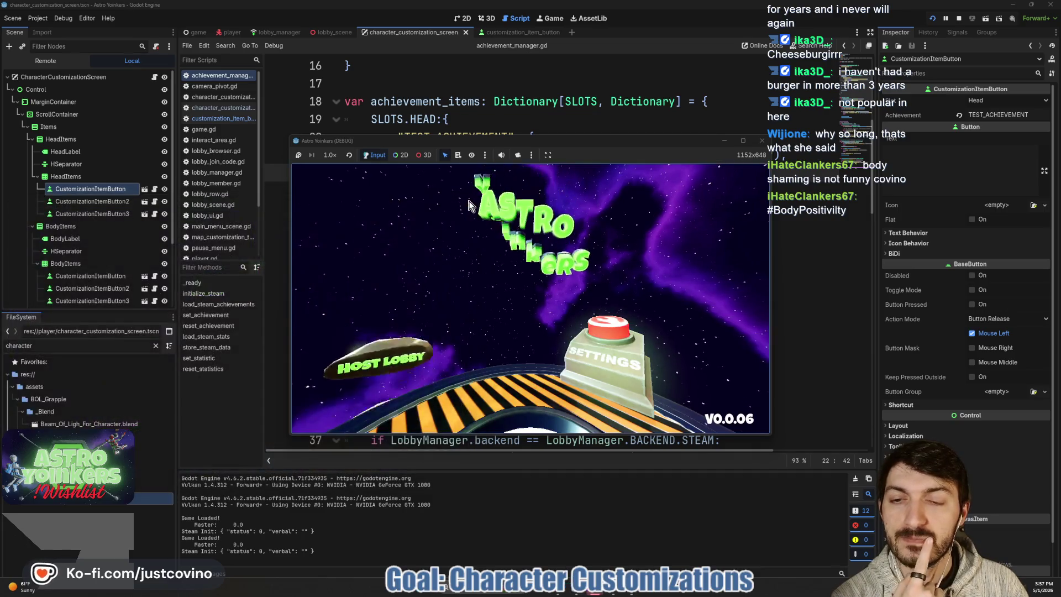
pyautogui.click(519, 247)
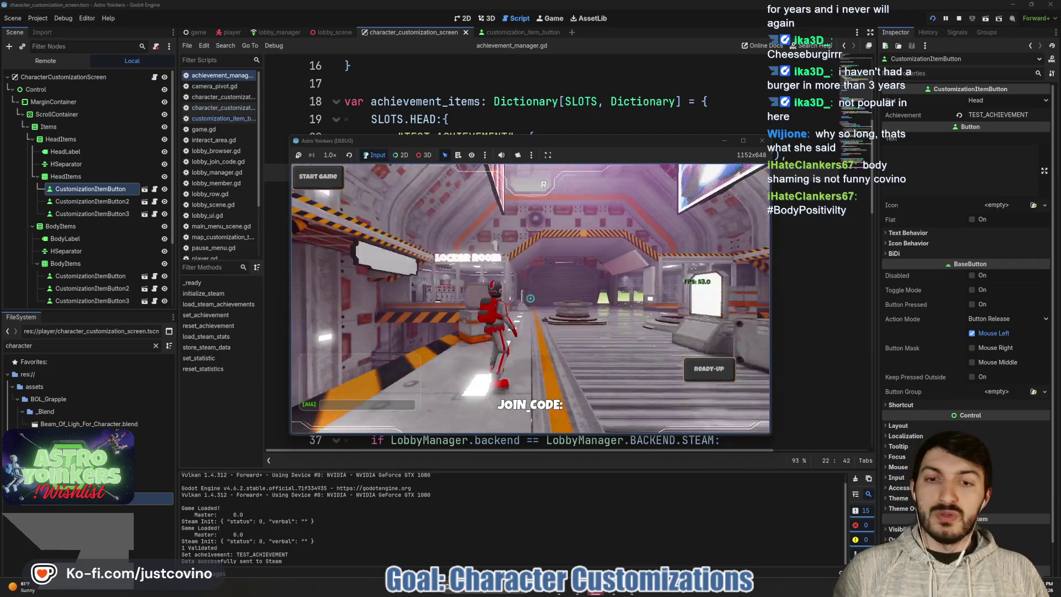
# Step: Walk the character into the locker room and press E to open customization
pyautogui.press('w')
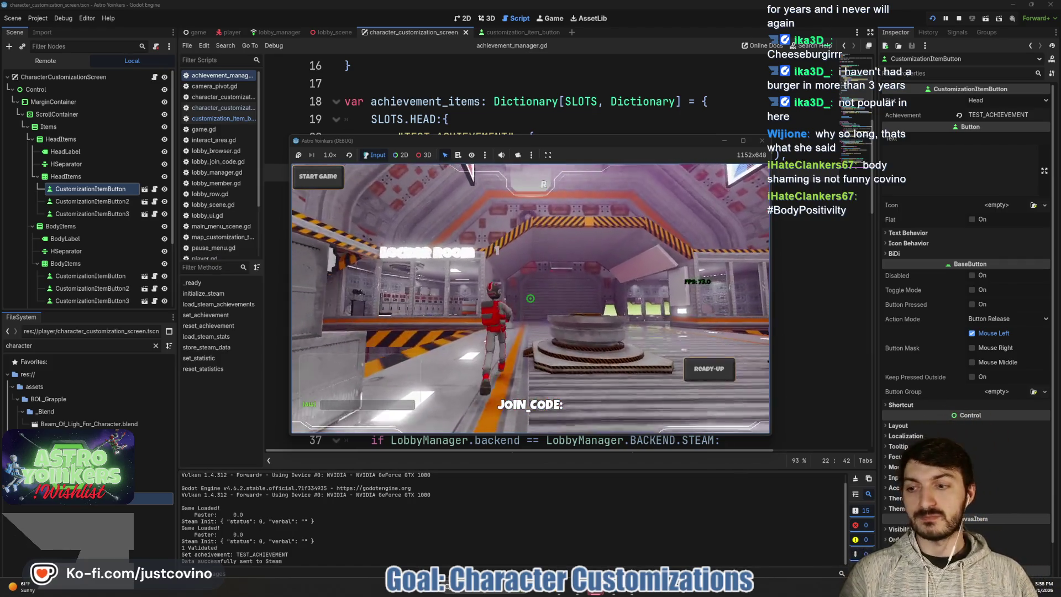
pyautogui.press('w')
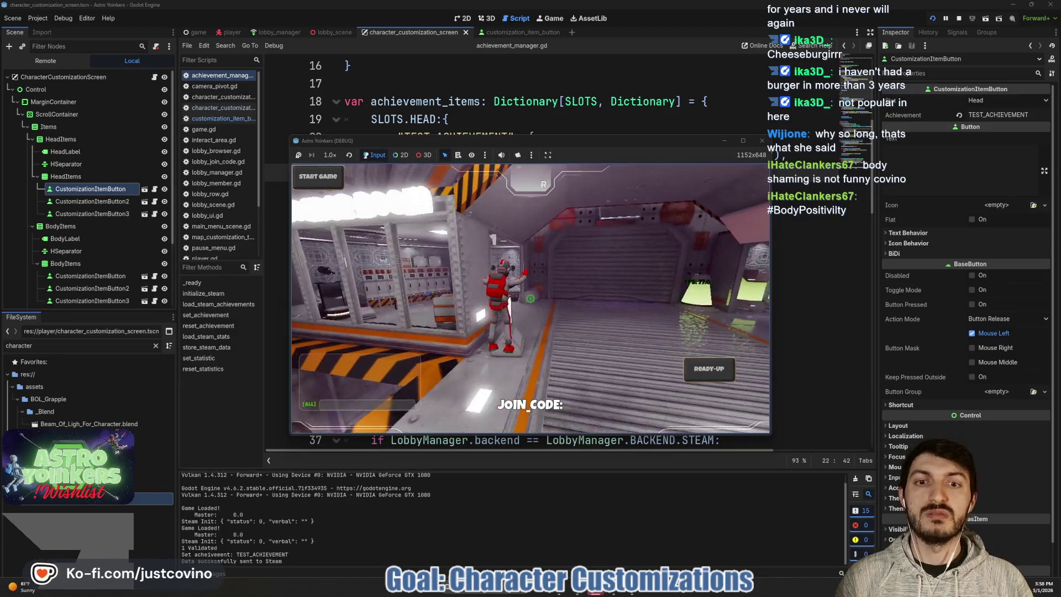
pyautogui.press('w')
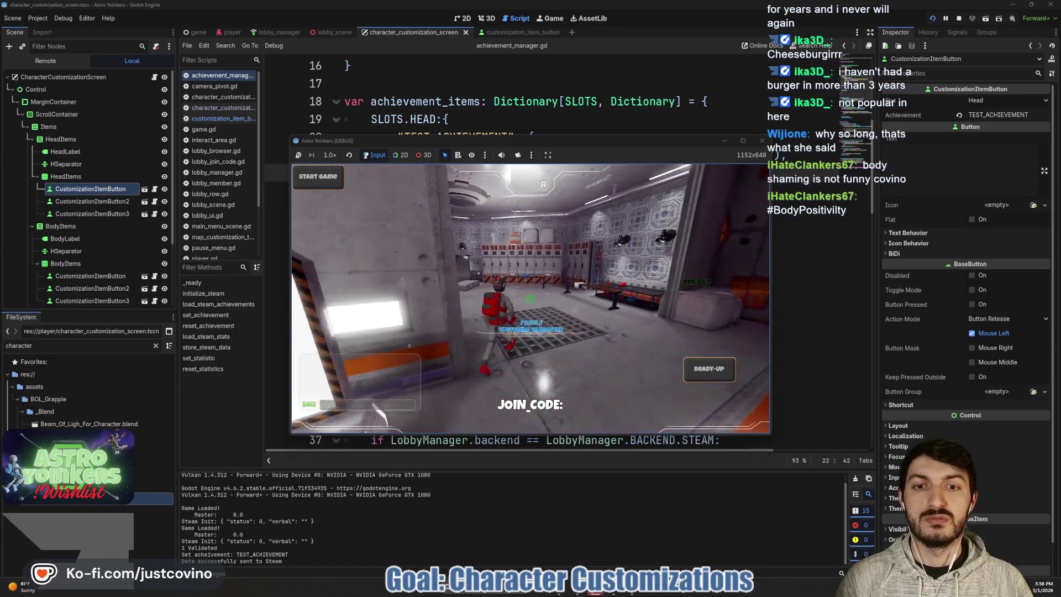
pyautogui.press('e')
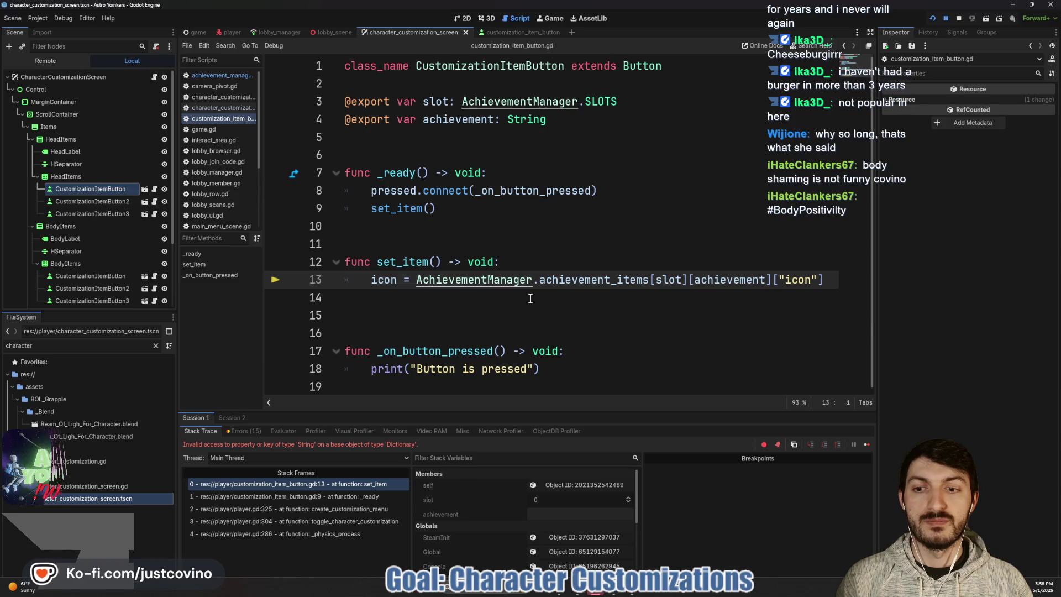
# Step: Show the Remote scene tree and expand Game > PlayerAvatars > 1
pyautogui.click(47, 62)
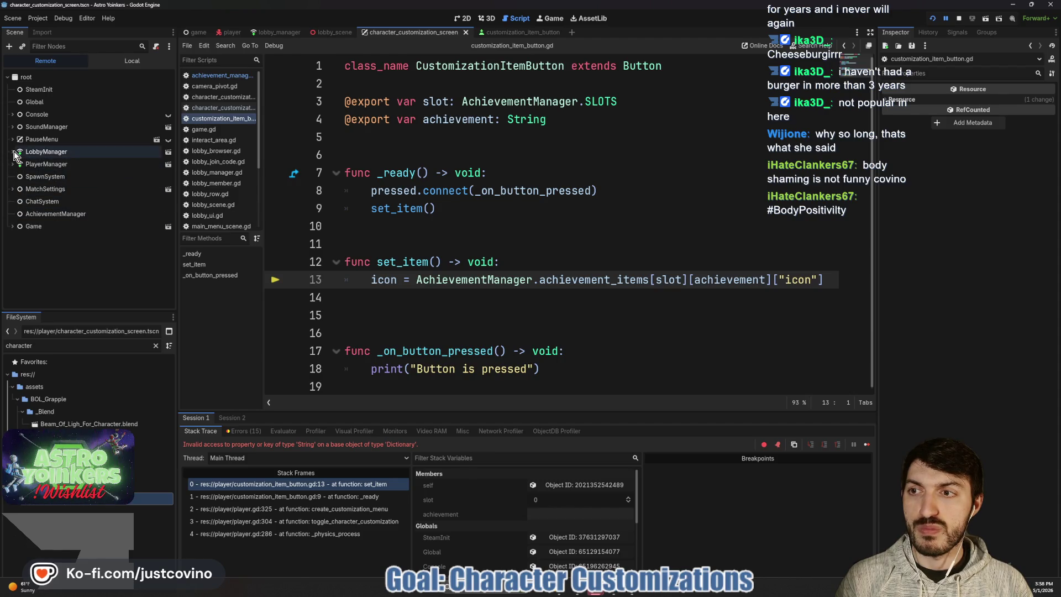
pyautogui.click(13, 227)
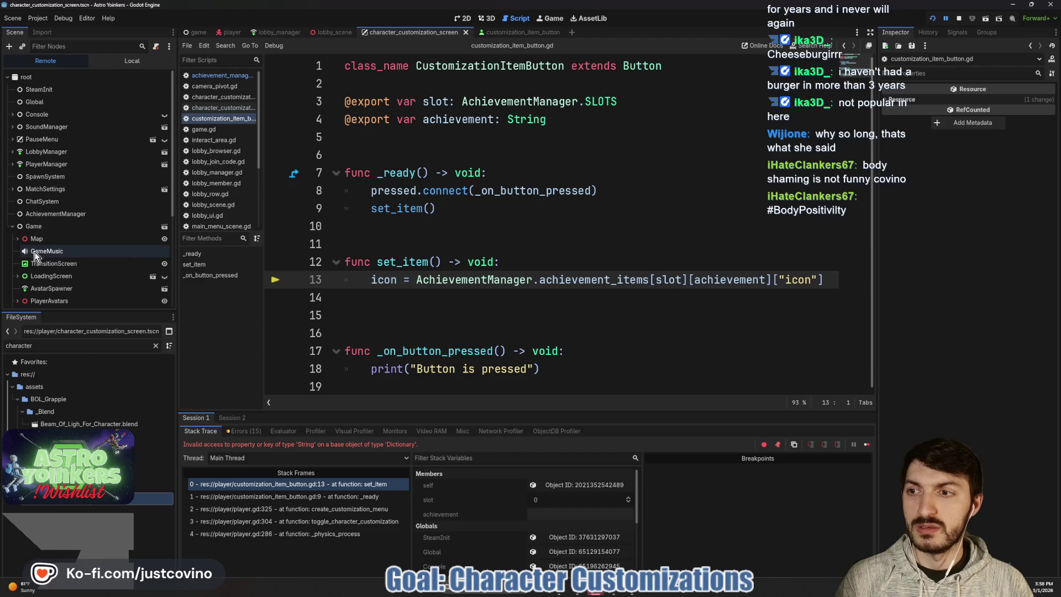
pyautogui.scroll(-1, 22, 254)
pyautogui.click(21, 271)
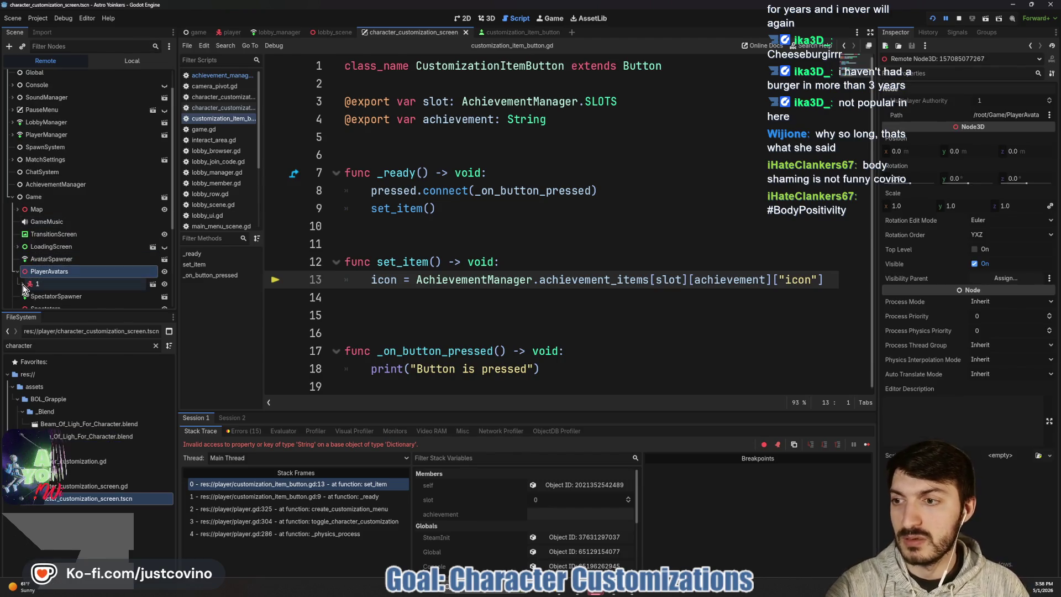
pyautogui.click(22, 284)
pyautogui.scroll(-1, 57, 276)
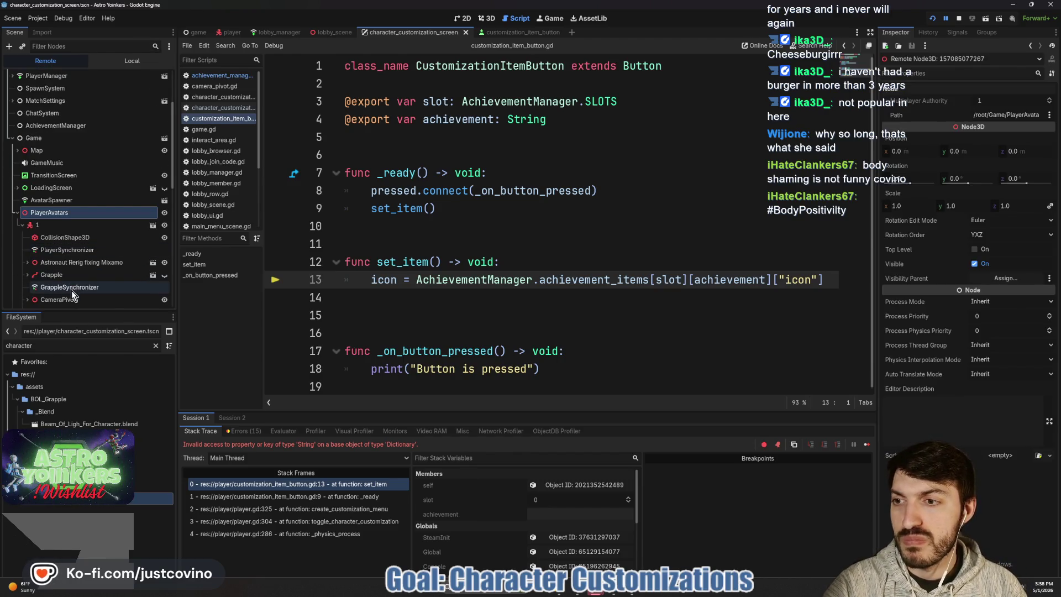
pyautogui.scroll(-3, 69, 287)
pyautogui.scroll(-2, 67, 285)
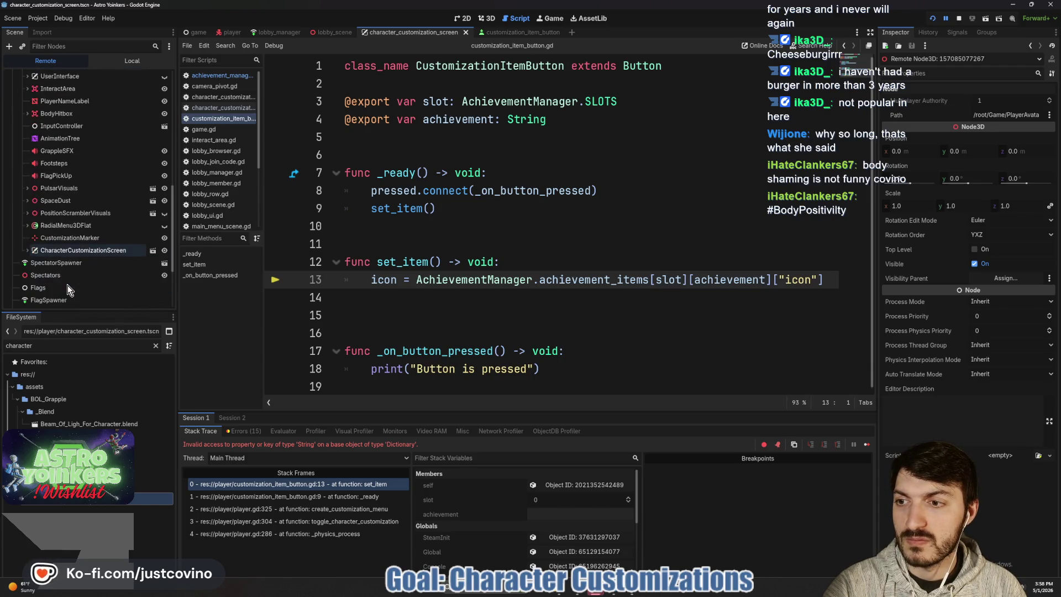
pyautogui.click(29, 250)
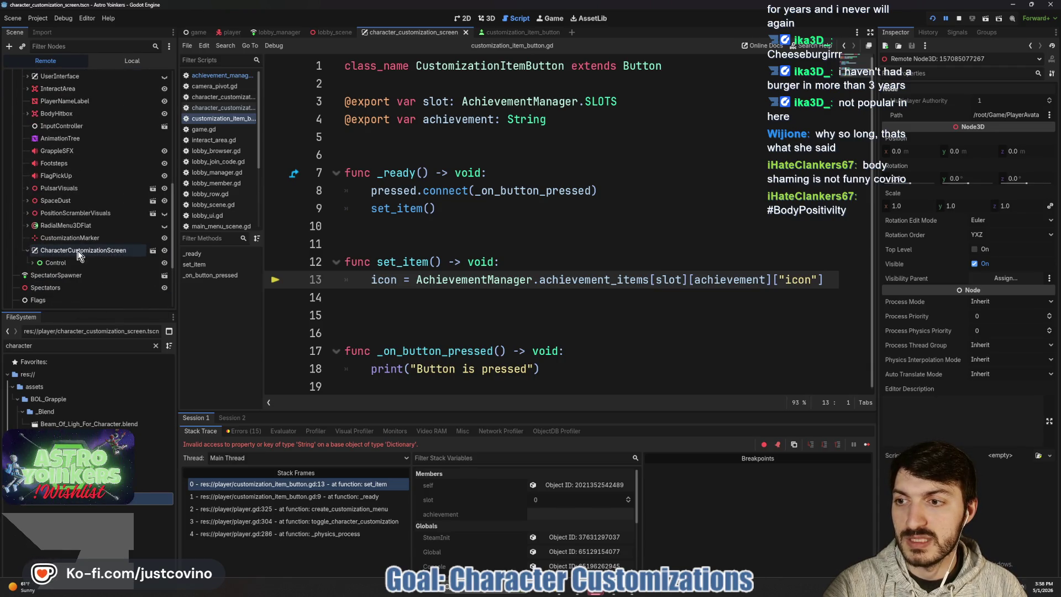
pyautogui.click(32, 262)
pyautogui.scroll(-1, 67, 260)
pyautogui.scroll(-1, 66, 260)
pyautogui.click(37, 216)
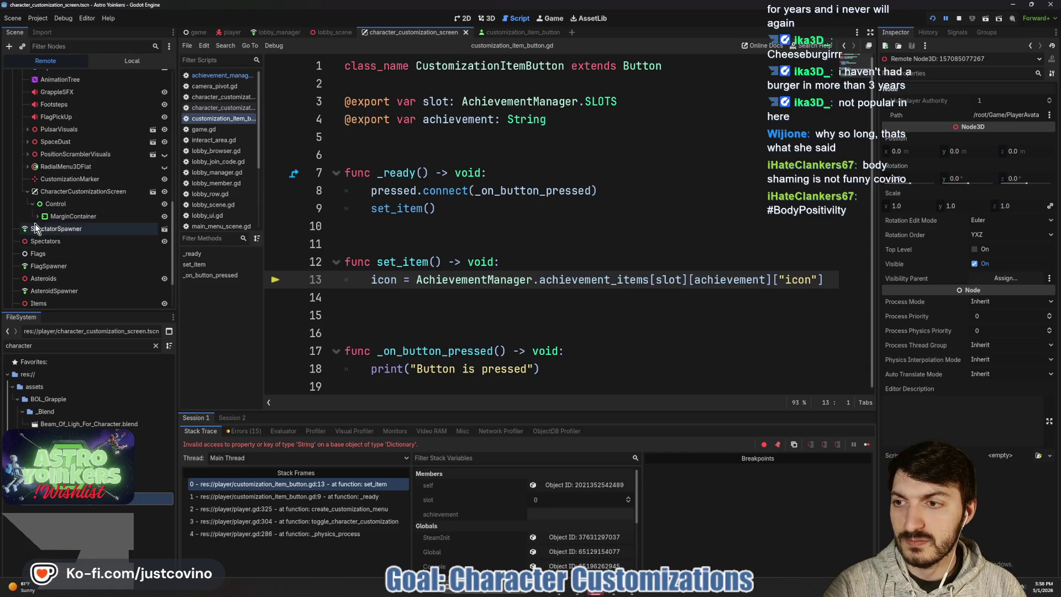
pyautogui.click(42, 229)
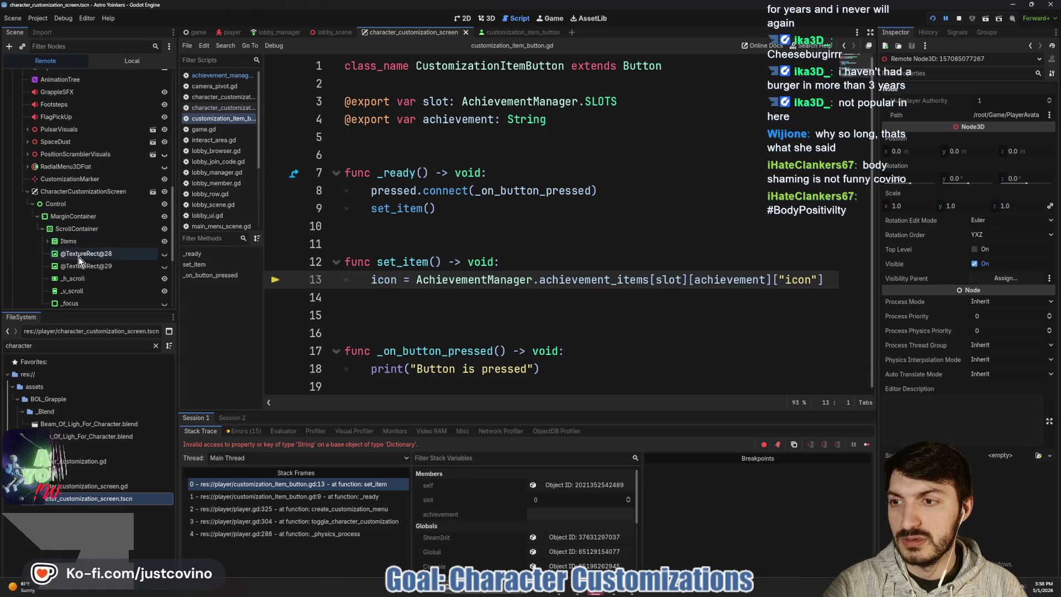
pyautogui.scroll(-2, 82, 256)
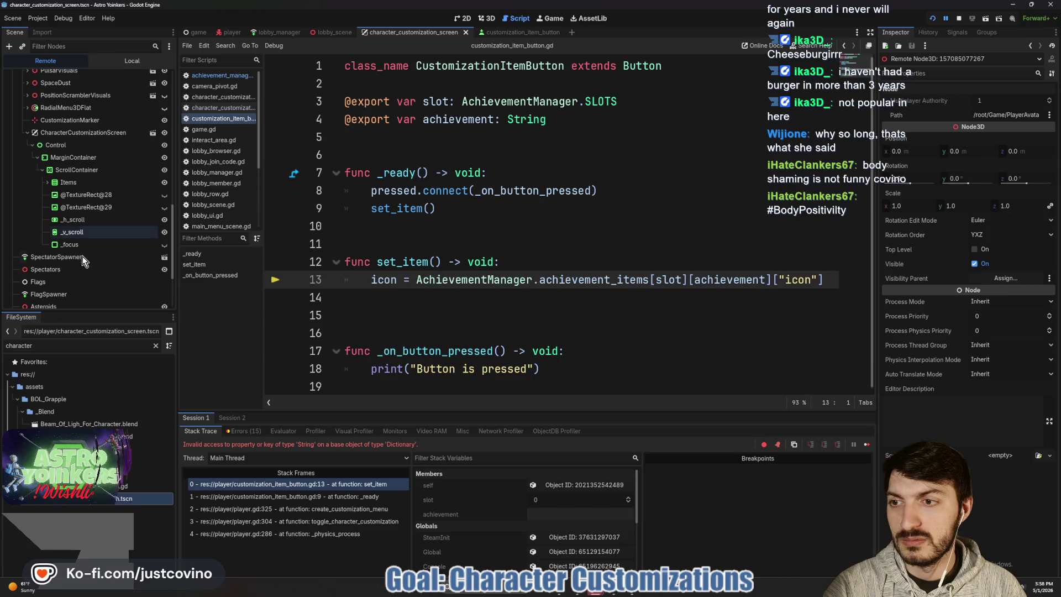
pyautogui.click(77, 194)
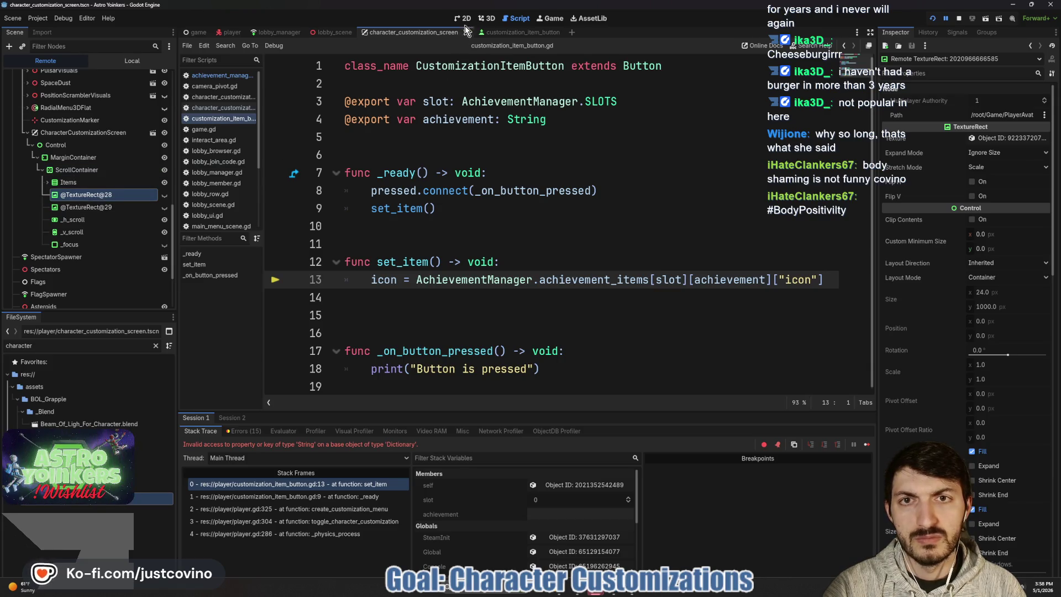
pyautogui.click(467, 18)
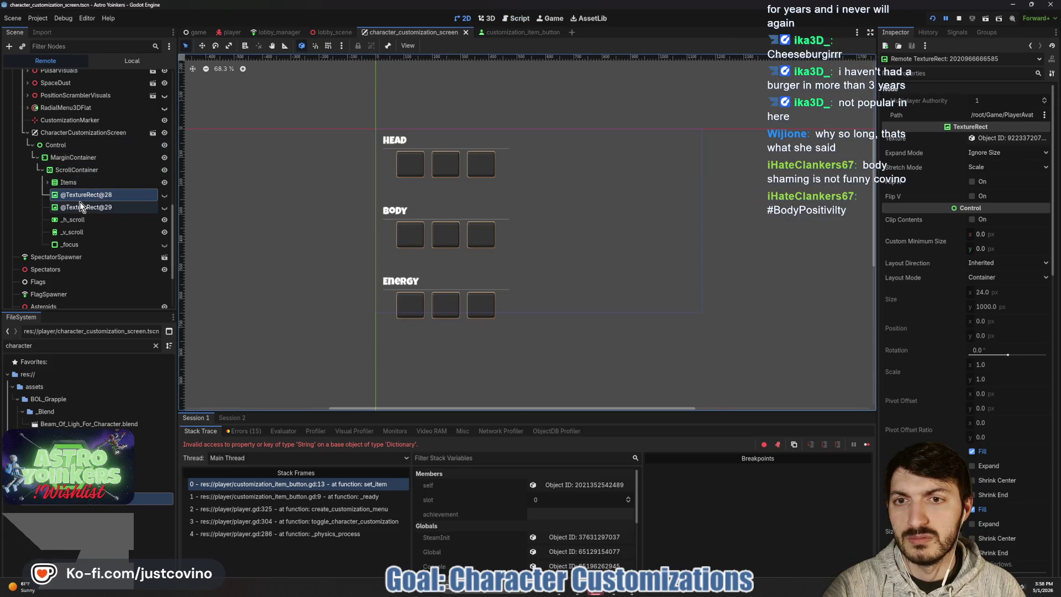
# Step: Inspect the first HeadItems button, confirm its achievement variable is empty, and open the _ready stack frame
pyautogui.click(48, 182)
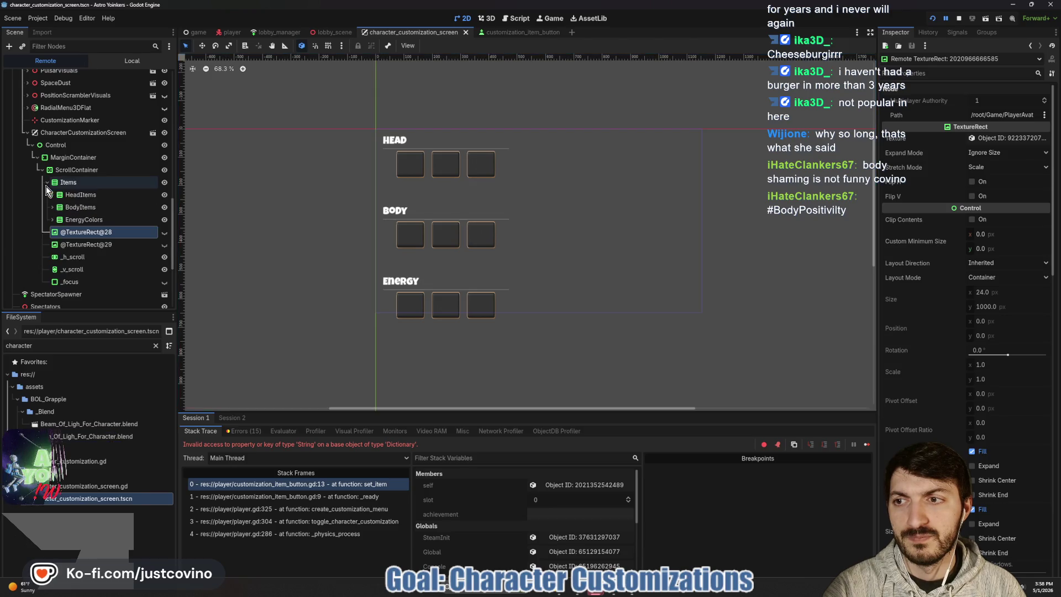
pyautogui.click(53, 195)
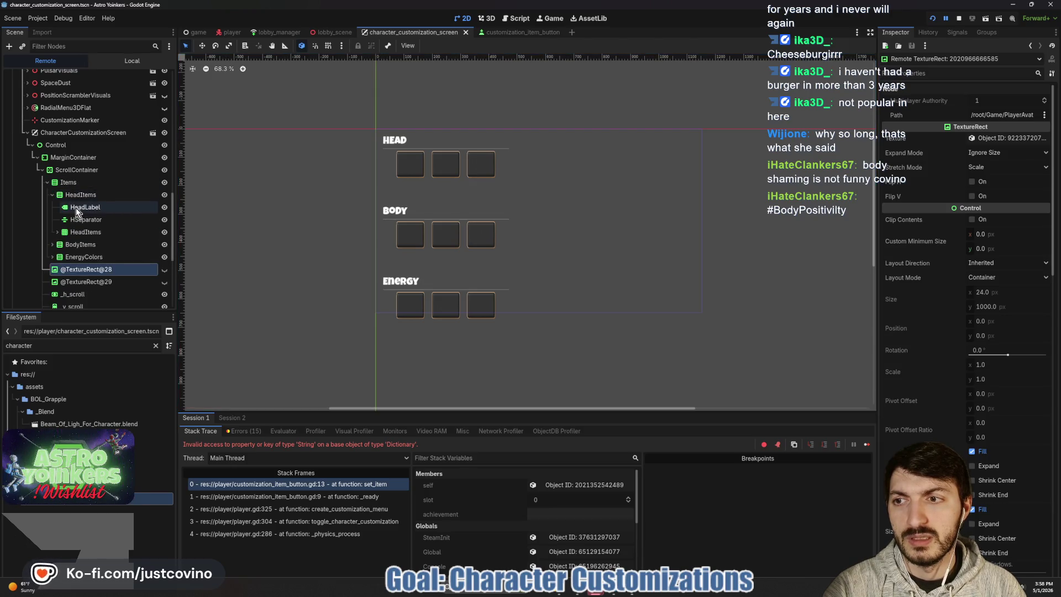
pyautogui.click(75, 207)
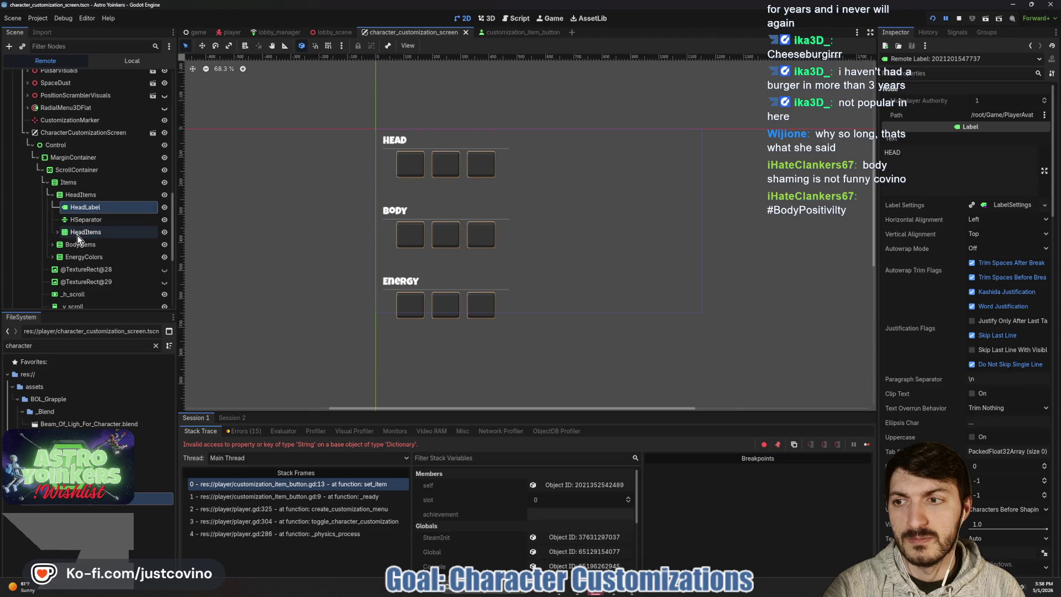
pyautogui.click(58, 233)
pyautogui.click(82, 245)
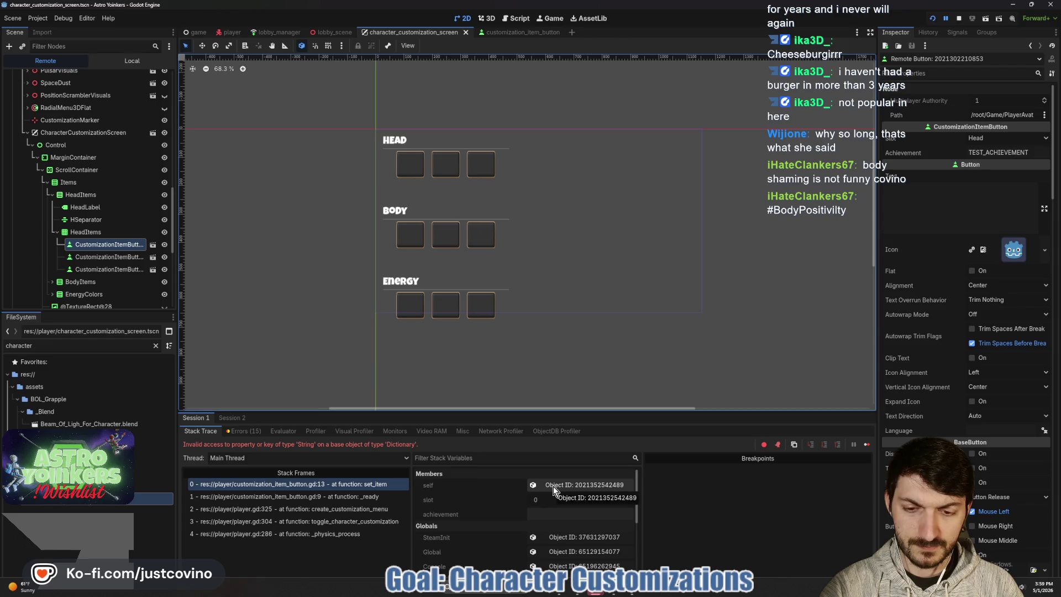
pyautogui.scroll(-1, 552, 492)
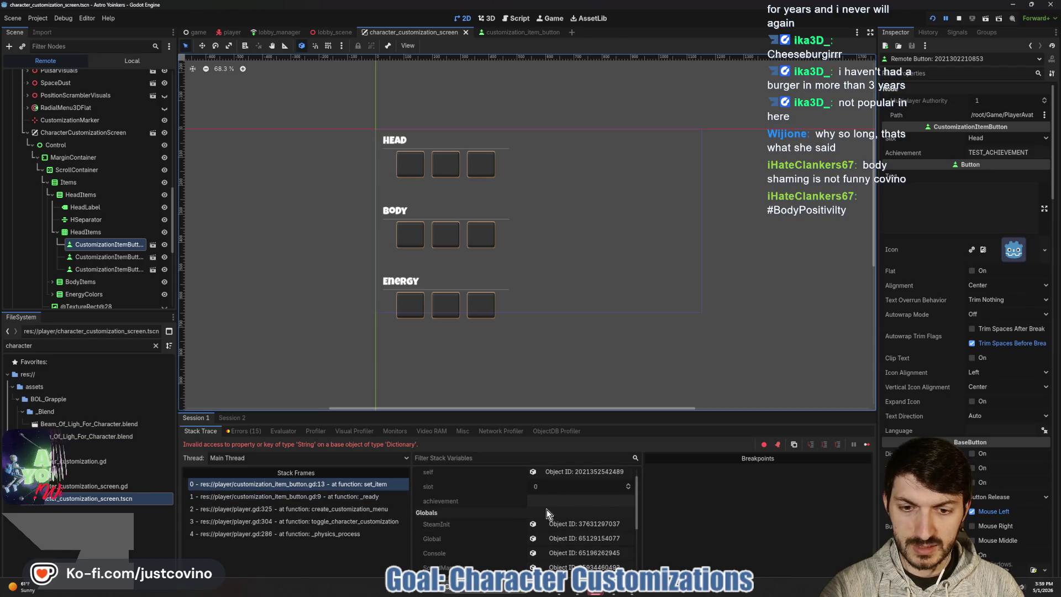
pyautogui.click(535, 501)
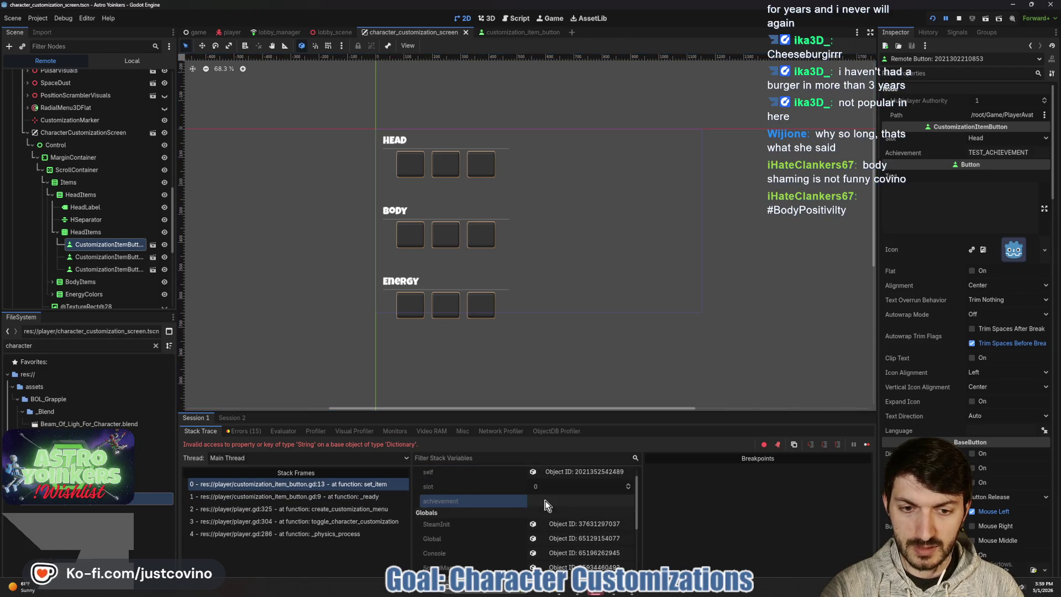
pyautogui.click(367, 497)
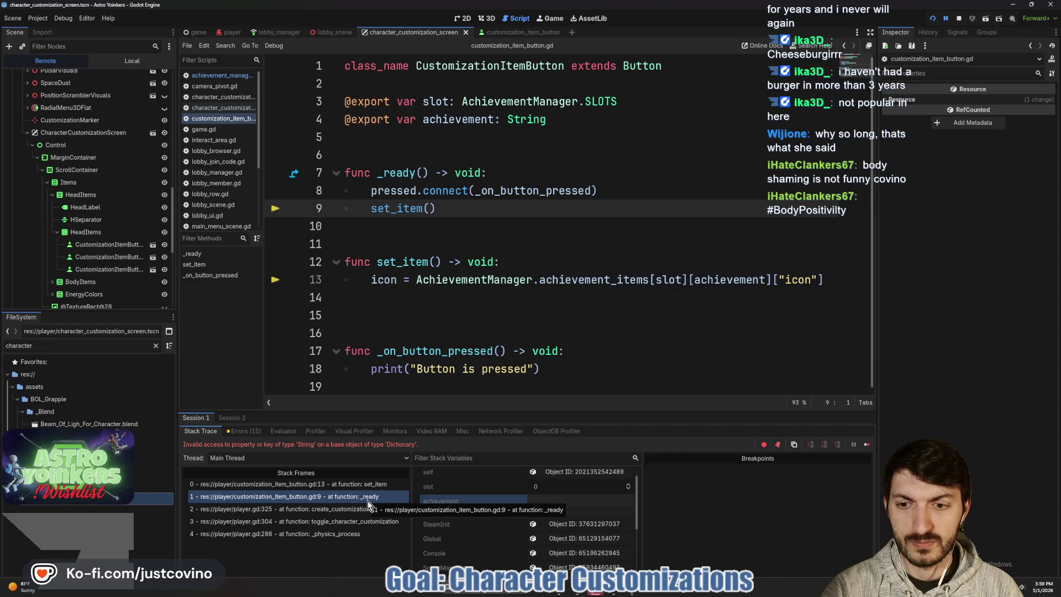
# Step: Stop the running game, select the HeadItems GridContainer and begin attaching a script to it
pyautogui.click(961, 21)
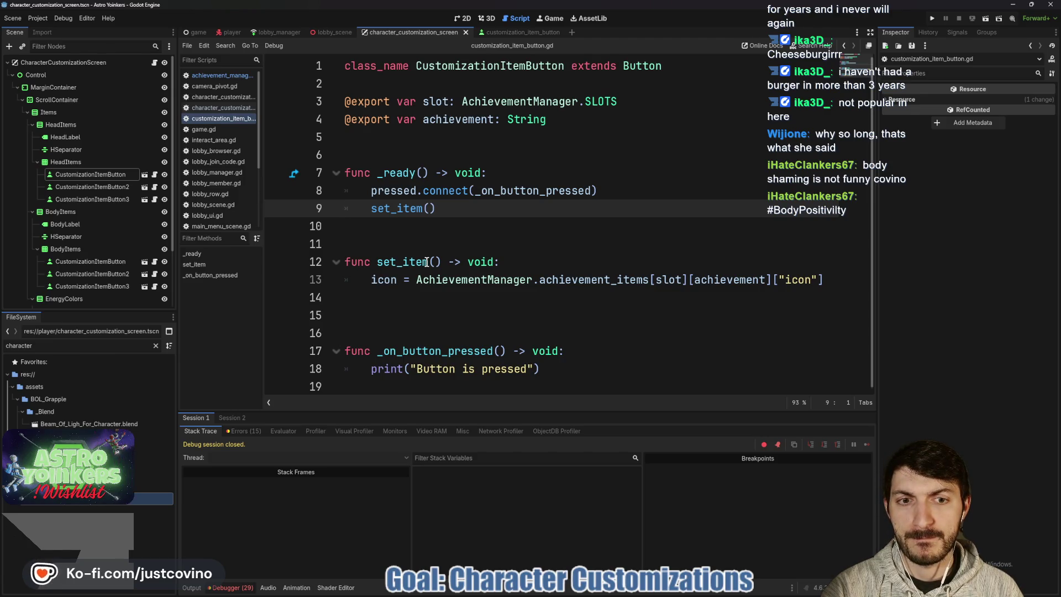
pyautogui.click(105, 162)
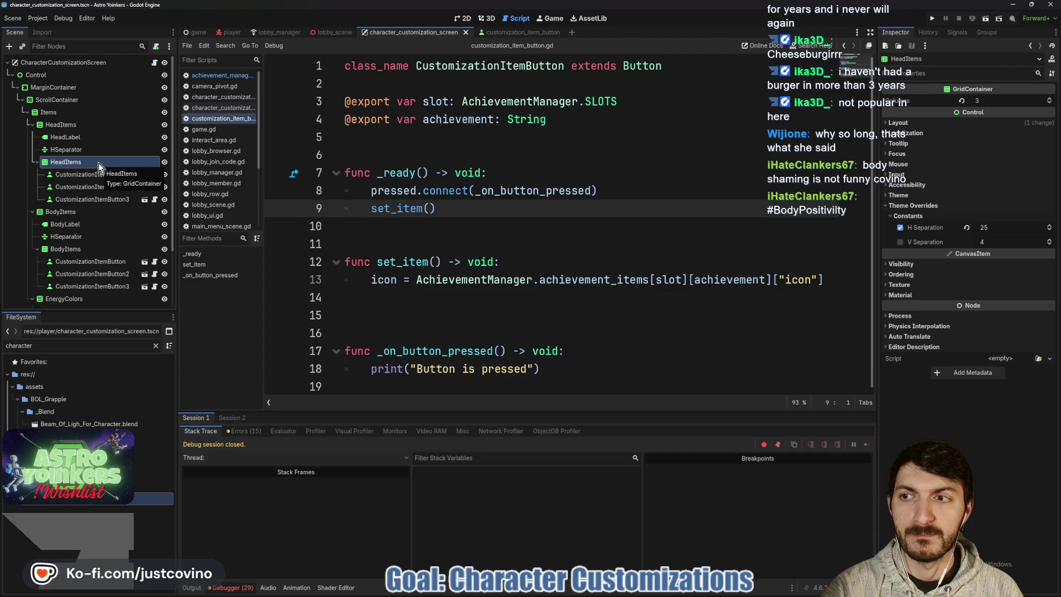
pyautogui.click(156, 47)
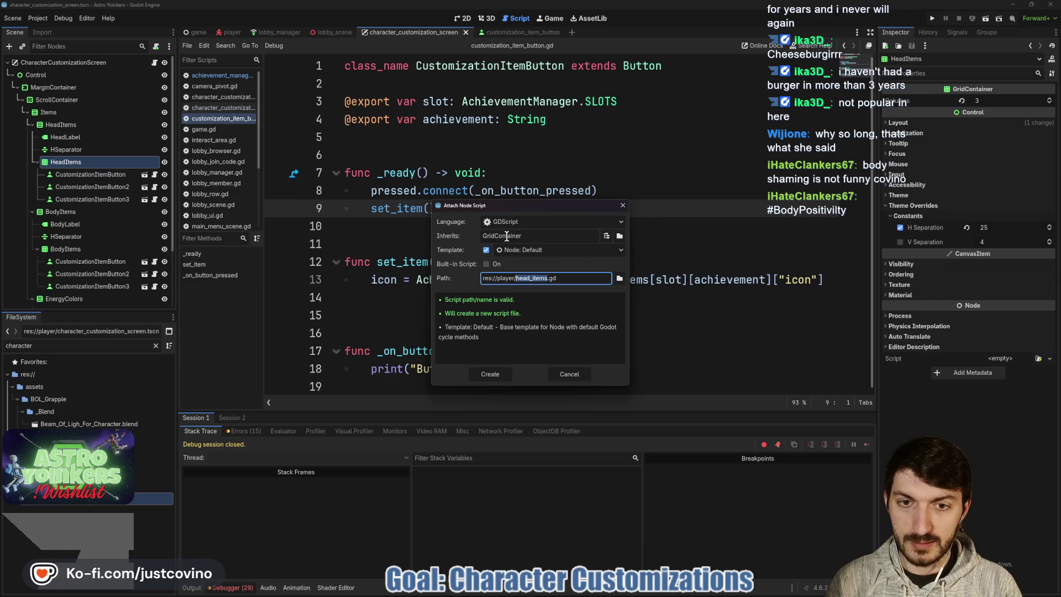
# Step: Create res://player/cosmetics_grid.gd on HeadItems and declare class_name CosmeticsGrid in it
pyautogui.write('cosmetics_gri')
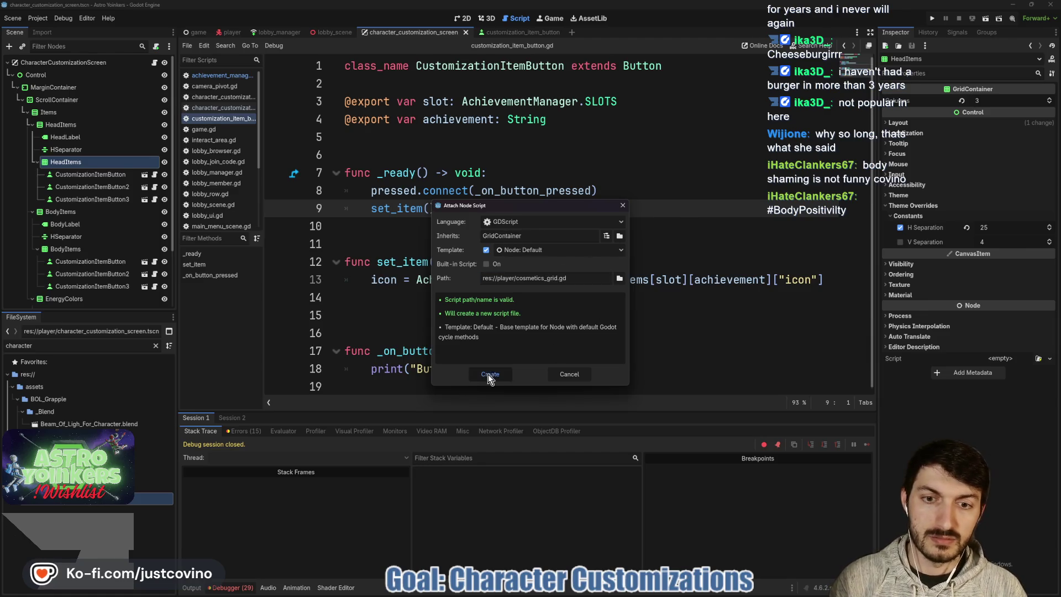
pyautogui.click(489, 373)
pyautogui.write('class_name Cosm')
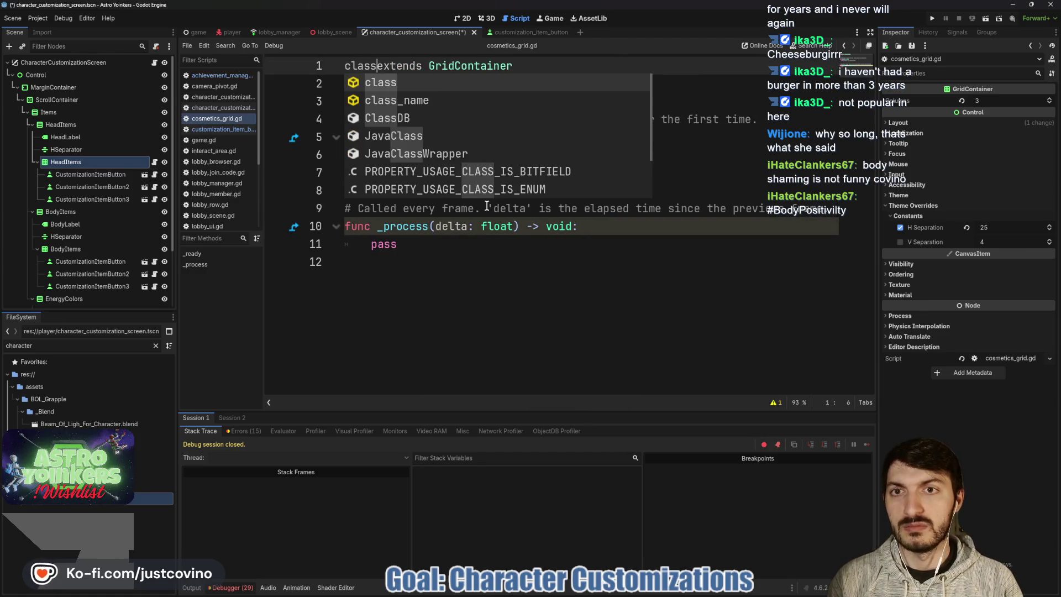
pyautogui.write('eticsGri')
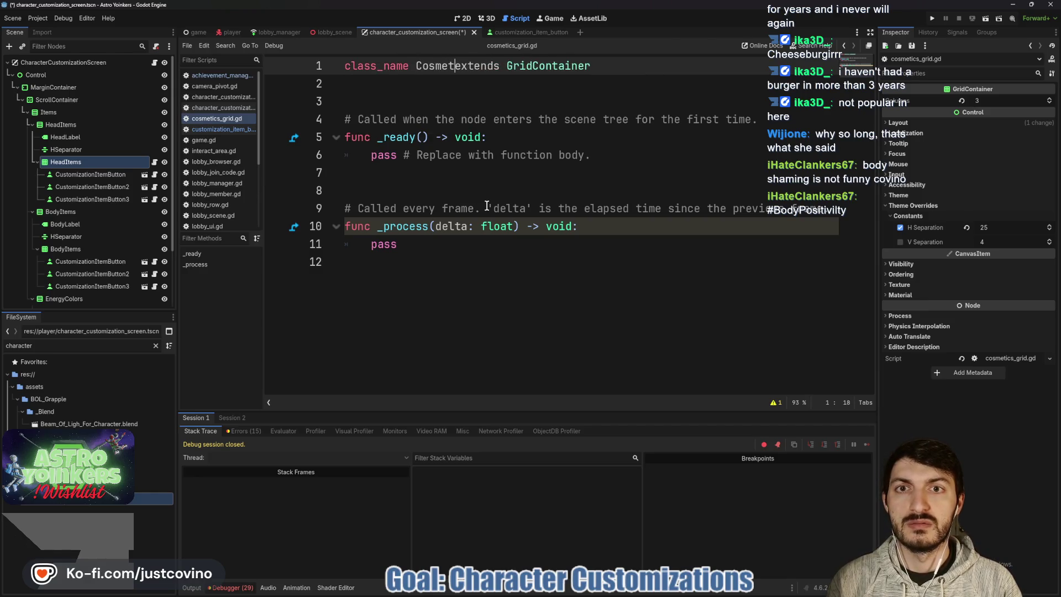
pyautogui.write('d')
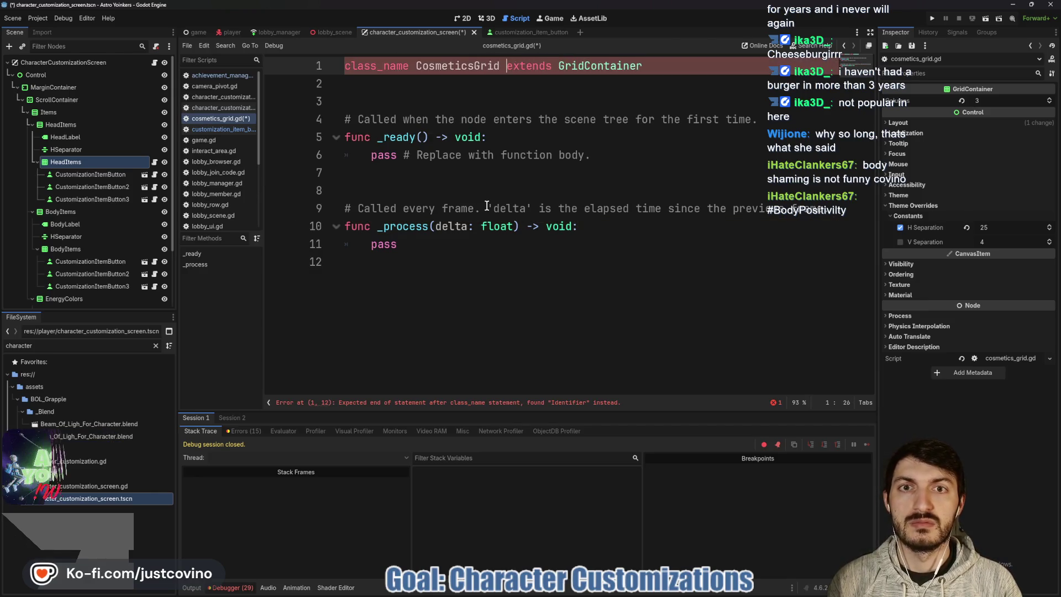
# Step: Save the new script and delete its template _ready and _process functions
pyautogui.click(517, 261)
pyautogui.hotkey('ctrl', 's')
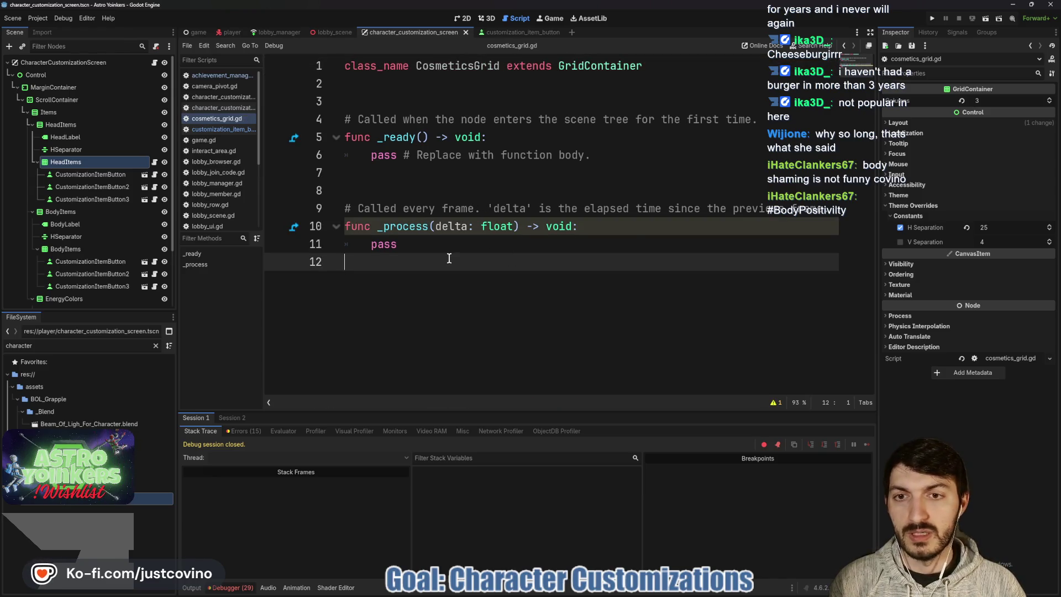
pyautogui.moveTo(450, 258); pyautogui.dragTo(307, 127)
pyautogui.press('BackSpace')
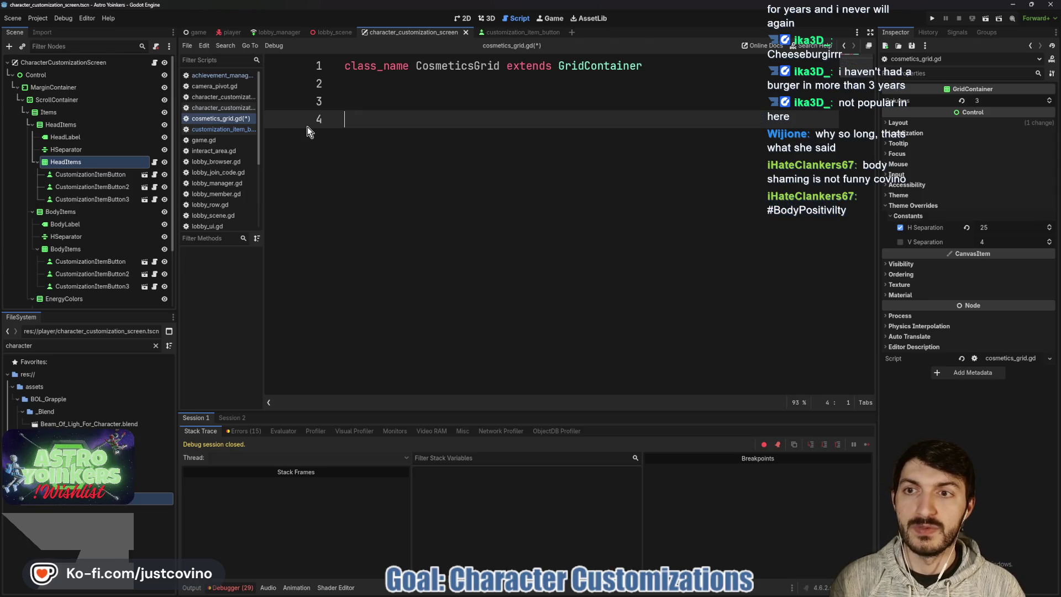
pyautogui.press('Up')
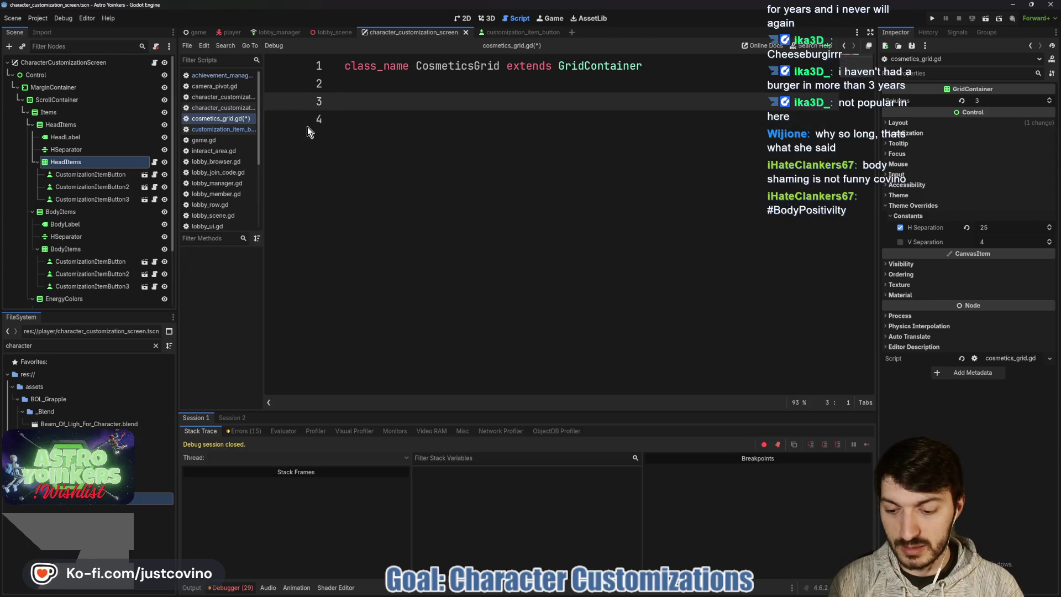
pyautogui.write('@exop')
pyautogui.press('BackSpace')
pyautogui.press('BackSpace')
pyautogui.write('[')
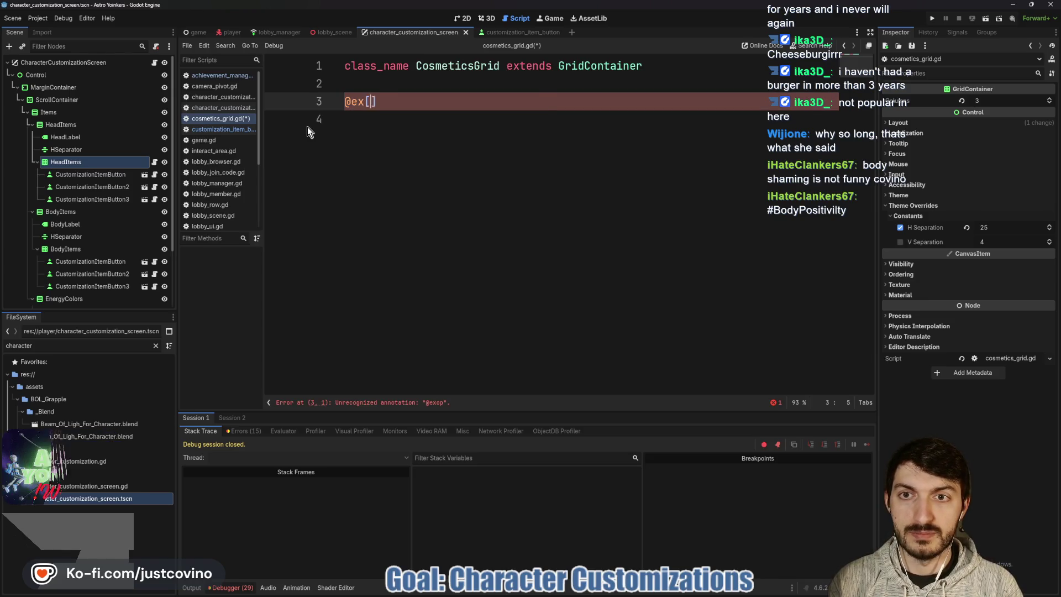
pyautogui.write('prt')
pyautogui.press('BackSpace')
pyautogui.press('BackSpace')
pyautogui.press('BackSpace')
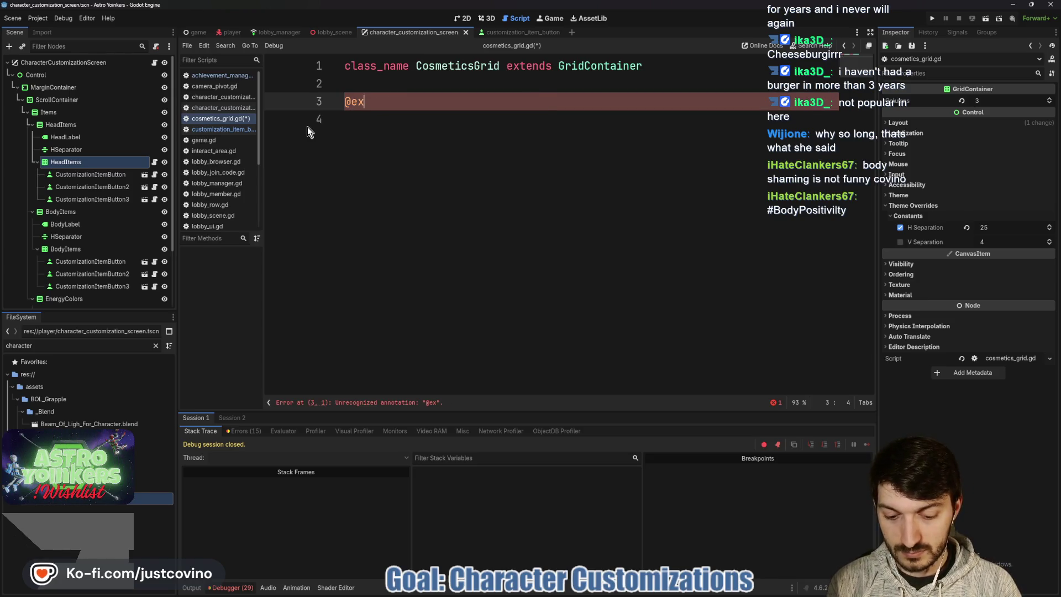
pyautogui.write('port var ')
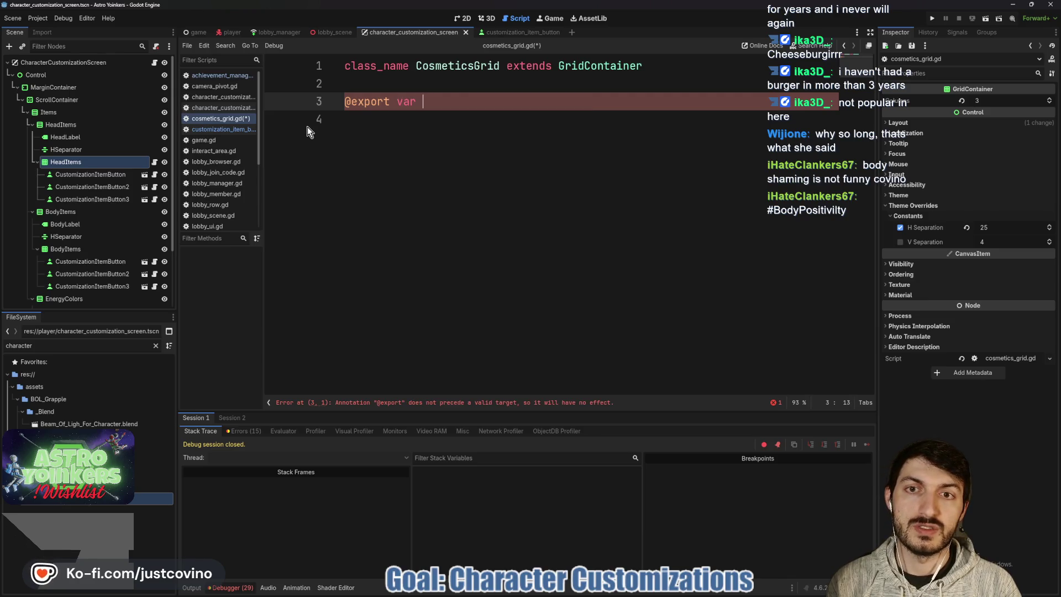
pyautogui.write('slot: Achie')
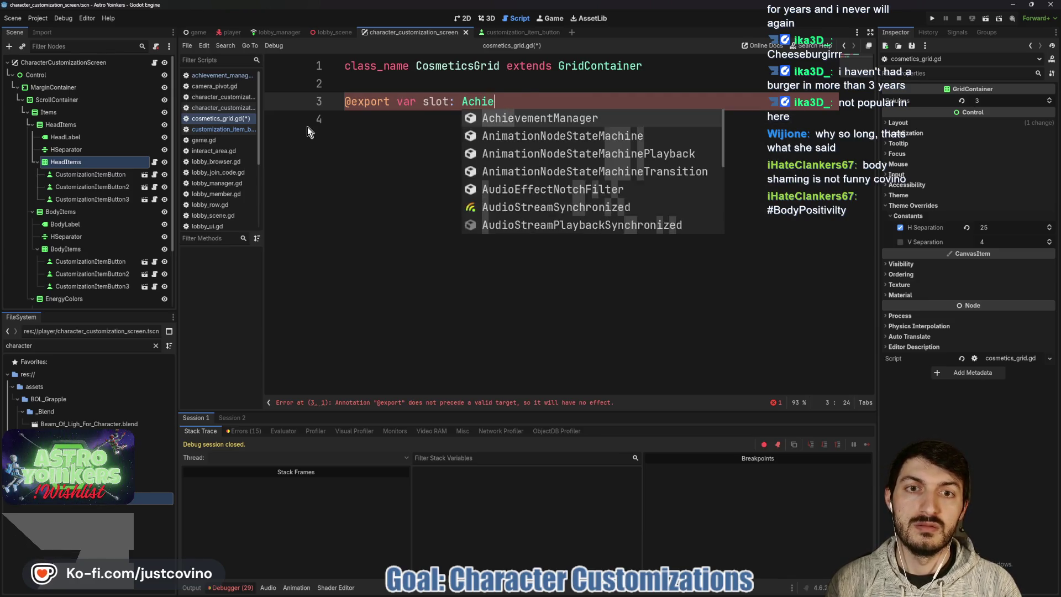
pyautogui.press('Return')
pyautogui.write('.')
pyautogui.press('Return')
pyautogui.hotkey('ctrl', 's')
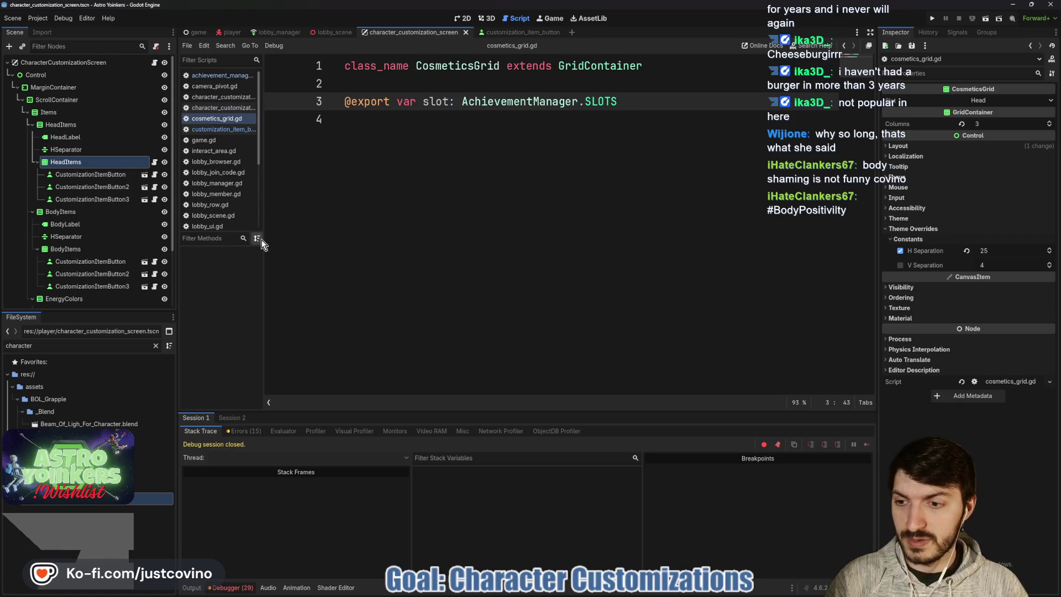
# Step: Filter the FileSystem to 'customization' and bring up customization_item_button.tscn's context menu
pyautogui.doubleClick(88, 345)
pyautogui.write('customization')
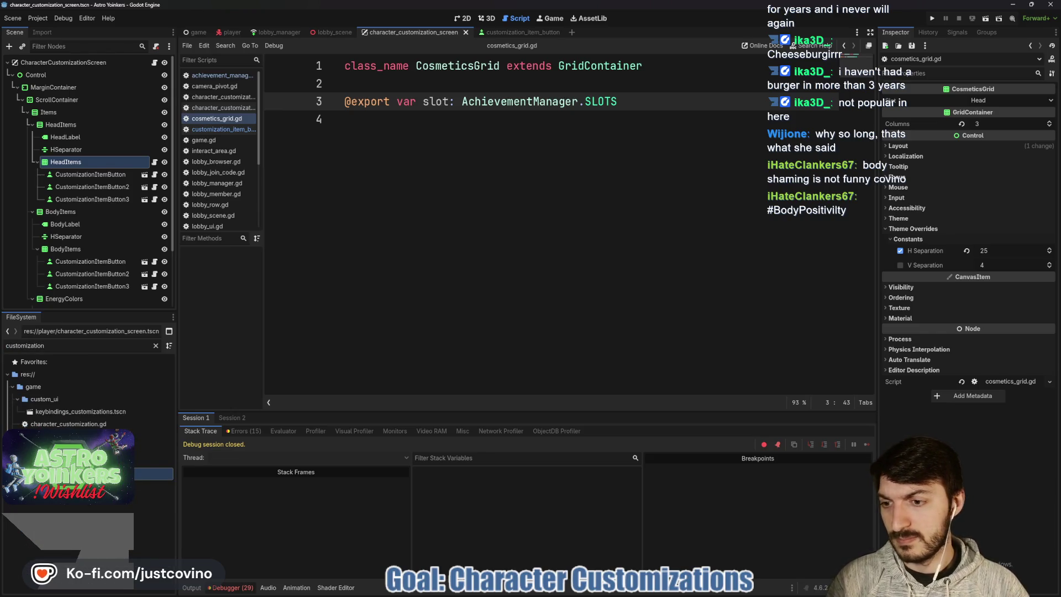
pyautogui.rightClick(101, 500)
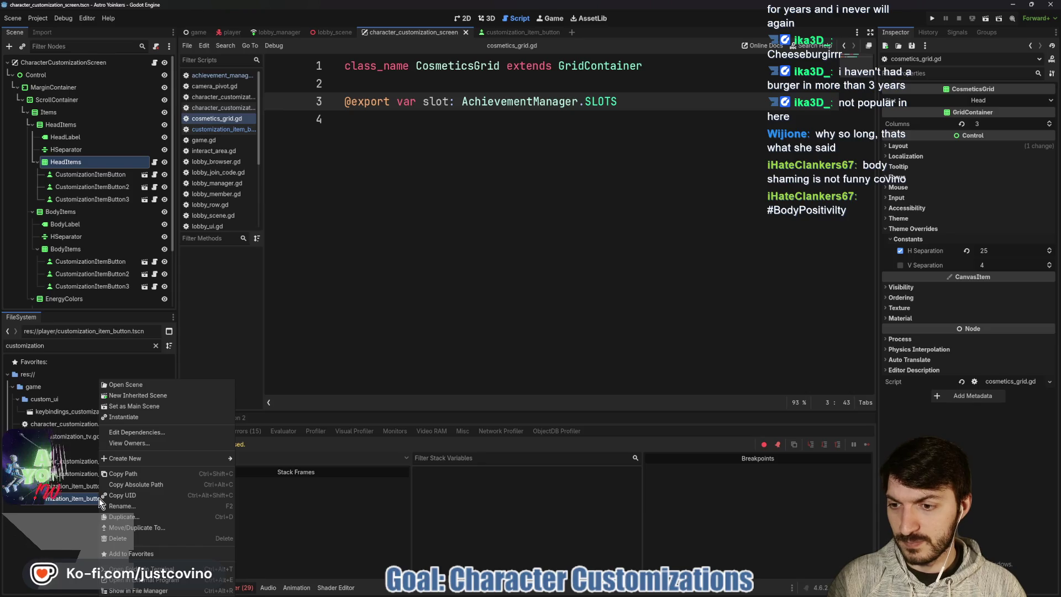
# Step: Add 'const CUSTOMIZATION_BUTTON := preload(...)' with the pasted item button scene path, and save
pyautogui.press('Escape')
pyautogui.click(396, 135)
pyautogui.press('Return')
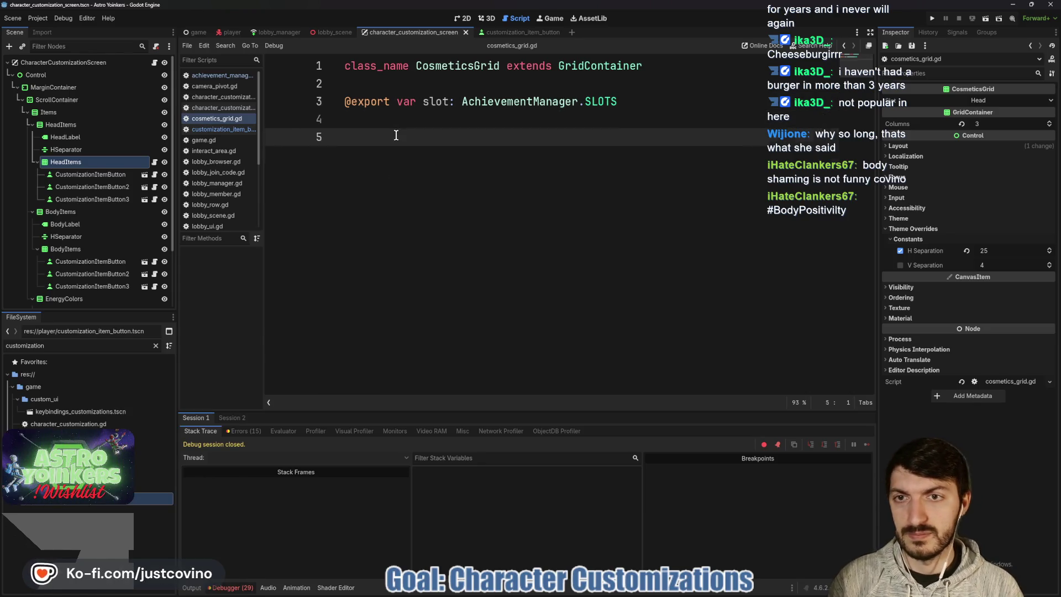
pyautogui.press('Return')
pyautogui.write('const ')
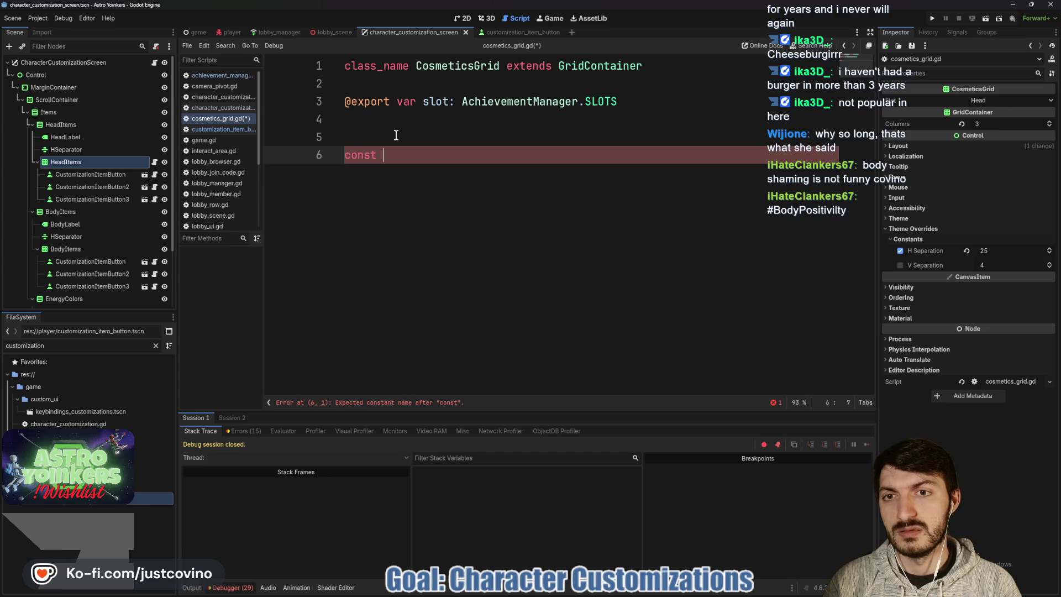
pyautogui.write('CUSTOMIZATION_')
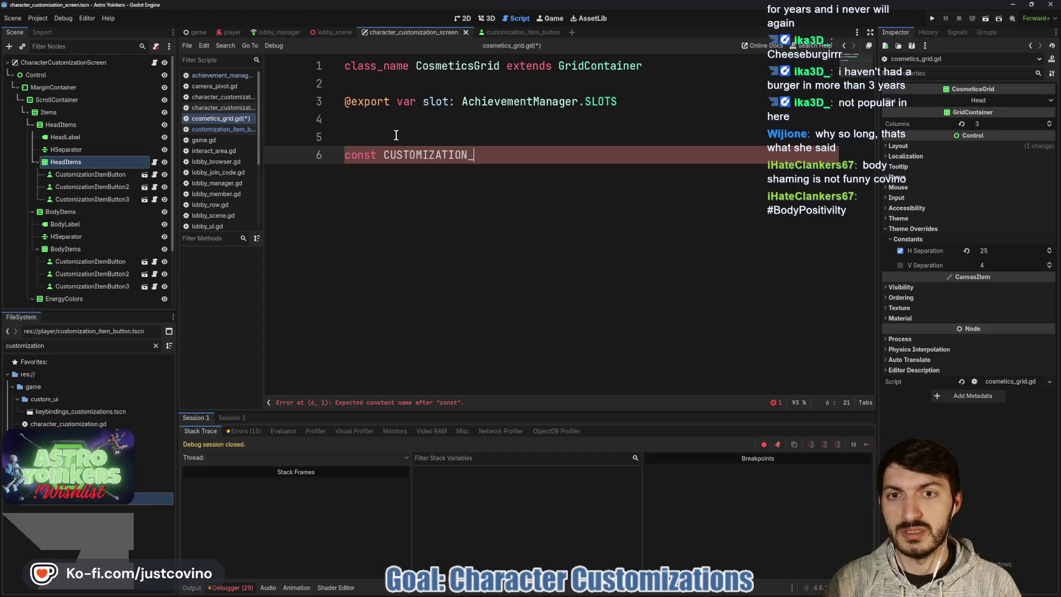
pyautogui.write('BUTTON :')
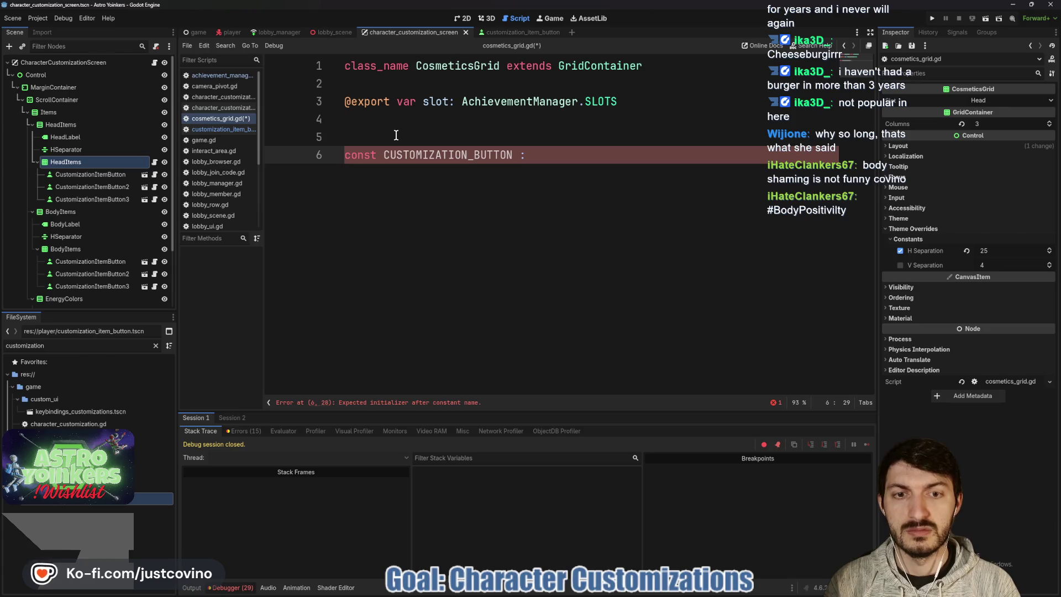
pyautogui.write('= preload(')
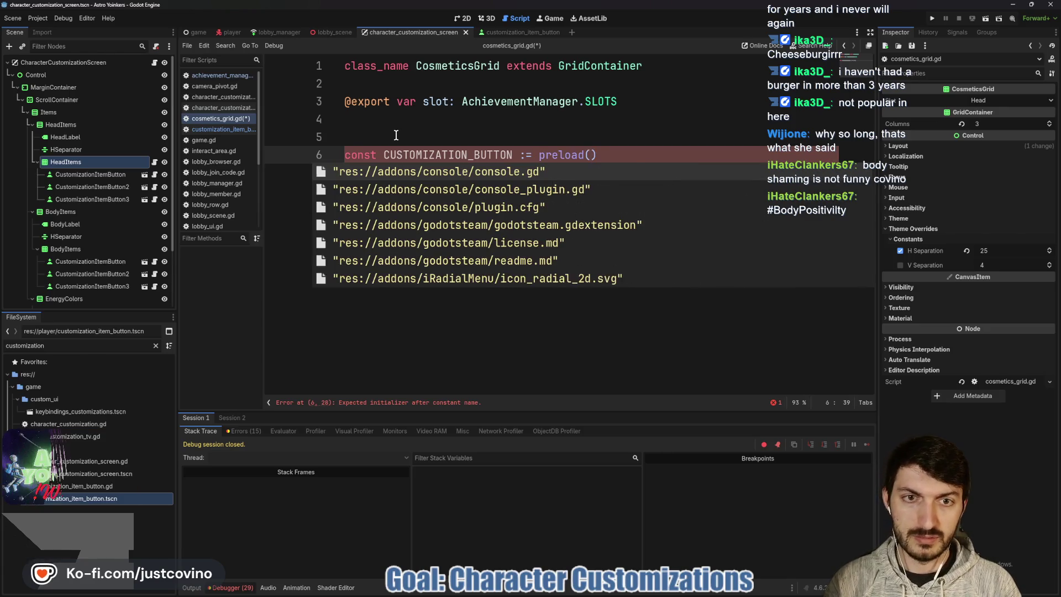
pyautogui.write('"res://player/customization_item_button.tscn')
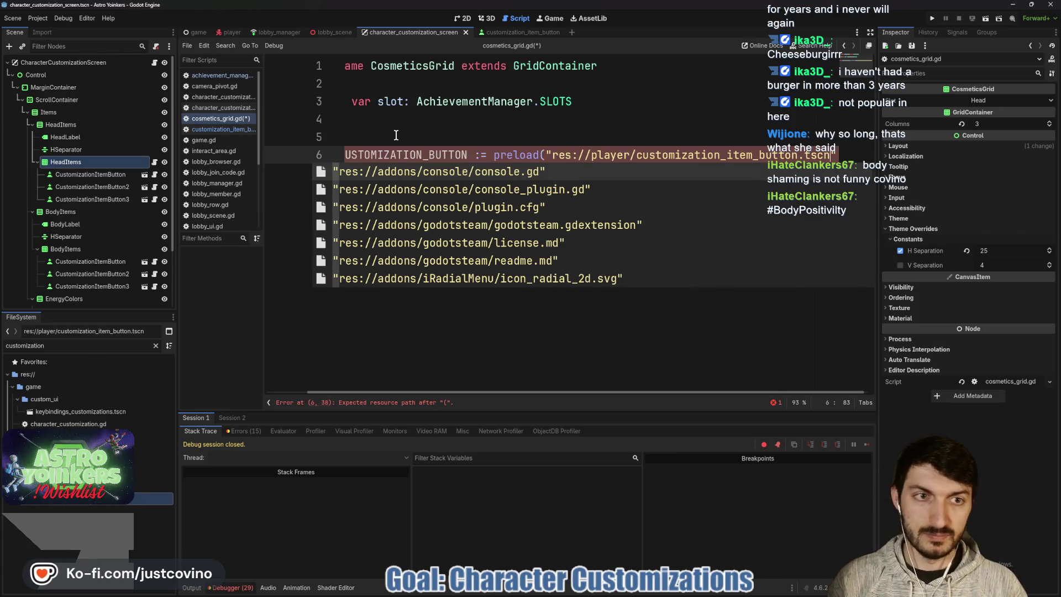
pyautogui.click(395, 135)
pyautogui.hotkey('ctrl', 's')
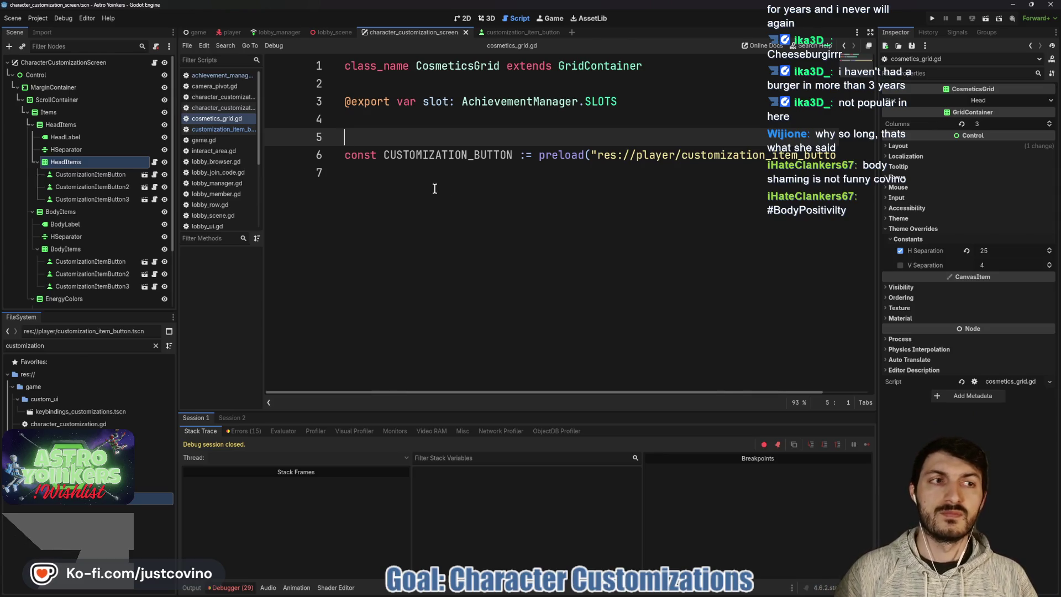
# Step: Begin a new func declaration on line 8
pyautogui.click(435, 188)
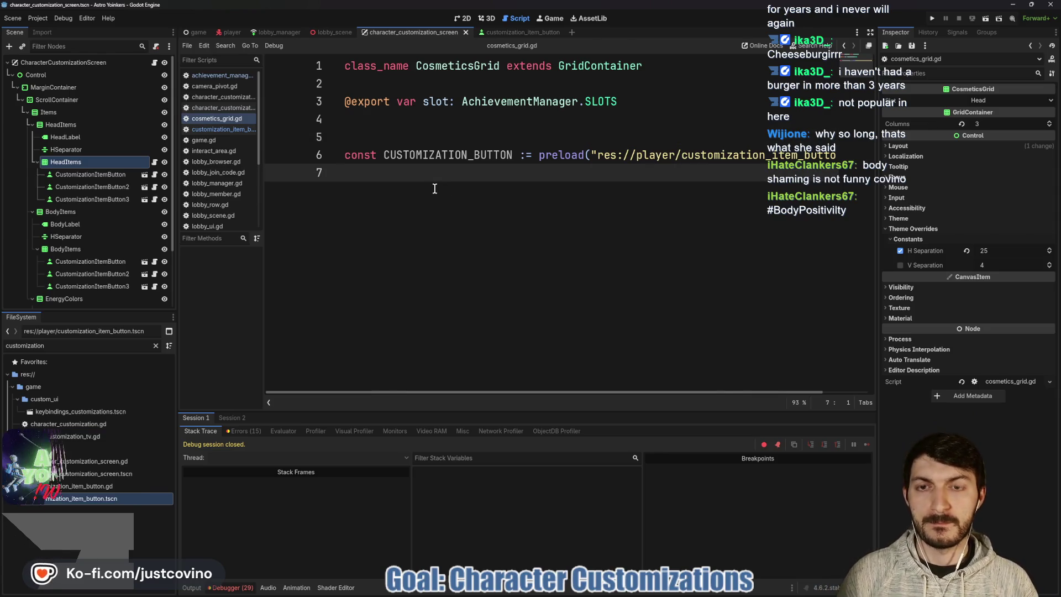
pyautogui.press('Return')
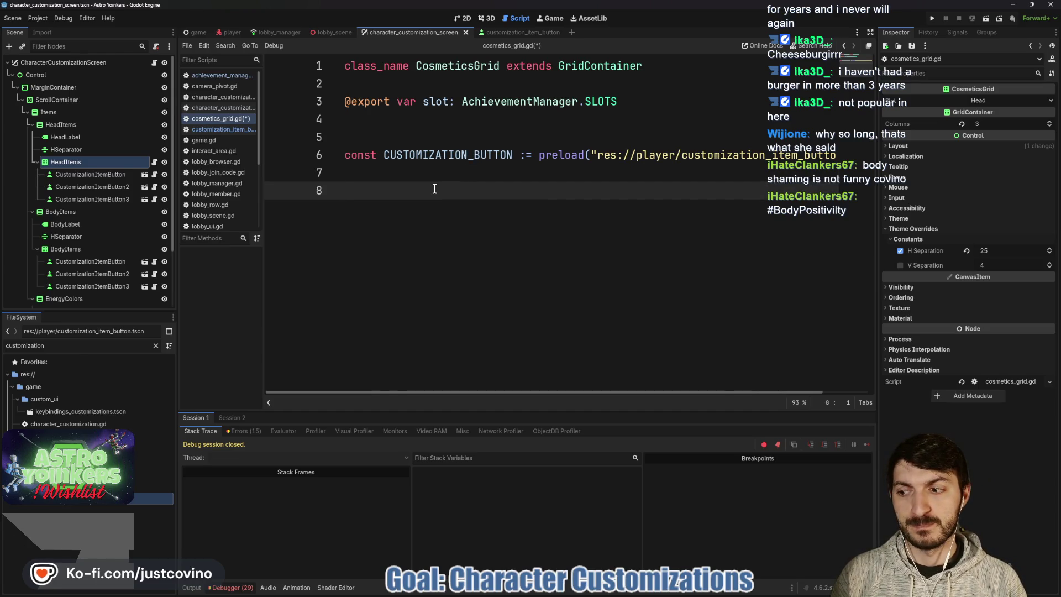
pyautogui.write('func')
pyautogui.press('Escape')
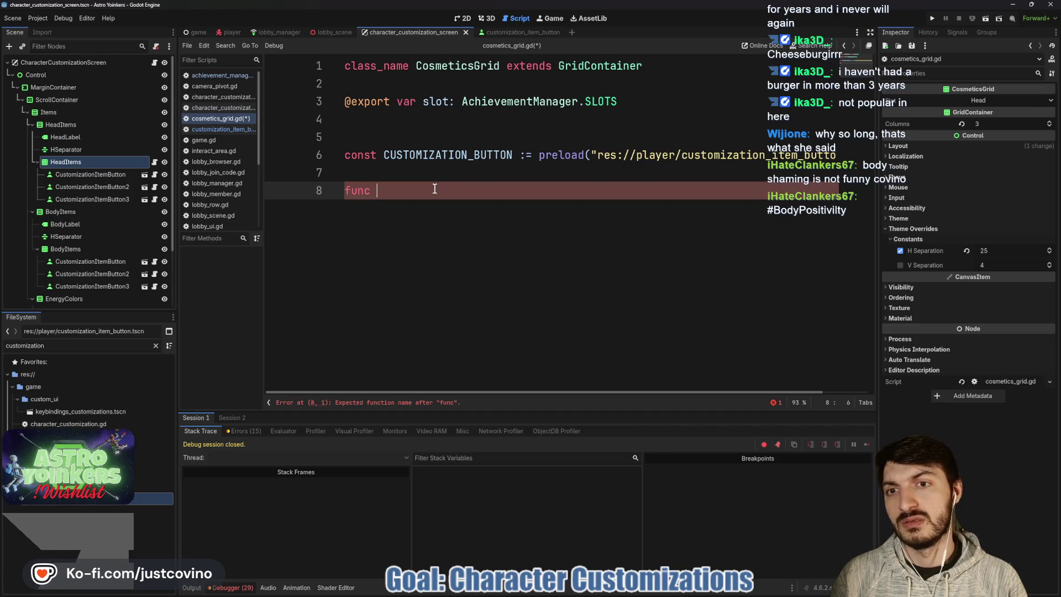
# Step: Write set_slot_items() -> void with a loop over the slot's AchievementManager.achievement_items keys
pyautogui.write('set')
pyautogui.press('Escape')
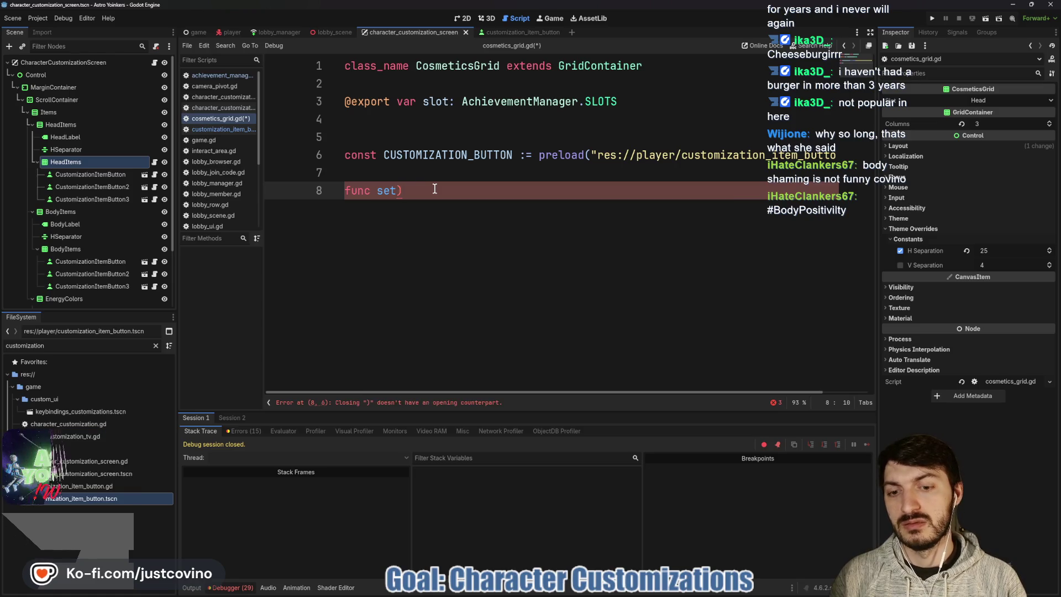
pyautogui.write('_slot_items() -> v')
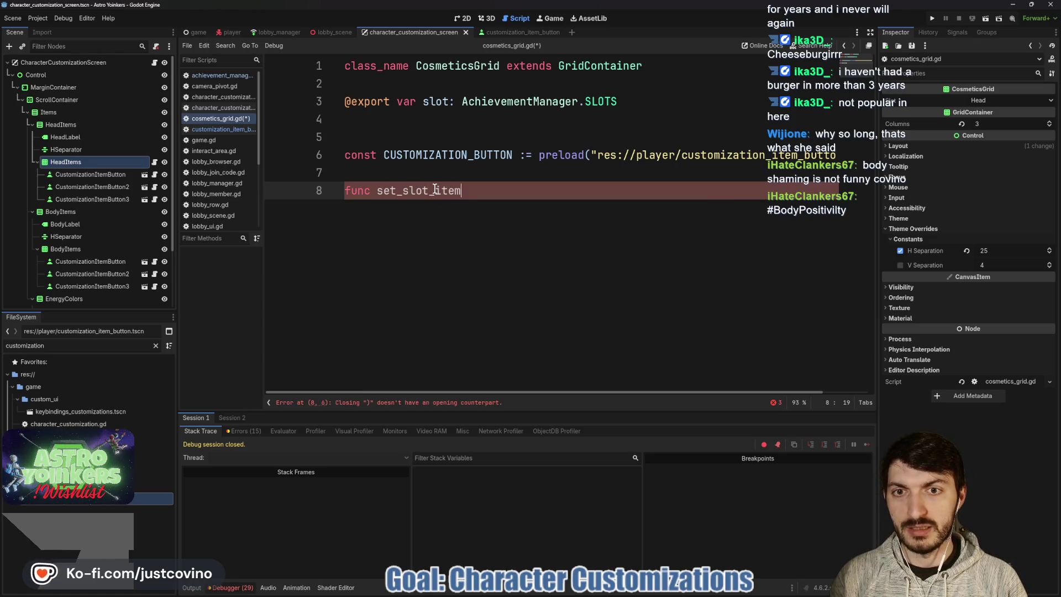
pyautogui.write('oid:')
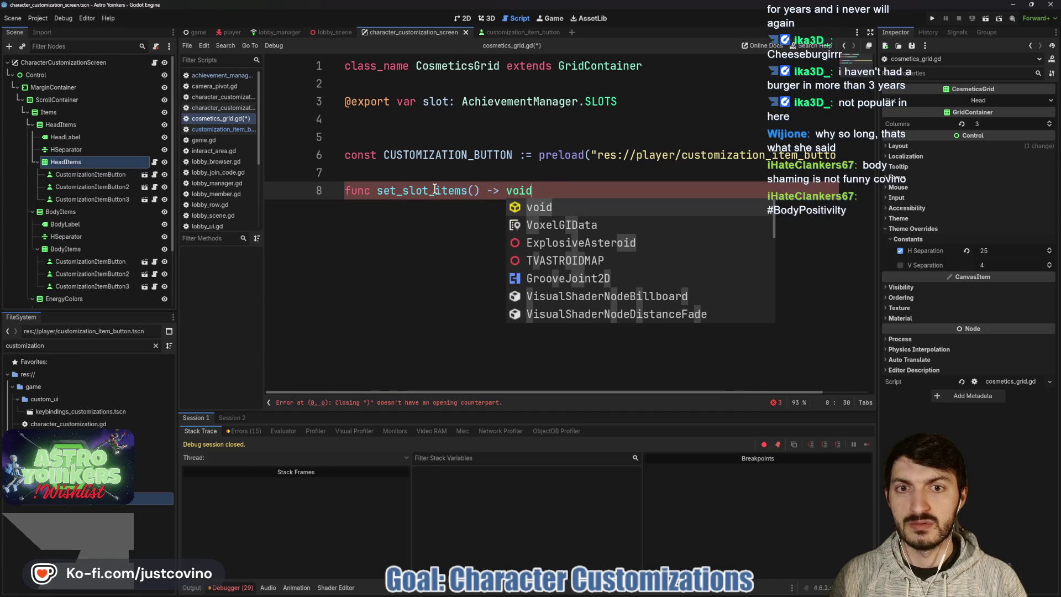
pyautogui.press('Return')
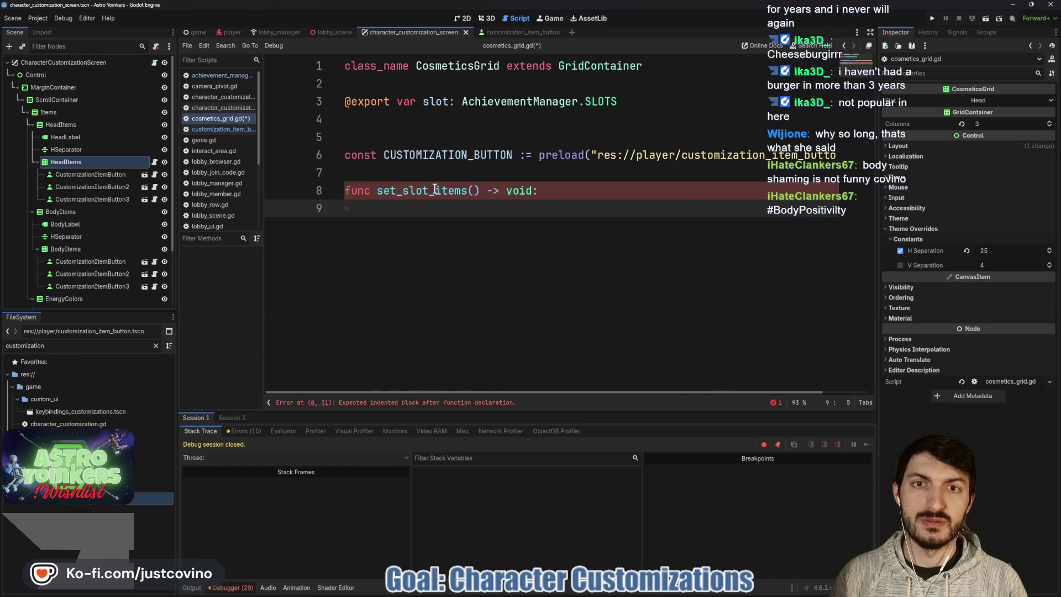
pyautogui.write('for item in Ac')
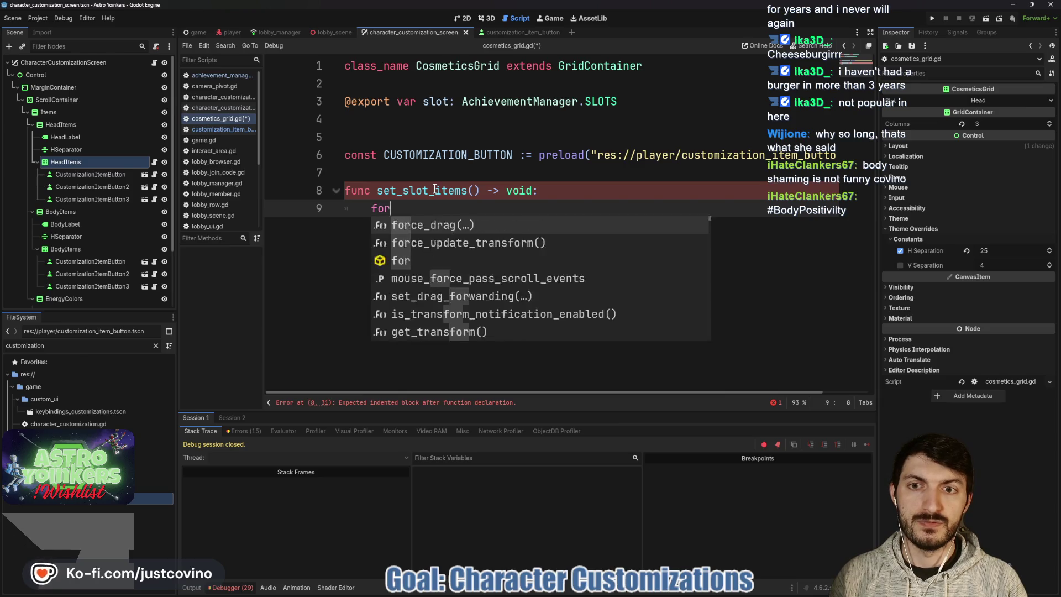
pyautogui.write('hievementManager.')
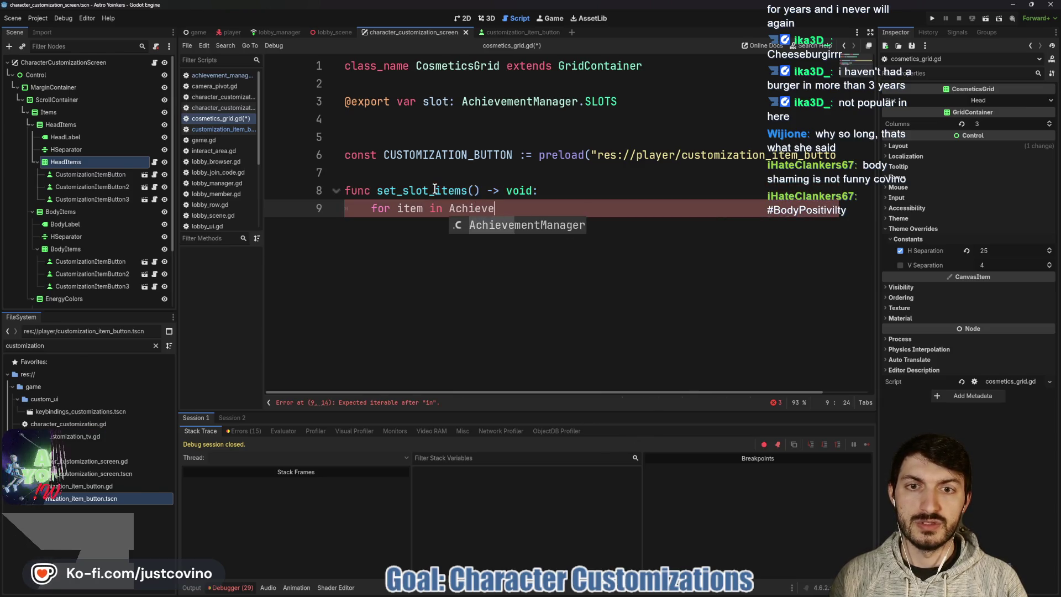
pyautogui.press('Return')
pyautogui.write('.')
pyautogui.press('Down')
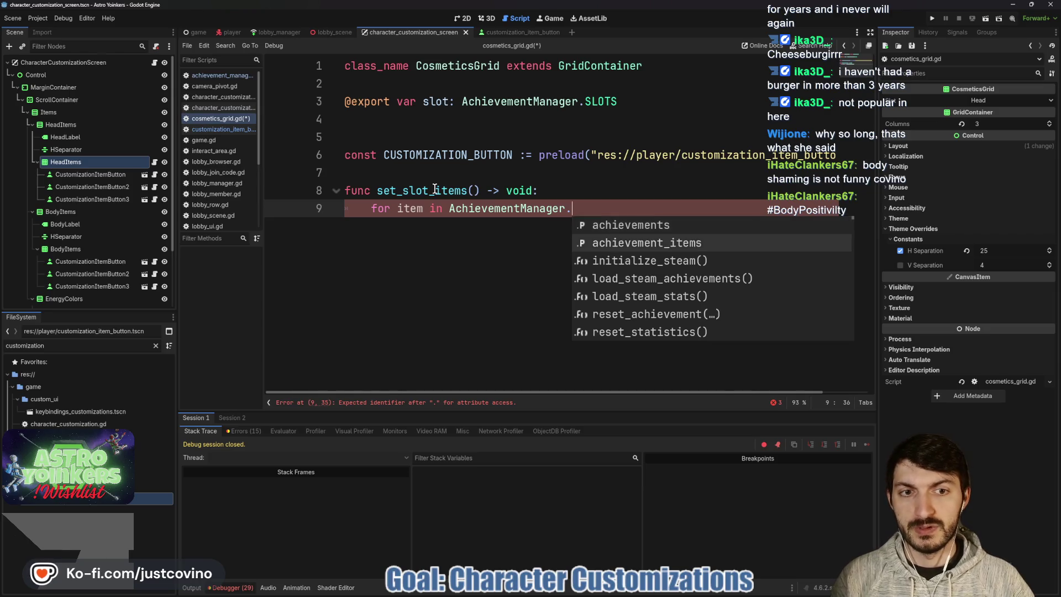
pyautogui.press('Return')
pyautogui.write('.keys')
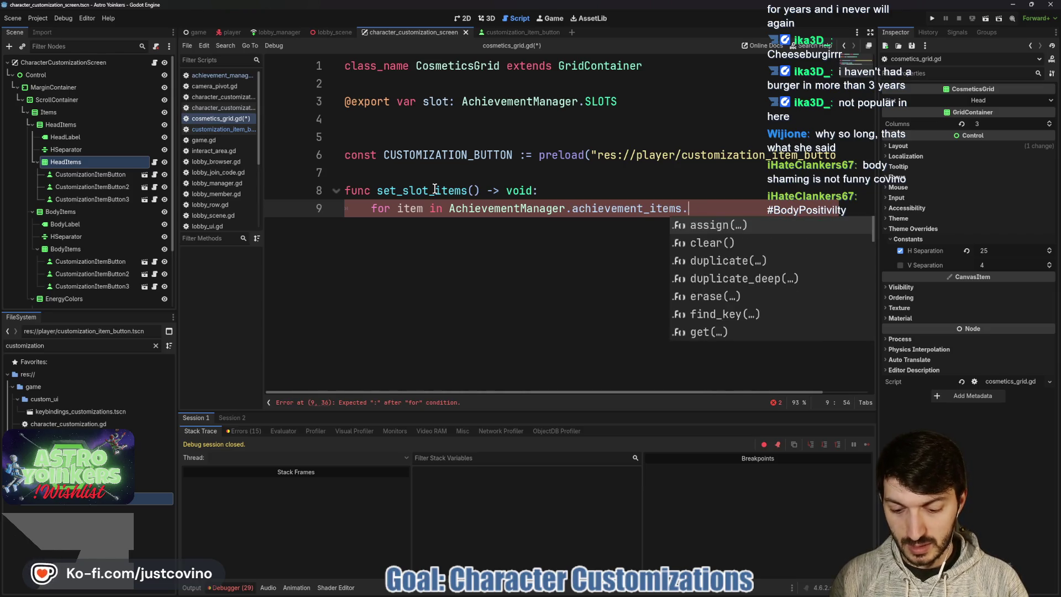
pyautogui.press('Return')
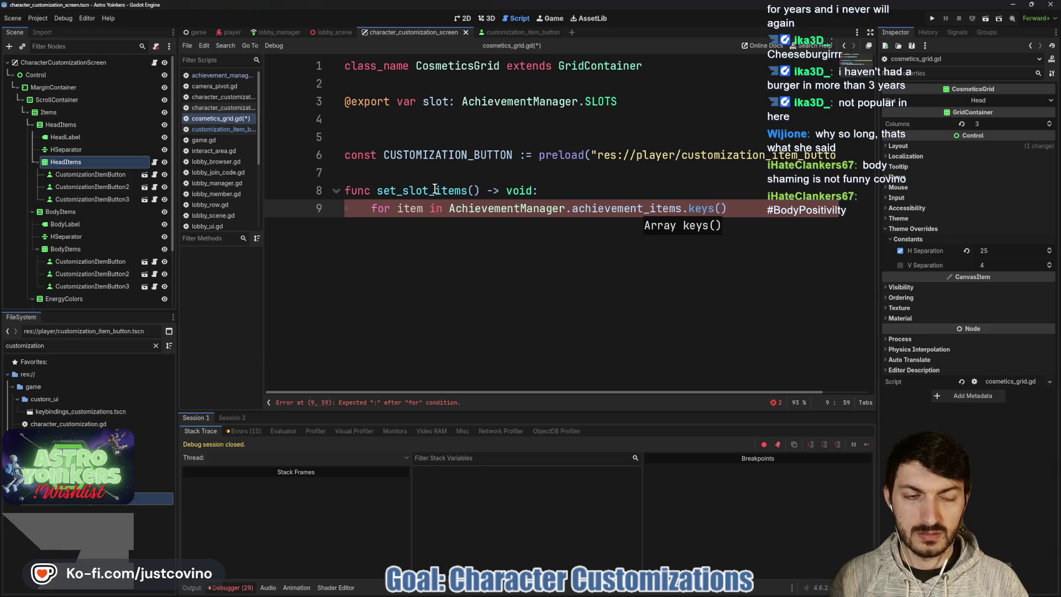
pyautogui.write('slot')
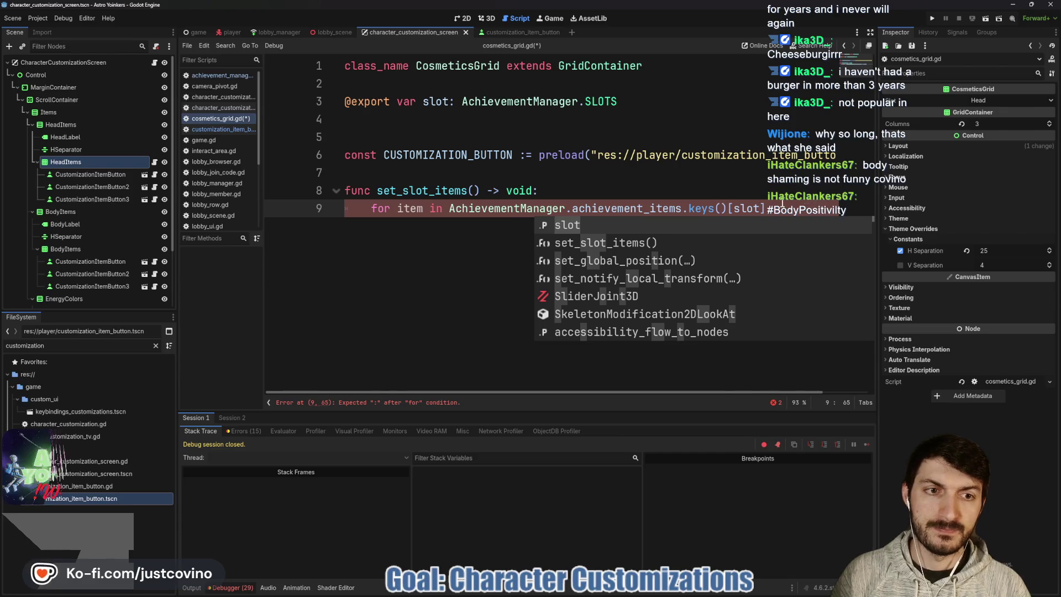
pyautogui.write(']')
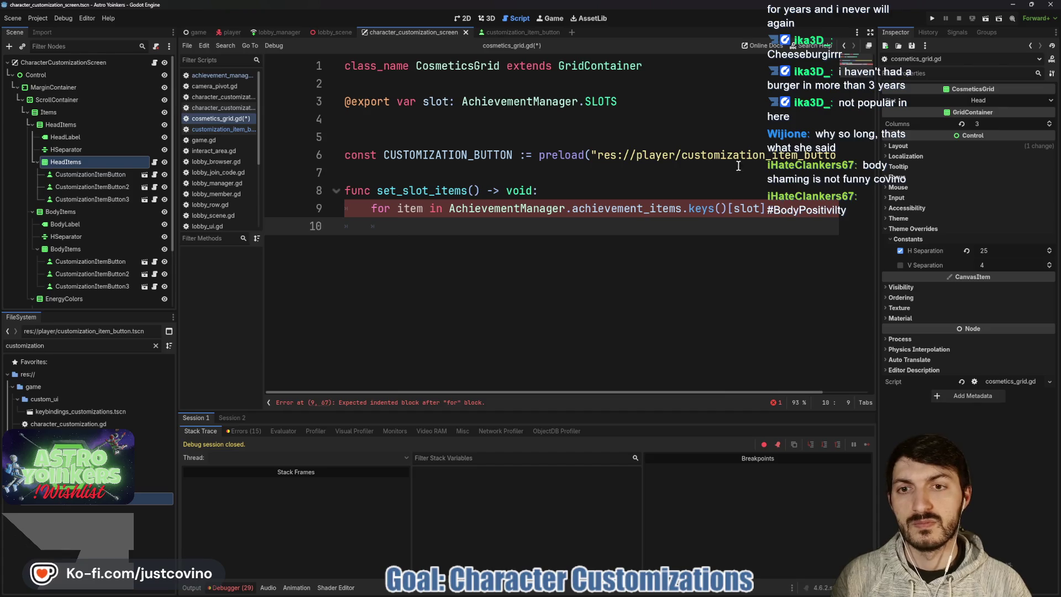
# Step: Add a blank line above the function and rename the loop variable to achievement_key
pyautogui.click(580, 172)
pyautogui.press('Return')
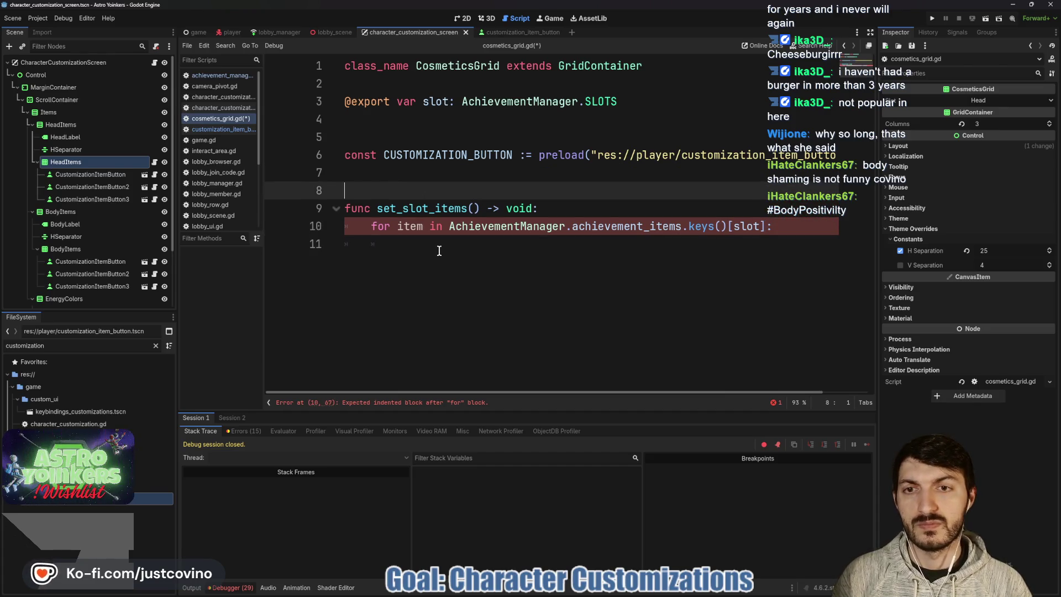
pyautogui.click(439, 251)
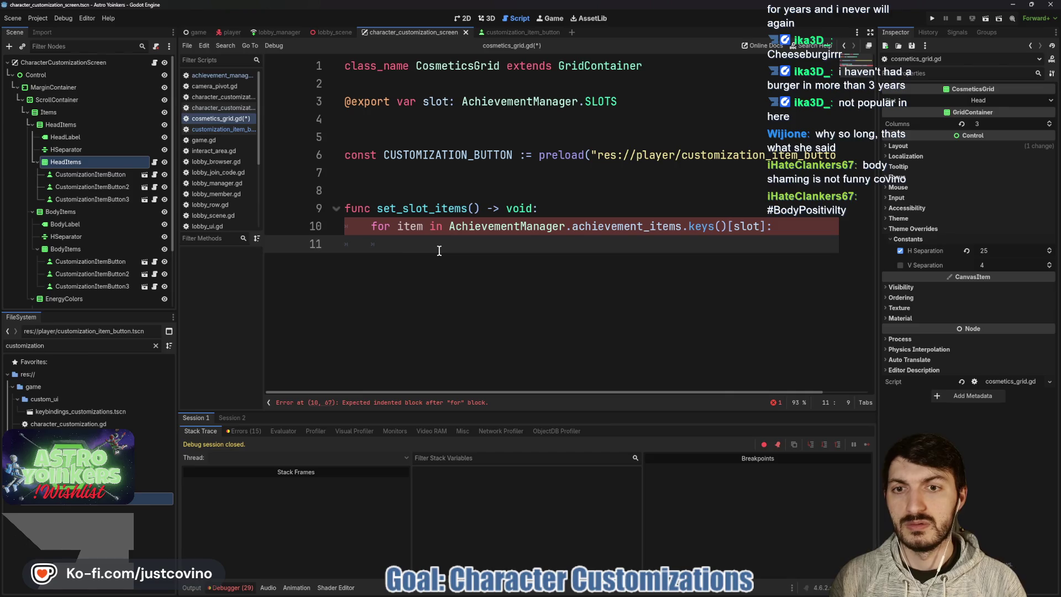
pyautogui.click(423, 226)
pyautogui.doubleClick(423, 226)
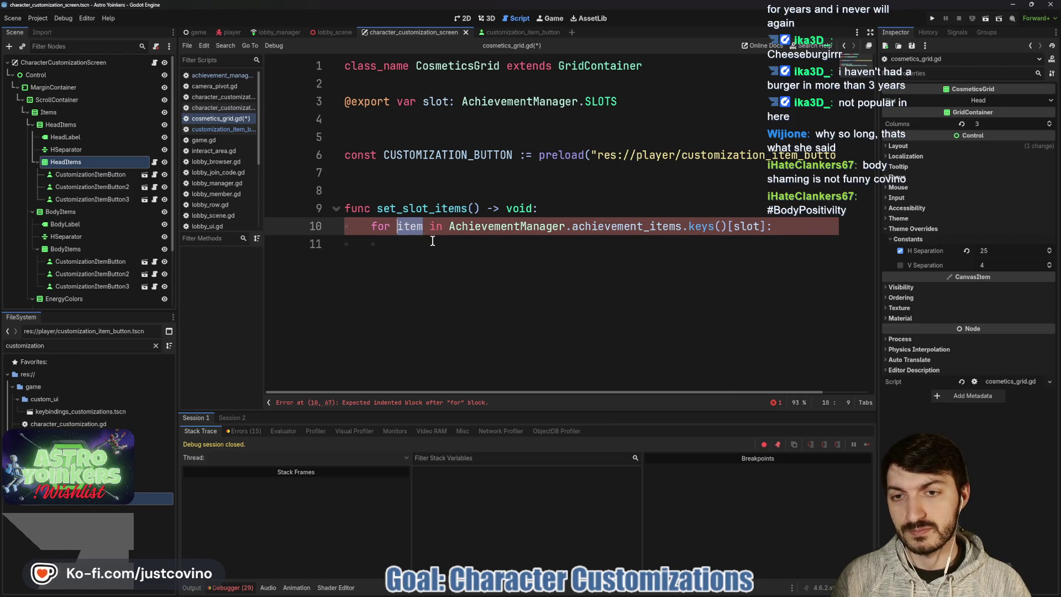
pyautogui.write('achievement_')
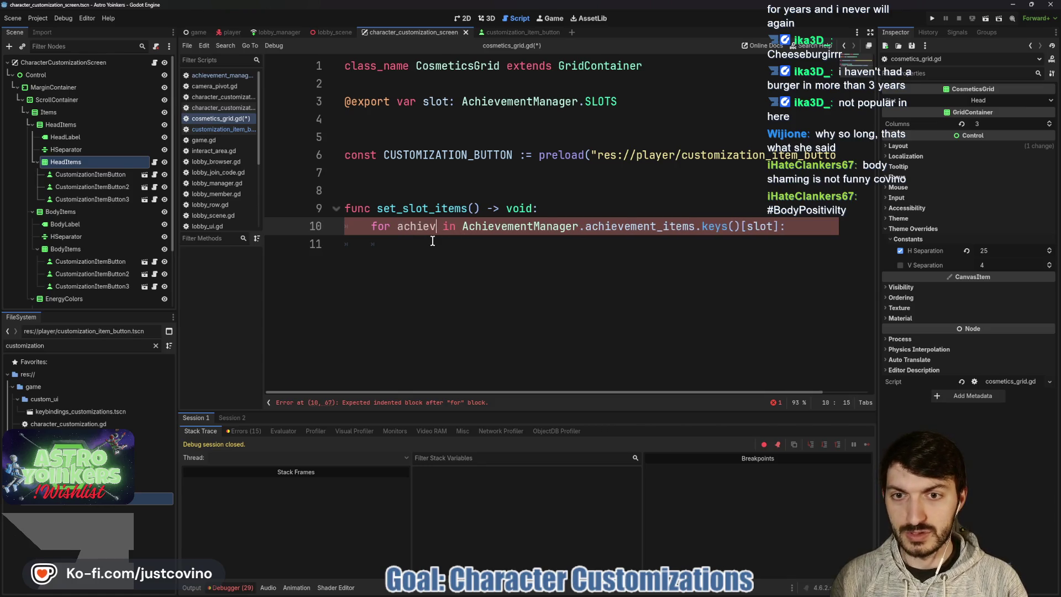
pyautogui.write('key')
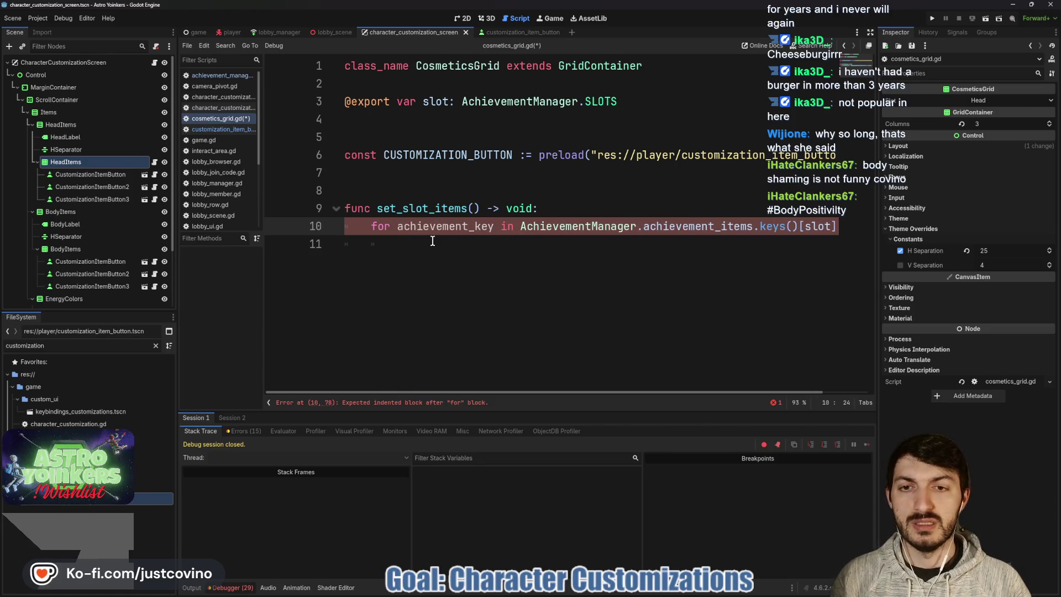
pyautogui.click(433, 241)
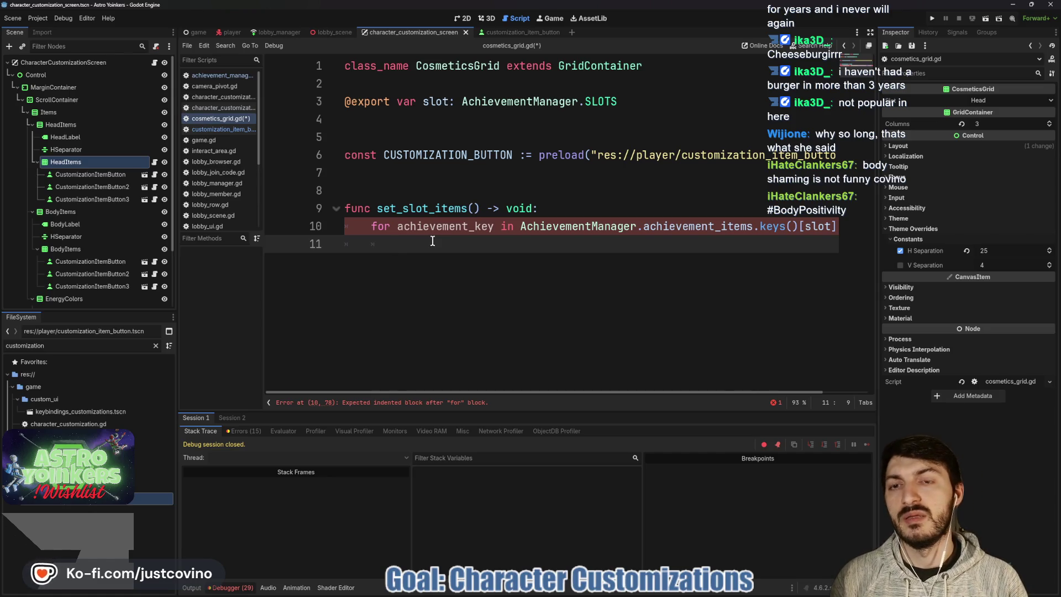
# Step: Add 'var button = CUSTOMIZATION_BUTTON.instantiate()' in the loop and begin a button.set_ call
pyautogui.write('button')
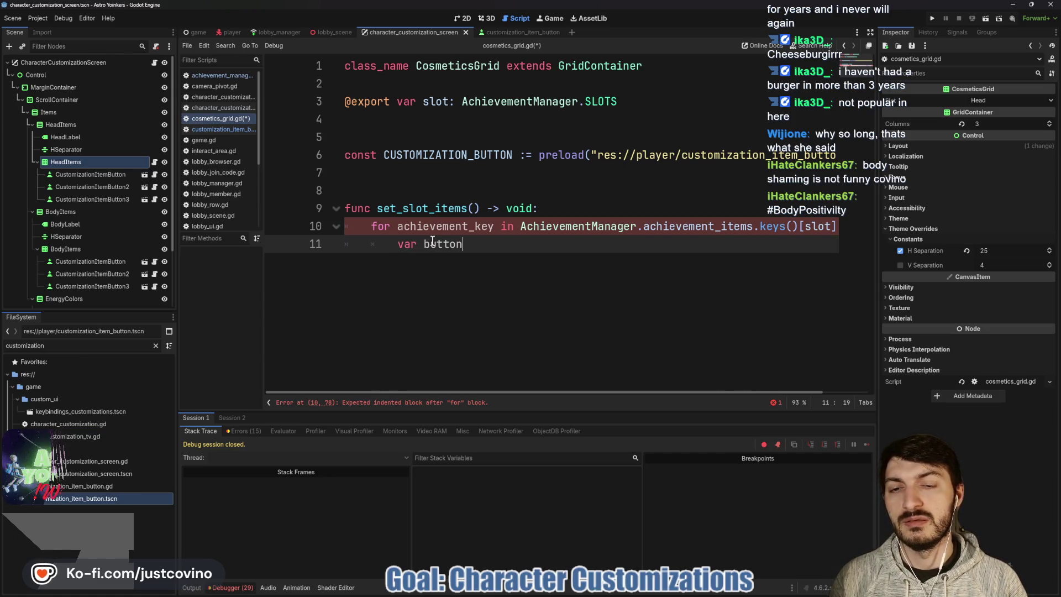
pyautogui.write(' = CUST')
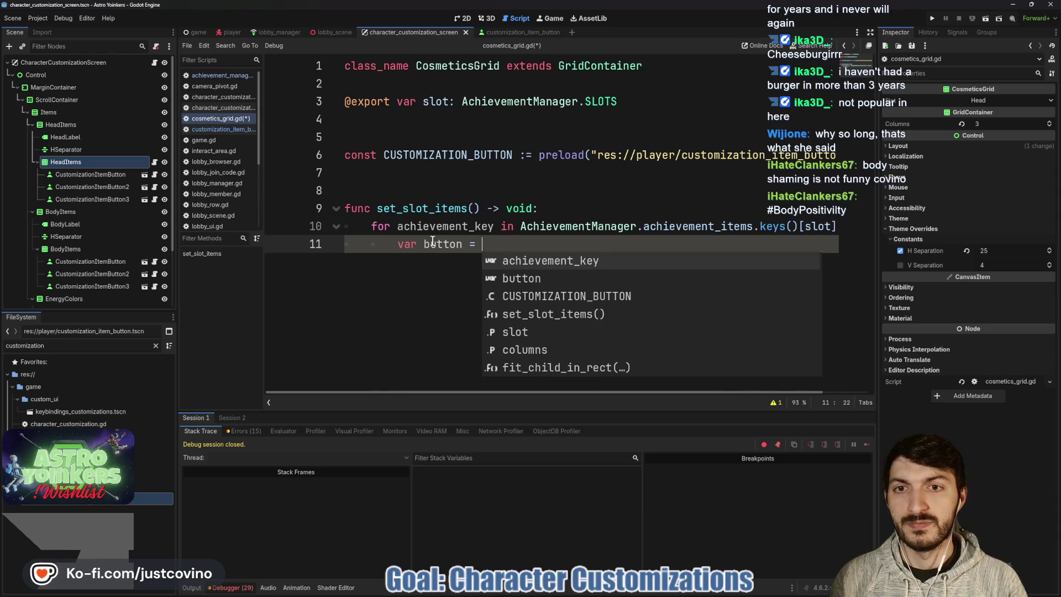
pyautogui.press('Return')
pyautogui.write('.inst')
pyautogui.press('Return')
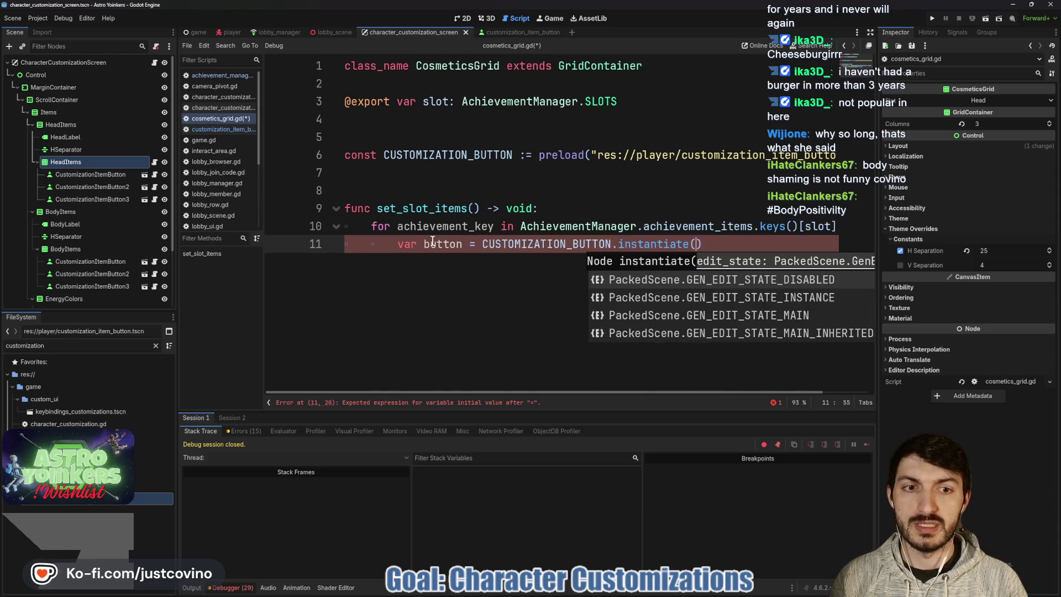
pyautogui.write(')')
pyautogui.press('Return')
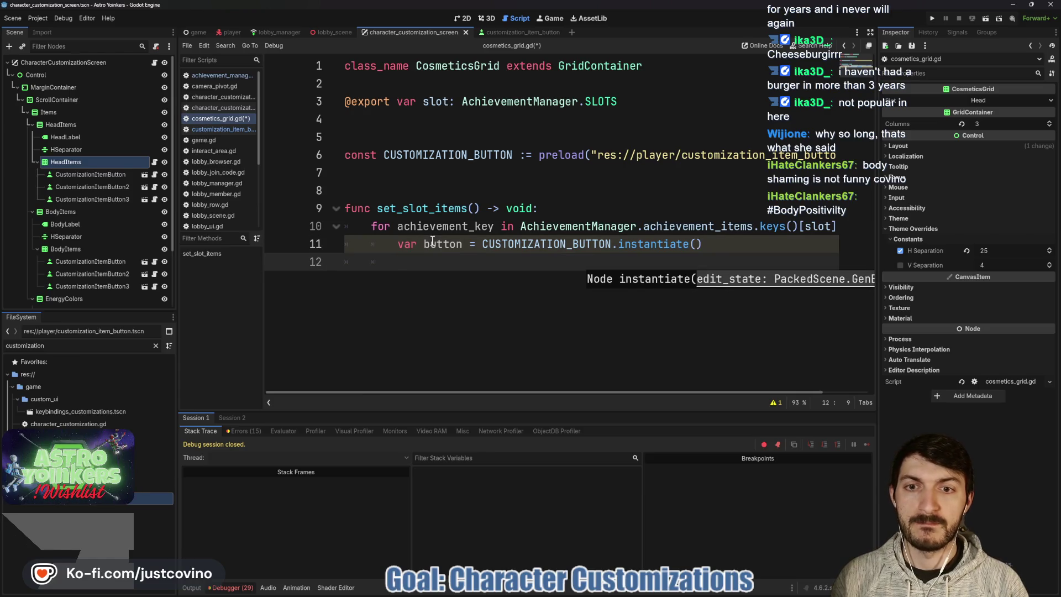
pyautogui.write('ton.')
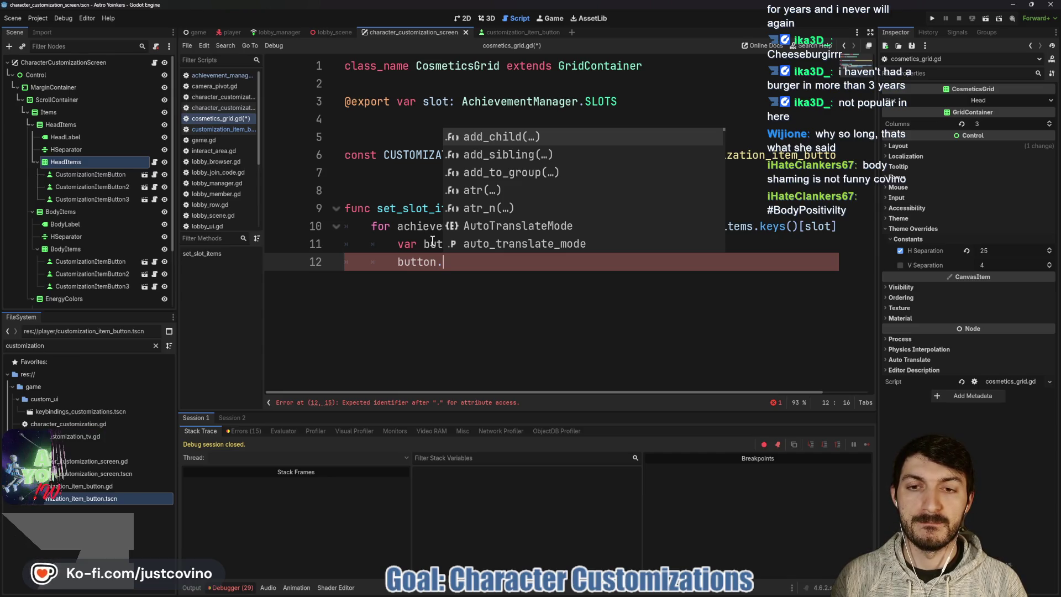
pyautogui.write('set_')
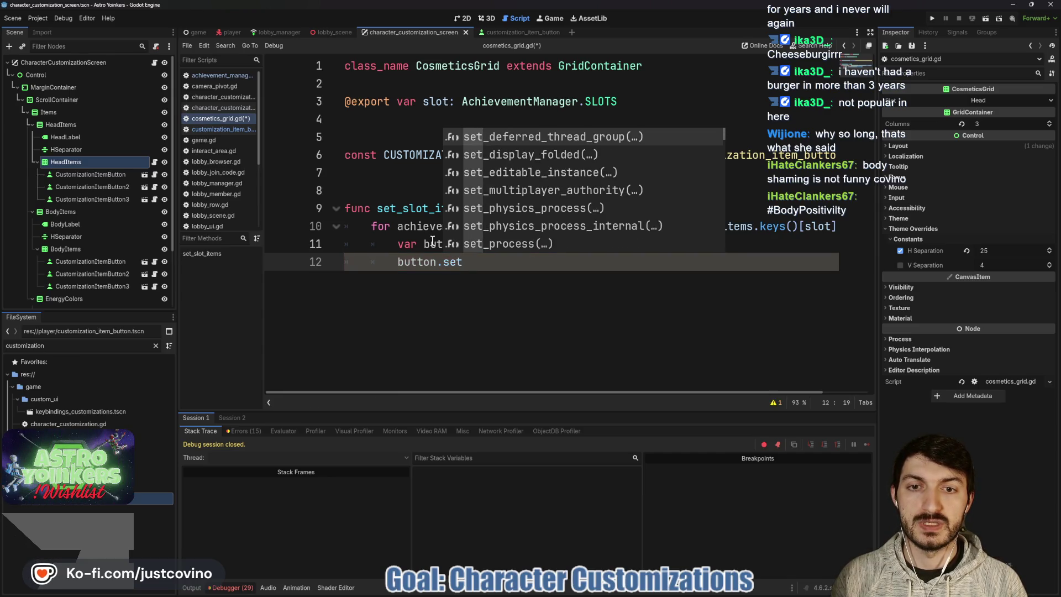
pyautogui.click(522, 33)
pyautogui.moveTo(436, 208); pyautogui.dragTo(352, 209)
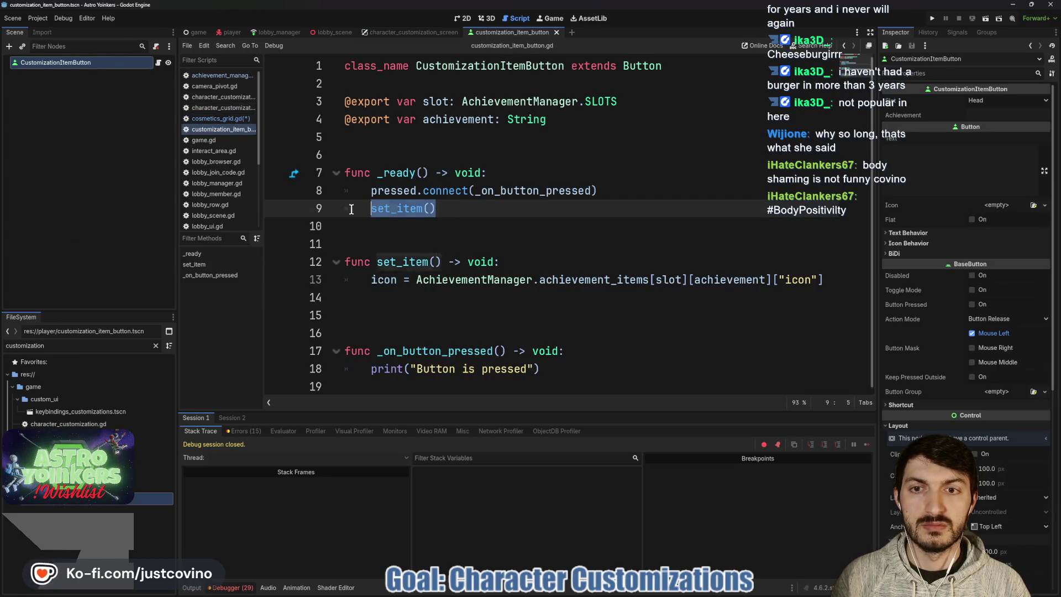
# Step: Remove the set_item() call from _ready and delete both exported variable declarations
pyautogui.press('BackSpace')
pyautogui.press('BackSpace')
pyautogui.press('BackSpace')
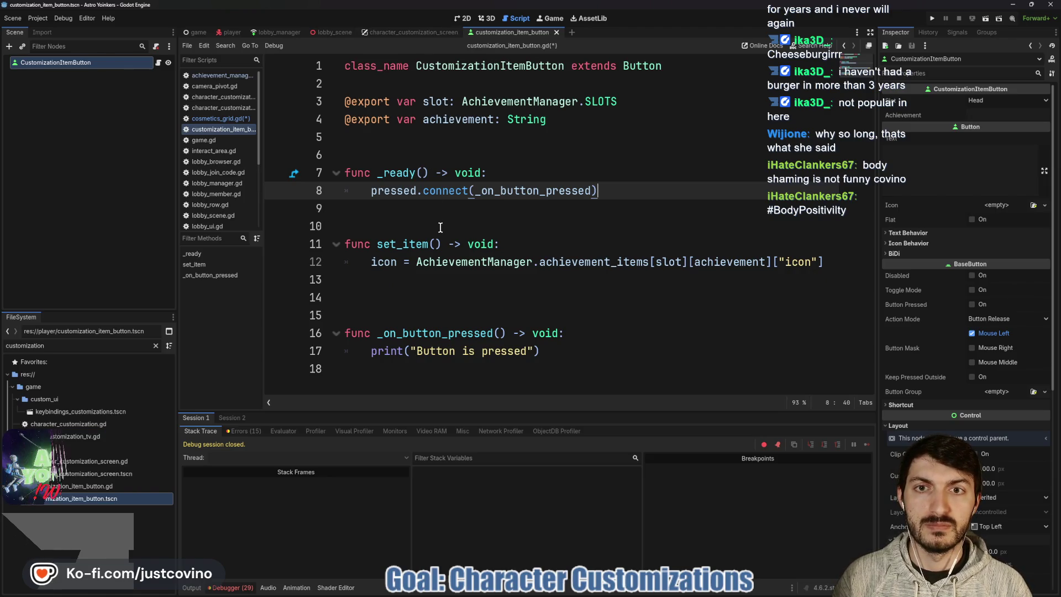
pyautogui.moveTo(644, 101); pyautogui.dragTo(344, 100)
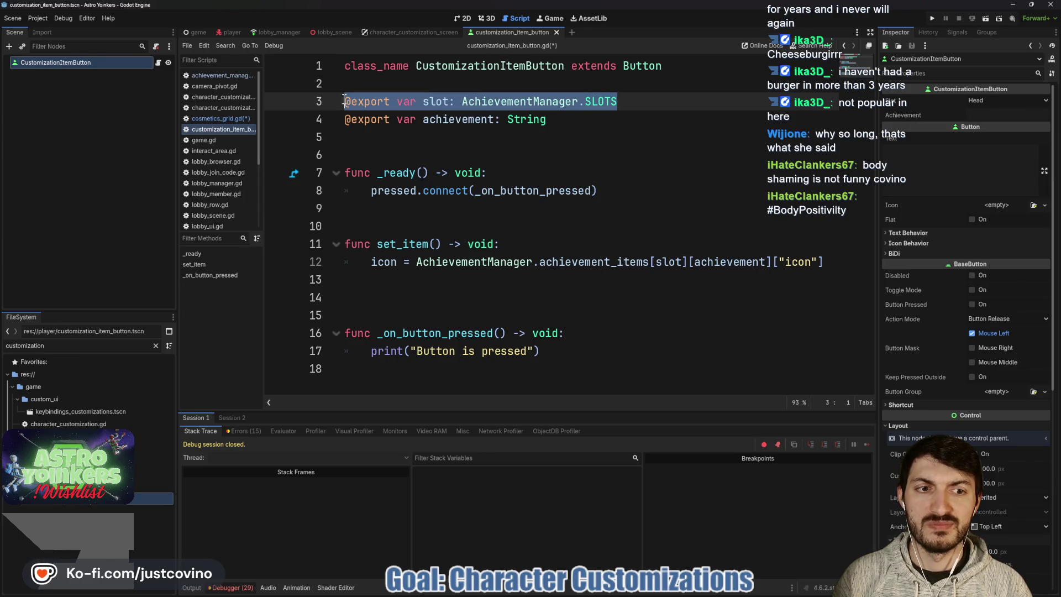
pyautogui.click(577, 127)
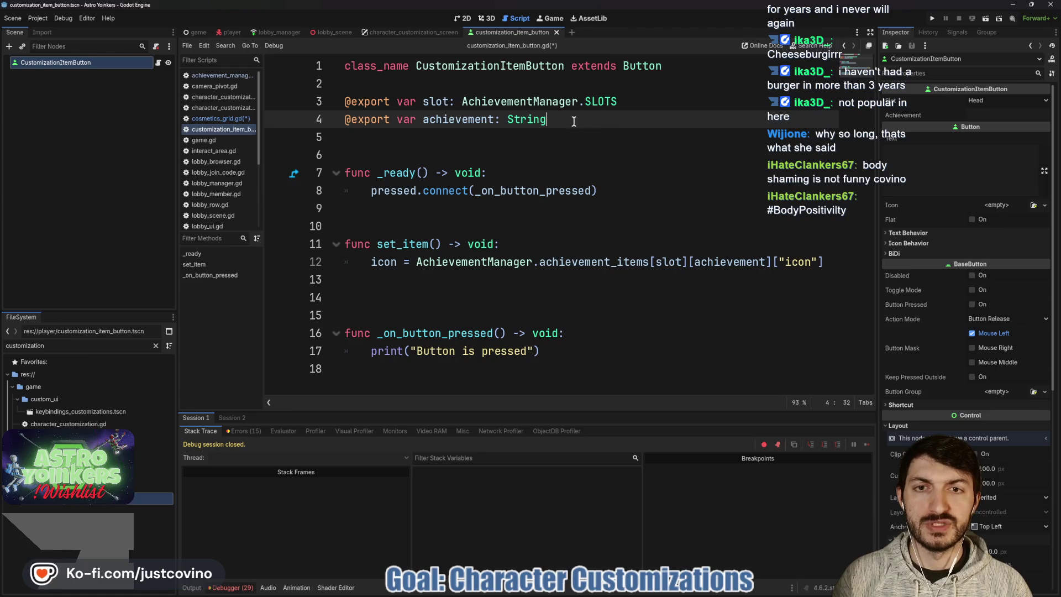
pyautogui.moveTo(574, 121); pyautogui.dragTo(305, 104)
pyautogui.press('BackSpace')
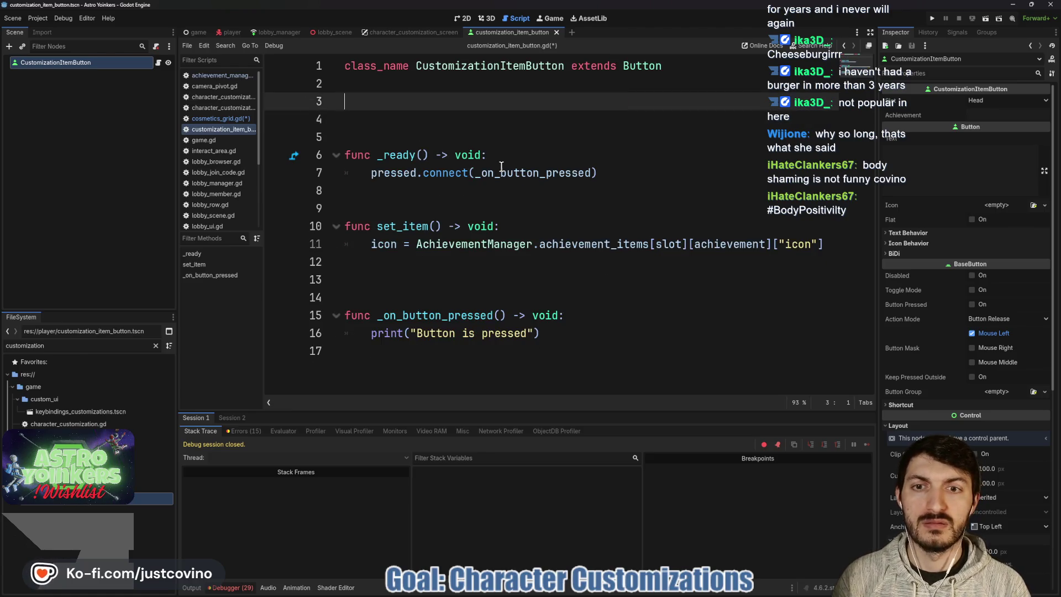
pyautogui.click(413, 130)
pyautogui.press('BackSpace')
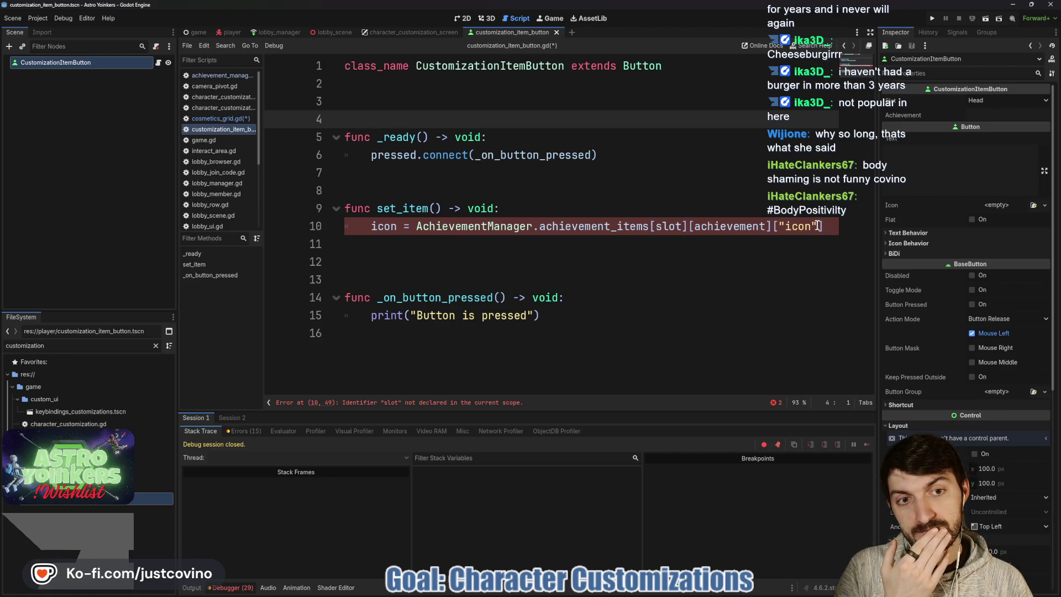
# Step: Declare 'var slot: AchievementManager.SLOTS' and 'var achievement_key: String'
pyautogui.click(366, 100)
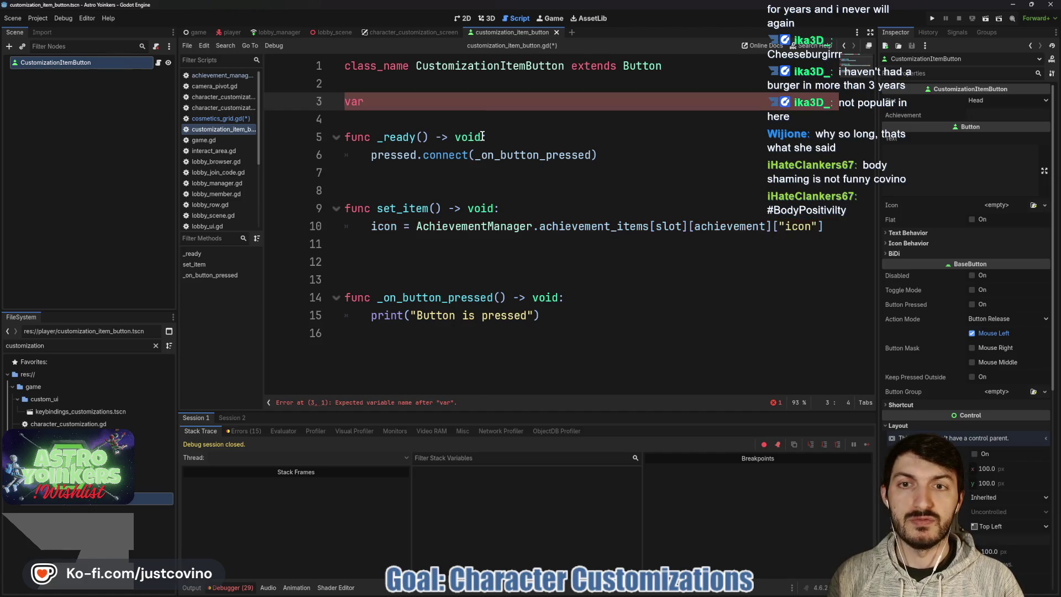
pyautogui.write('slot:')
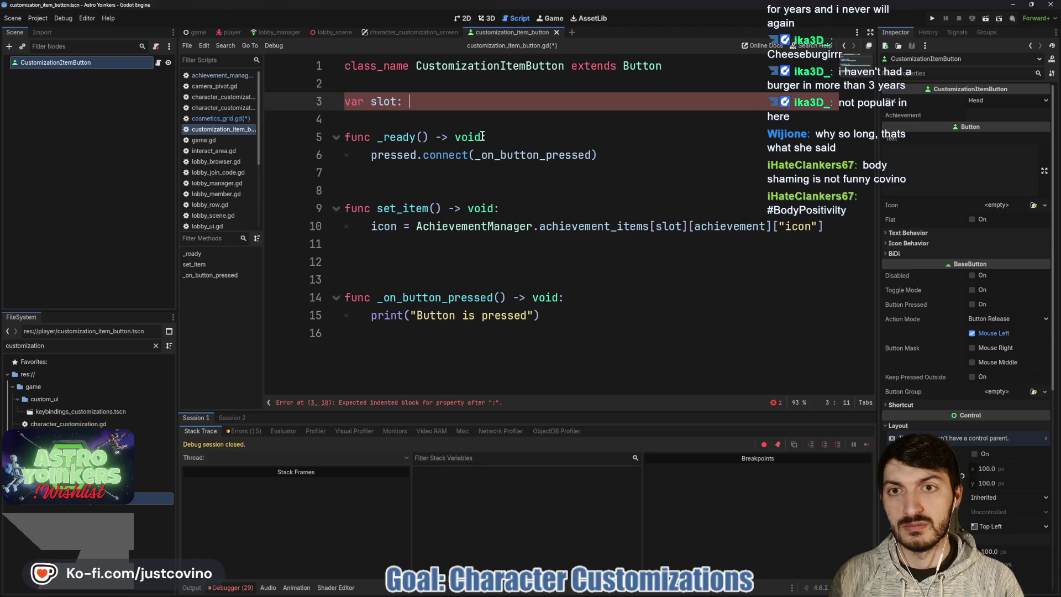
pyautogui.write(' Ach')
pyautogui.press('Return')
pyautogui.write('.S')
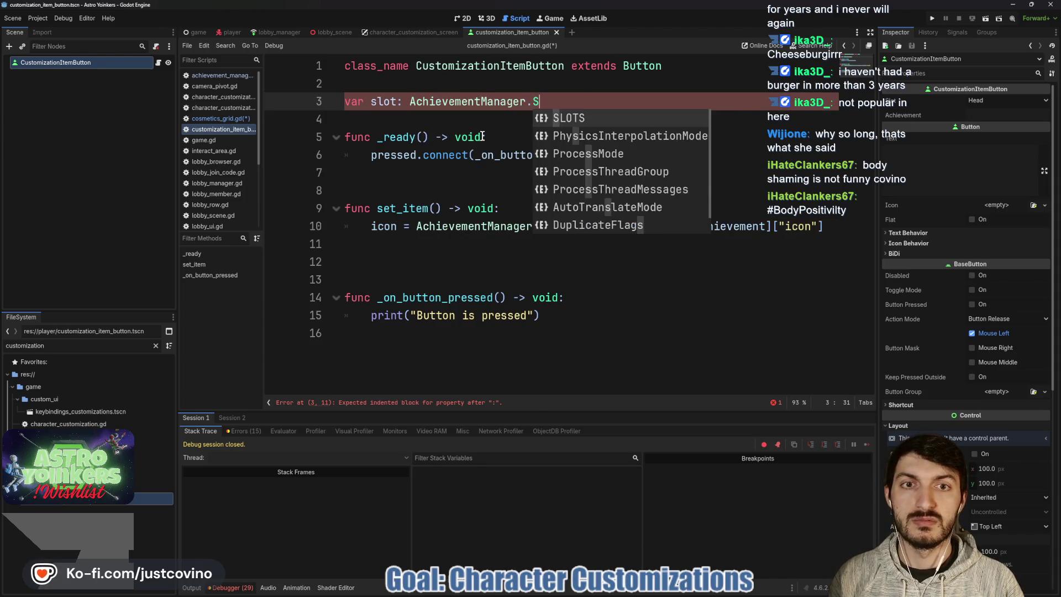
pyautogui.press('Return')
pyautogui.press('Return')
pyautogui.write('var achieve')
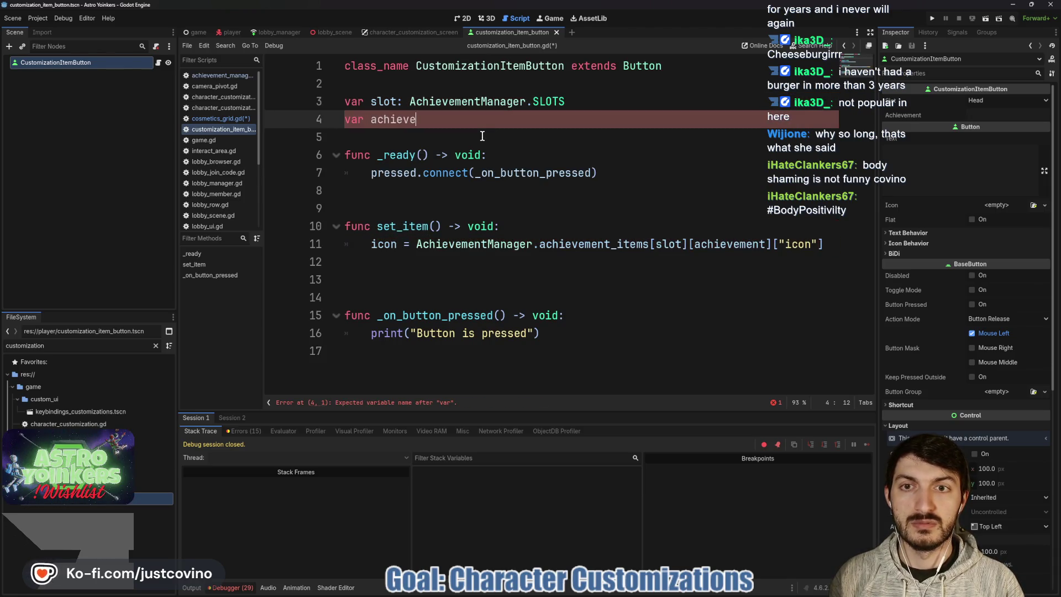
pyautogui.write('_key')
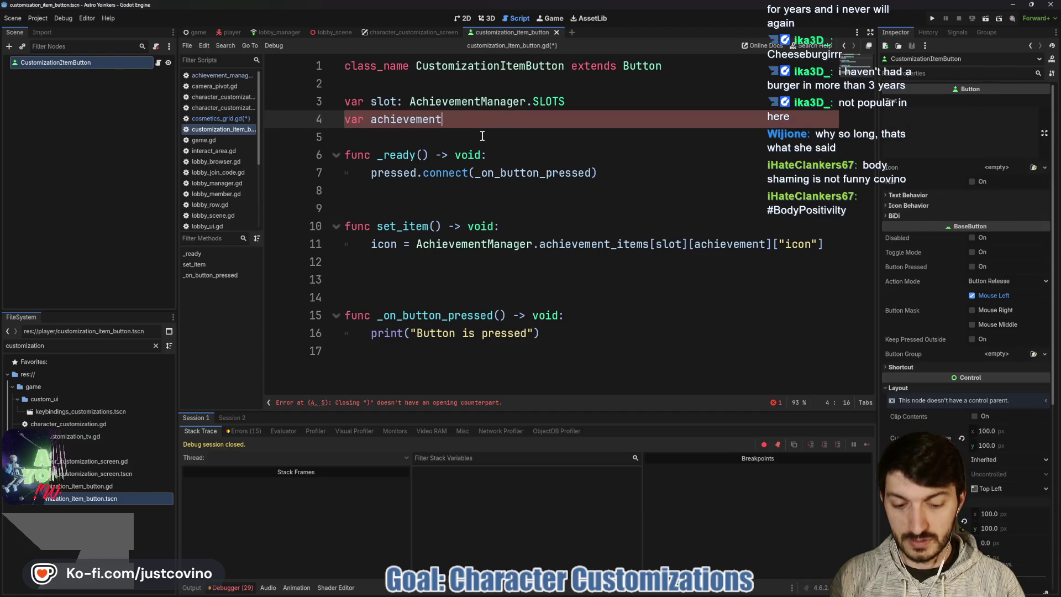
pyautogui.write('String')
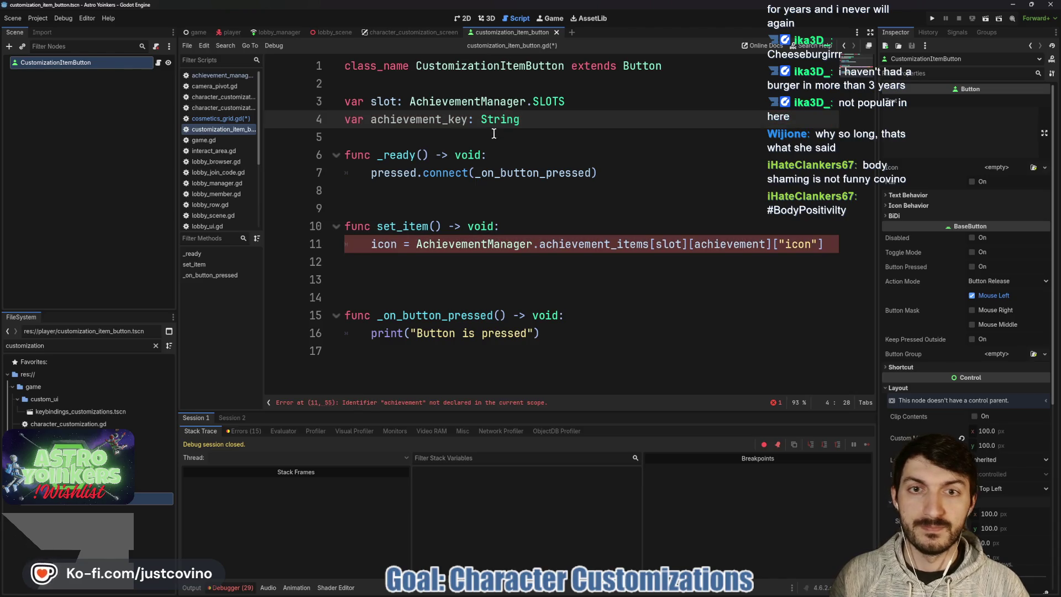
pyautogui.press('Down')
pyautogui.press('Return')
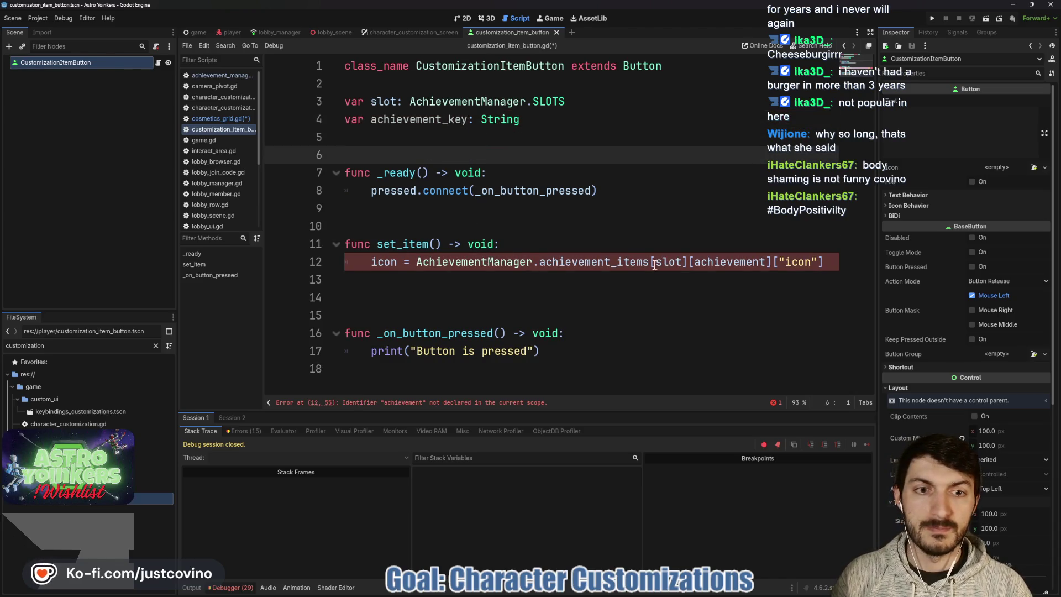
# Step: Change set_item's icon lookup to use achievement_key and save the item button script
pyautogui.click(656, 262)
pyautogui.write('_key')
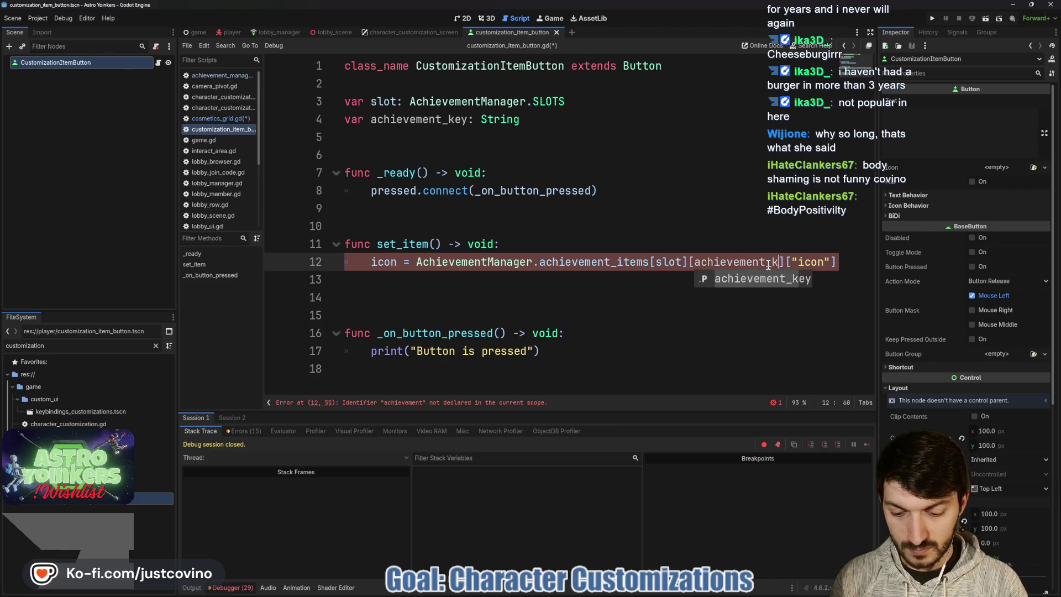
pyautogui.click(458, 274)
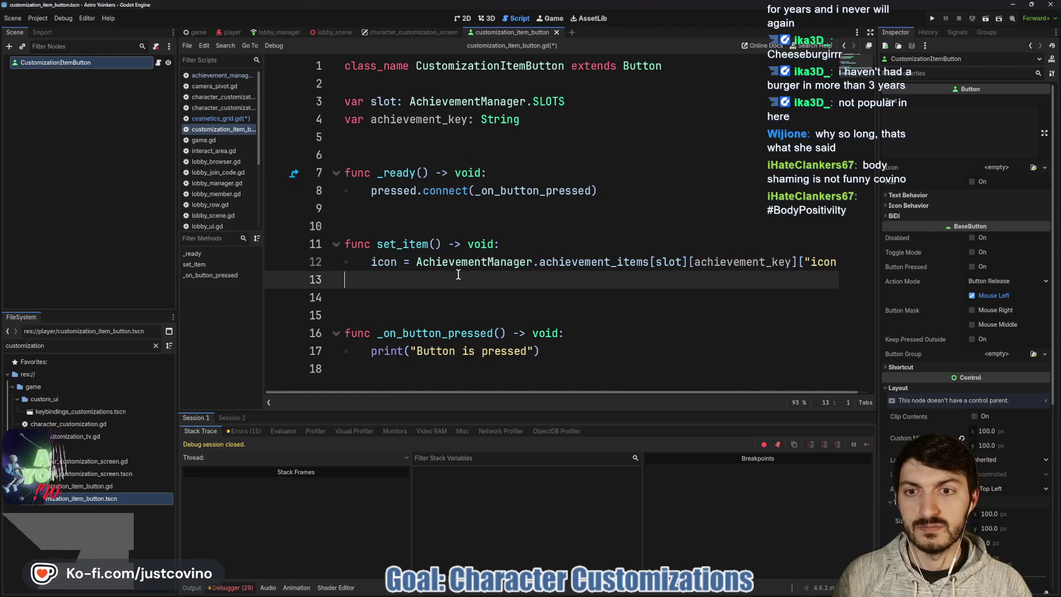
pyautogui.hotkey('ctrl', 's')
pyautogui.click(400, 36)
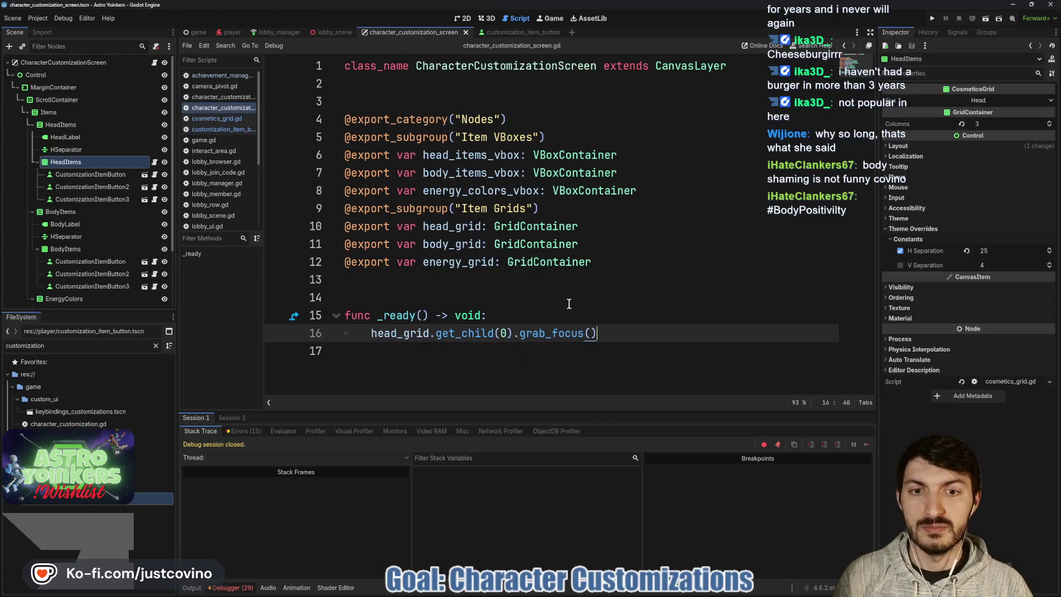
# Step: Complete button.set_item() and assign button.slot = slot before it in the loop
pyautogui.click(154, 162)
pyautogui.click(501, 263)
pyautogui.write('item(')
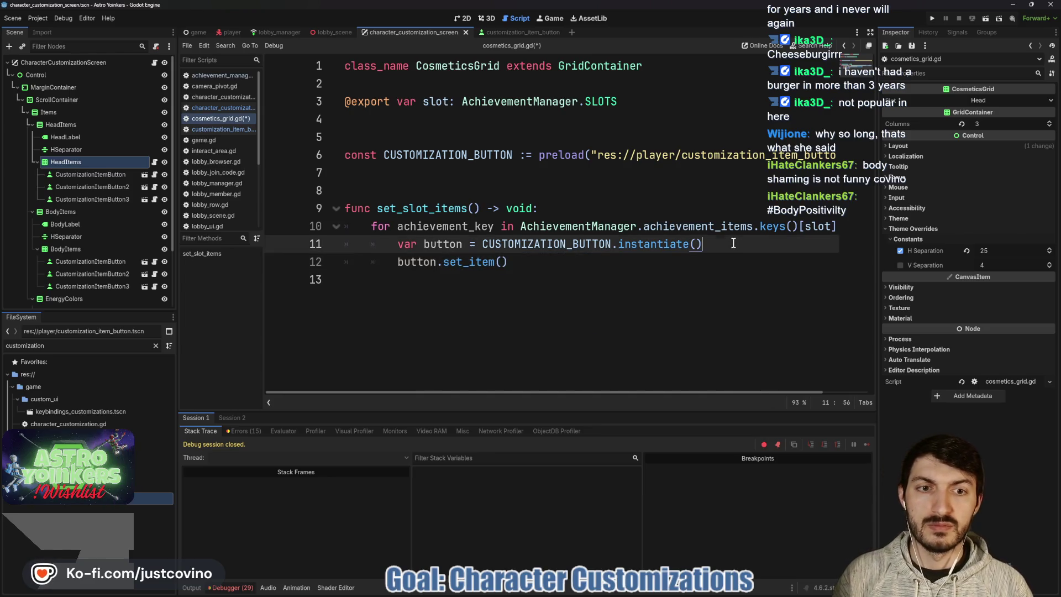
pyautogui.click(733, 243)
pyautogui.press('Return')
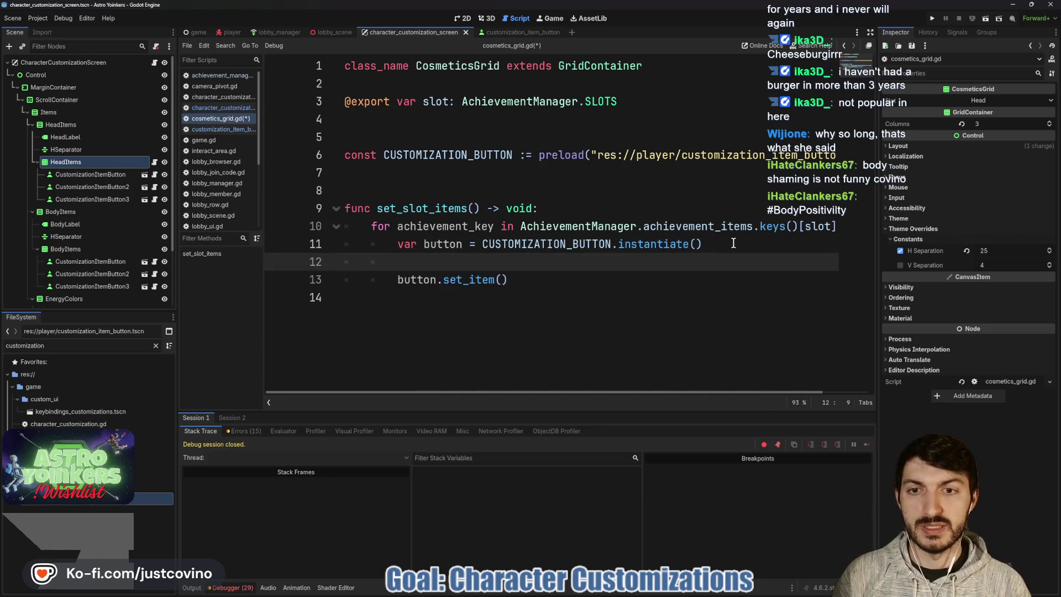
pyautogui.write('button.slot =')
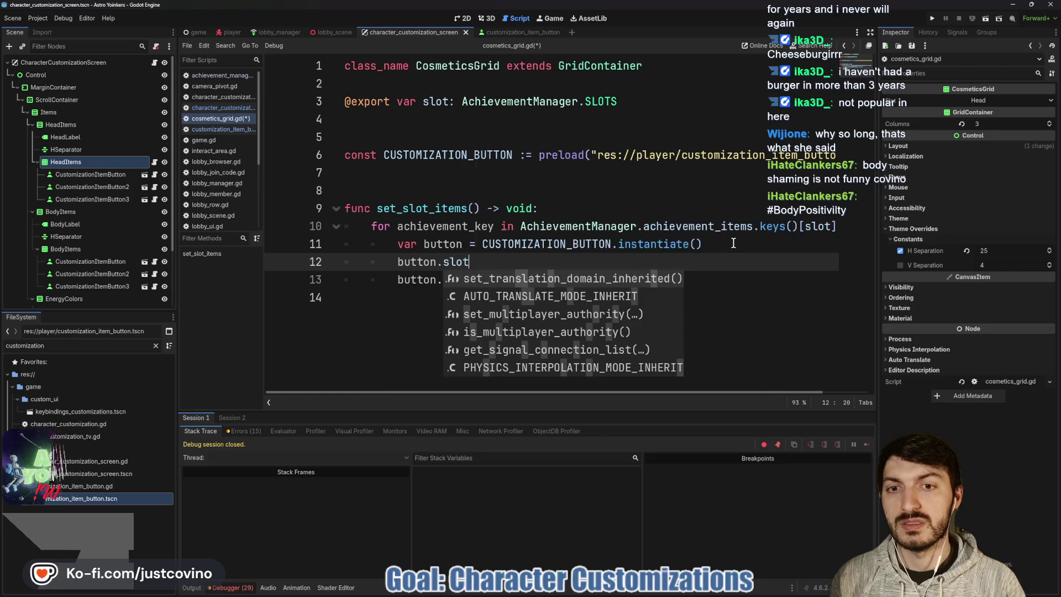
pyautogui.click(512, 263)
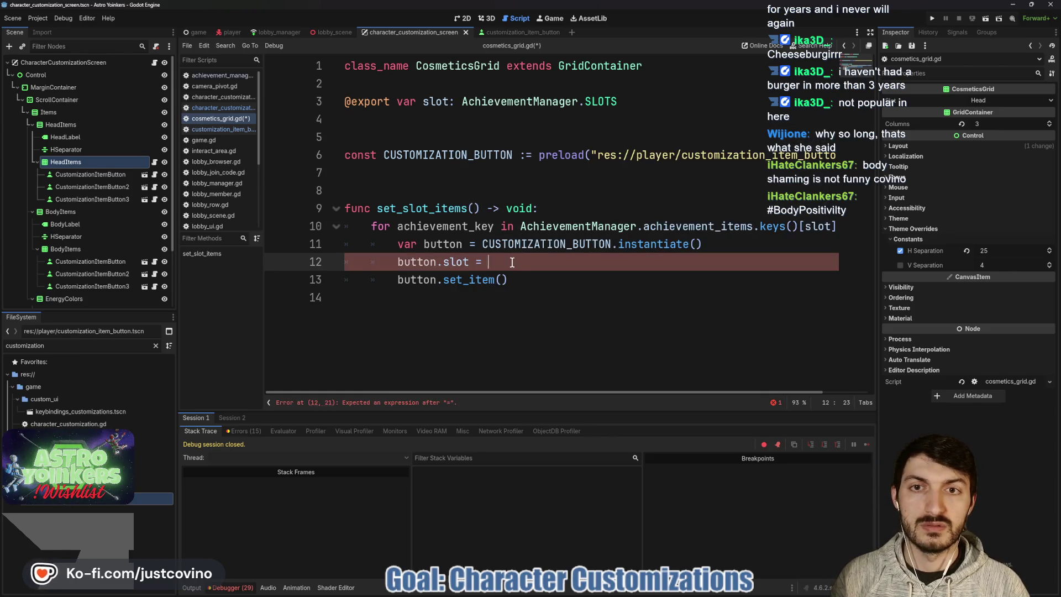
pyautogui.write('slot')
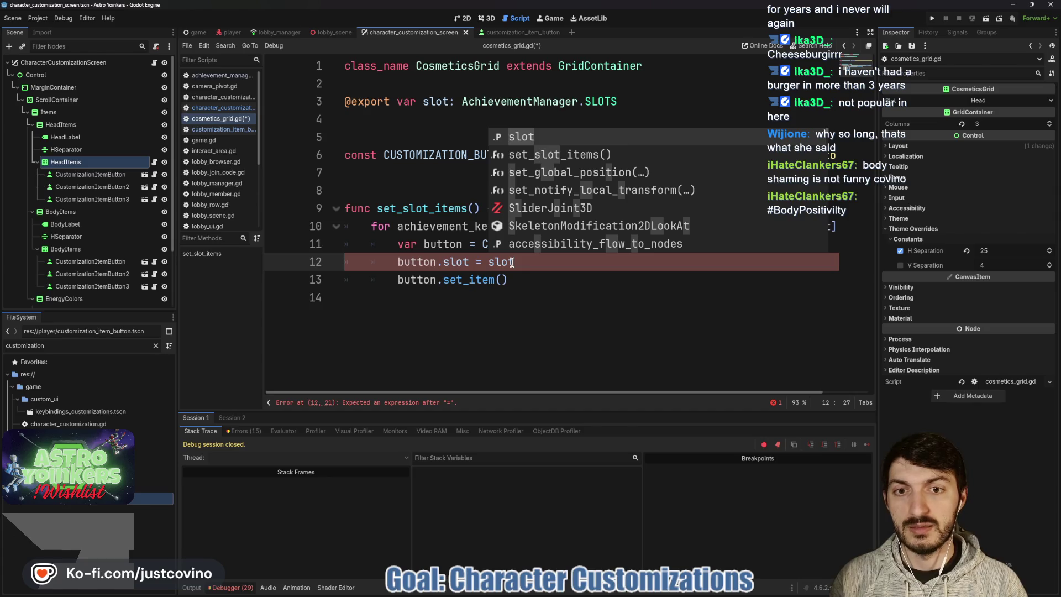
# Step: Assign button.achievement_key = achievement_key and save cosmetics_grid.gd
pyautogui.press('Return')
pyautogui.press('Return')
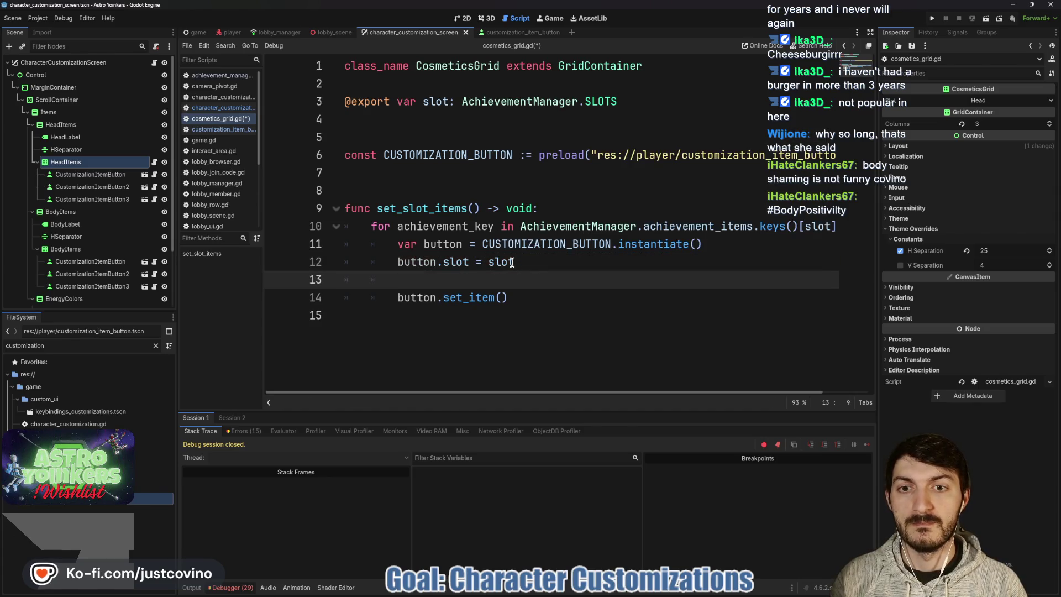
pyautogui.write('button.achieve')
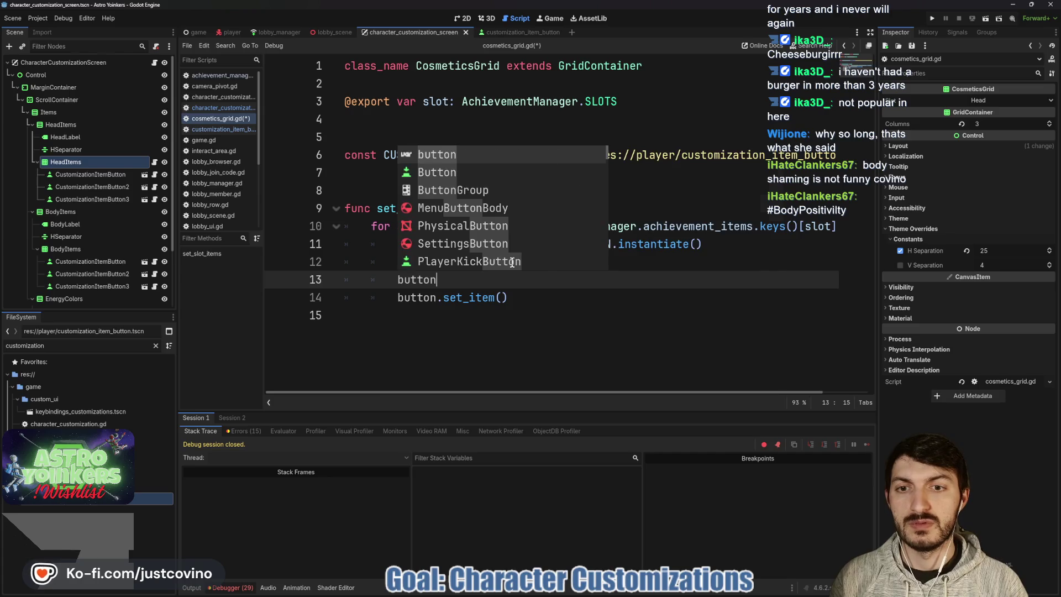
pyautogui.write('ment_key = a')
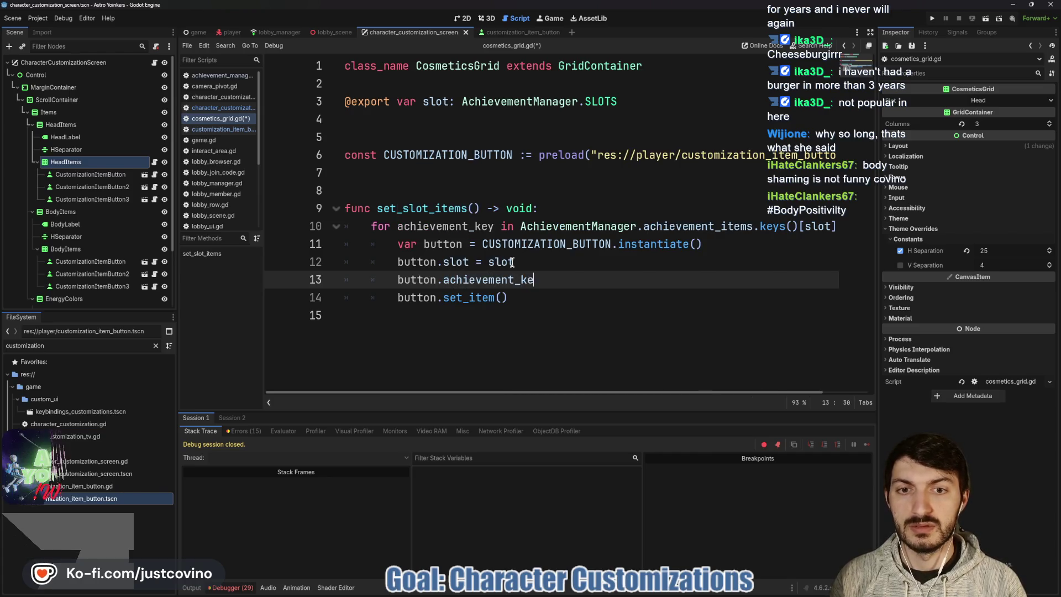
pyautogui.write('chiev')
pyautogui.press('Return')
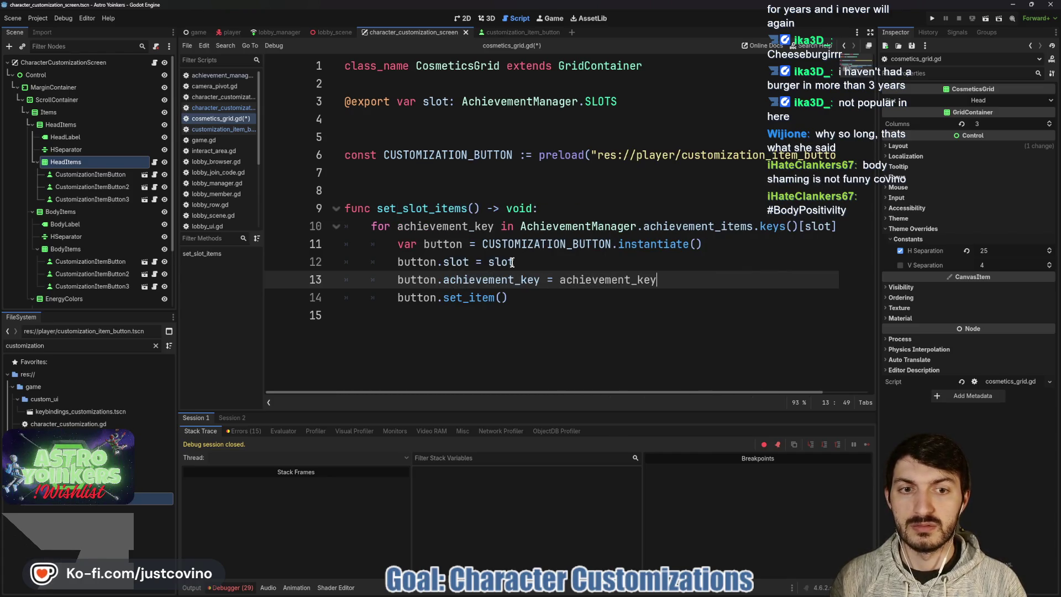
pyautogui.click(611, 301)
pyautogui.hotkey('ctrl', 's')
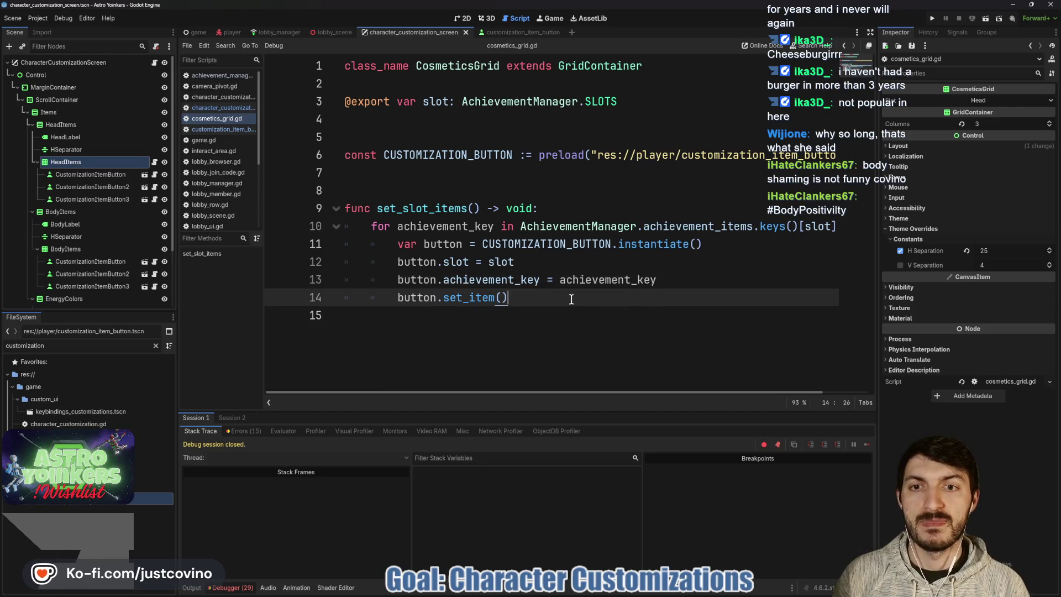
# Step: Append add_child(button) to the loop, save, and add blank lines above set_slot_items
pyautogui.press('Return')
pyautogui.write('add_chil')
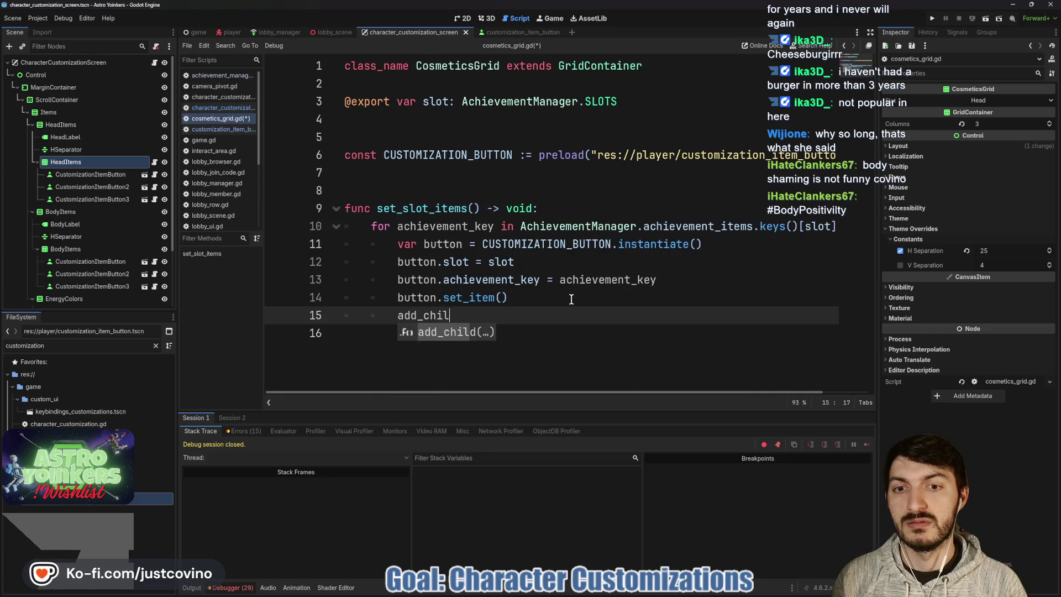
pyautogui.press('Return')
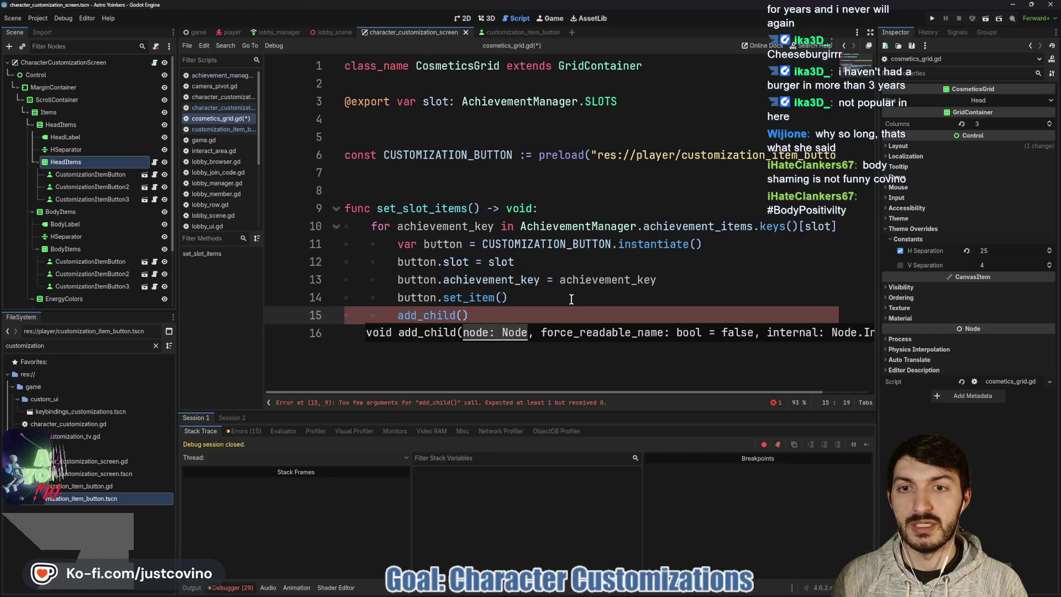
pyautogui.write('button')
pyautogui.hotkey('ctrl', 's')
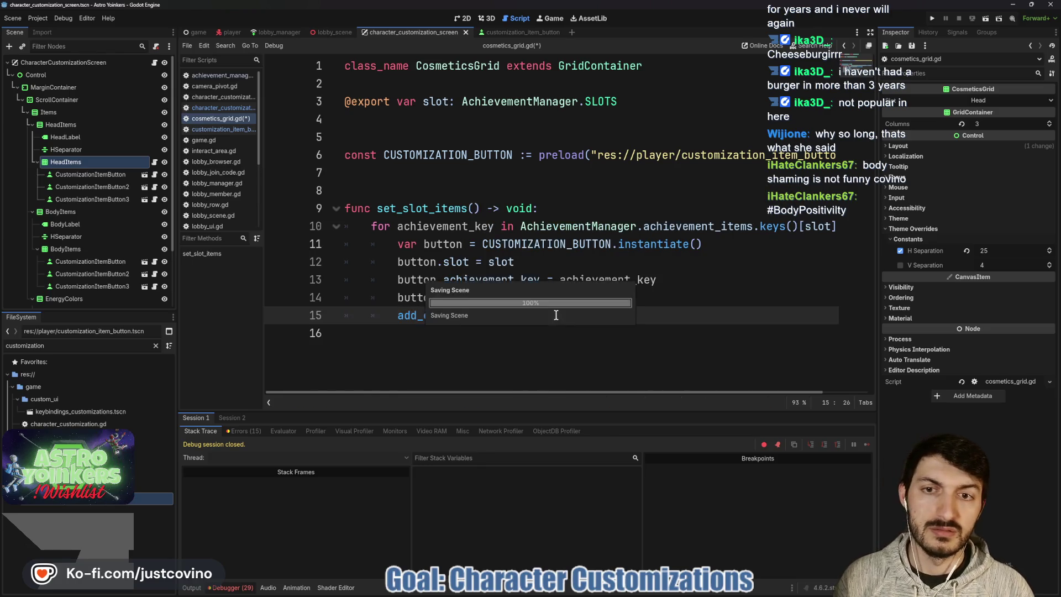
pyautogui.click(414, 183)
pyautogui.press('Return')
pyautogui.press('Return')
pyautogui.click(403, 176)
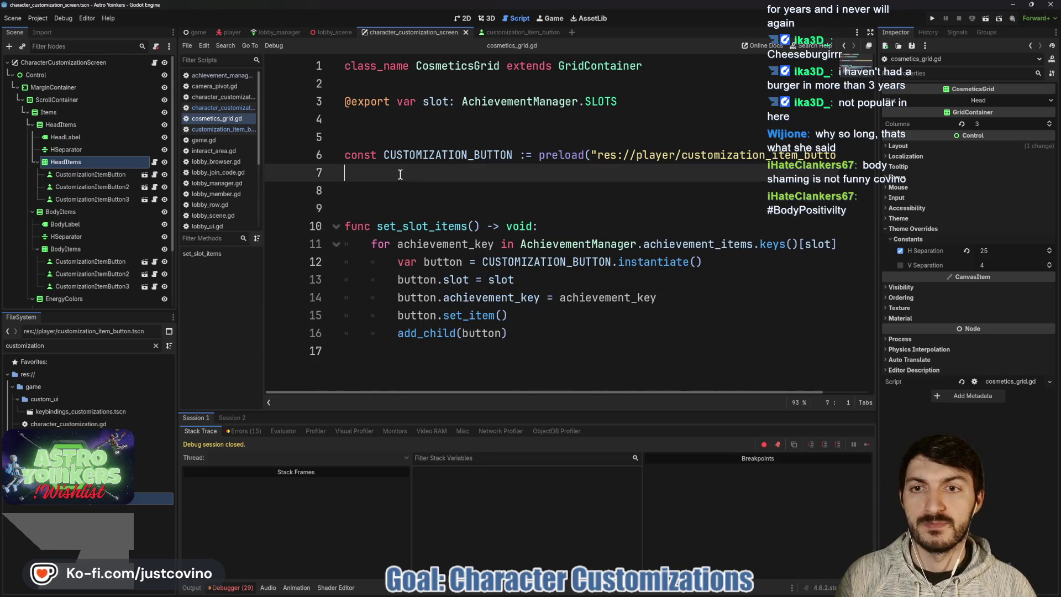
# Step: Add a func _ready() -> void: whose body calls set_slot_items()
pyautogui.click(403, 186)
pyautogui.write('func ')
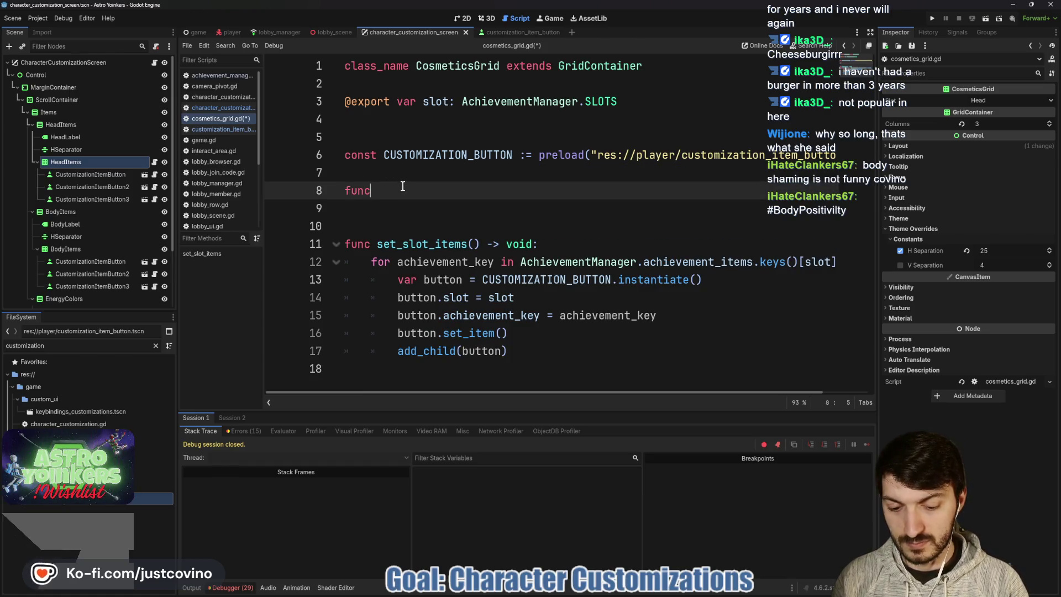
pyautogui.write('_r')
pyautogui.press('Return')
pyautogui.press('Return')
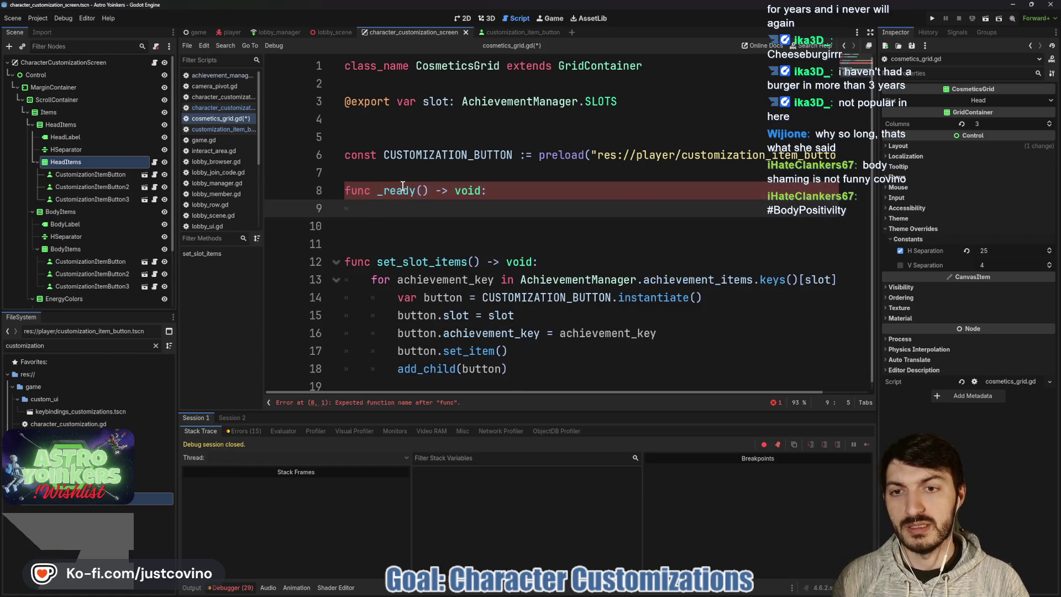
pyautogui.write('et')
pyautogui.press('Return')
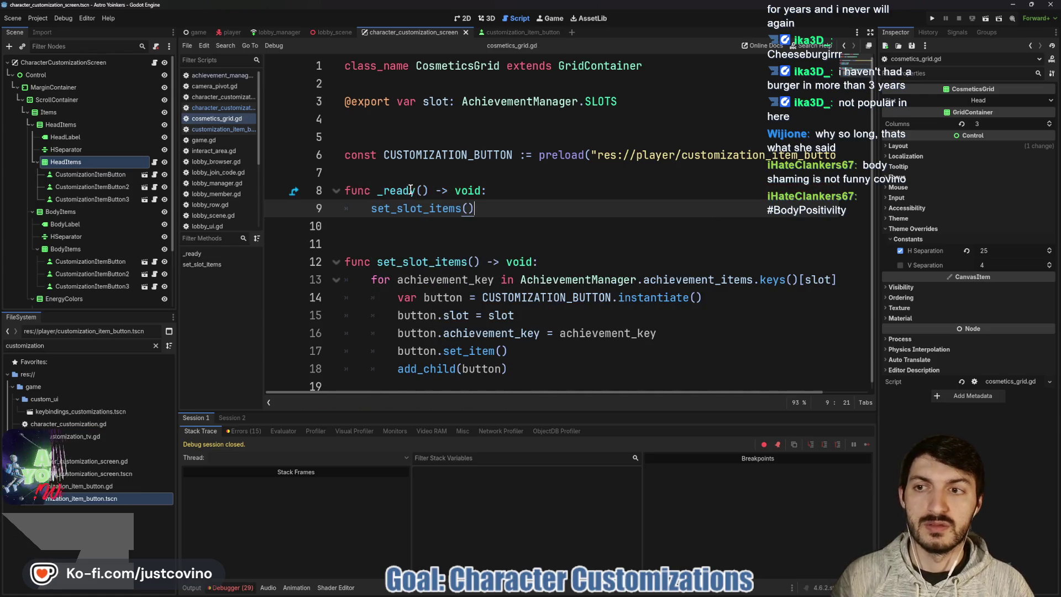
pyautogui.click(75, 175)
pyautogui.keyDown('shift'); pyautogui.click(83, 187); pyautogui.keyUp('shift')
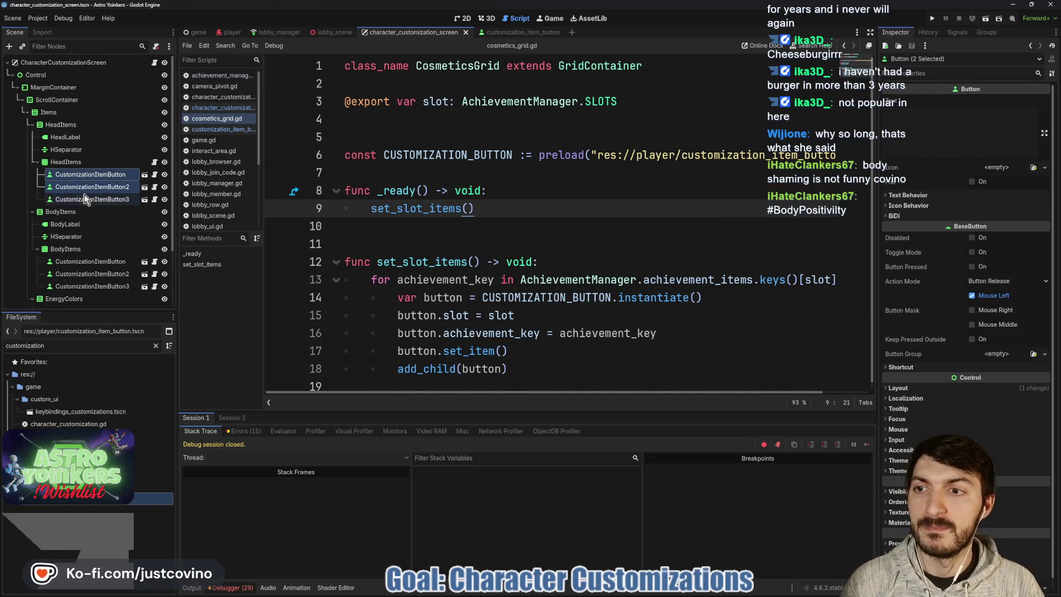
# Step: Delete the three placeholder CustomizationItemButtons under HeadItems and run the project
pyautogui.keyDown('shift'); pyautogui.click(87, 199); pyautogui.keyUp('shift')
pyautogui.press('Delete')
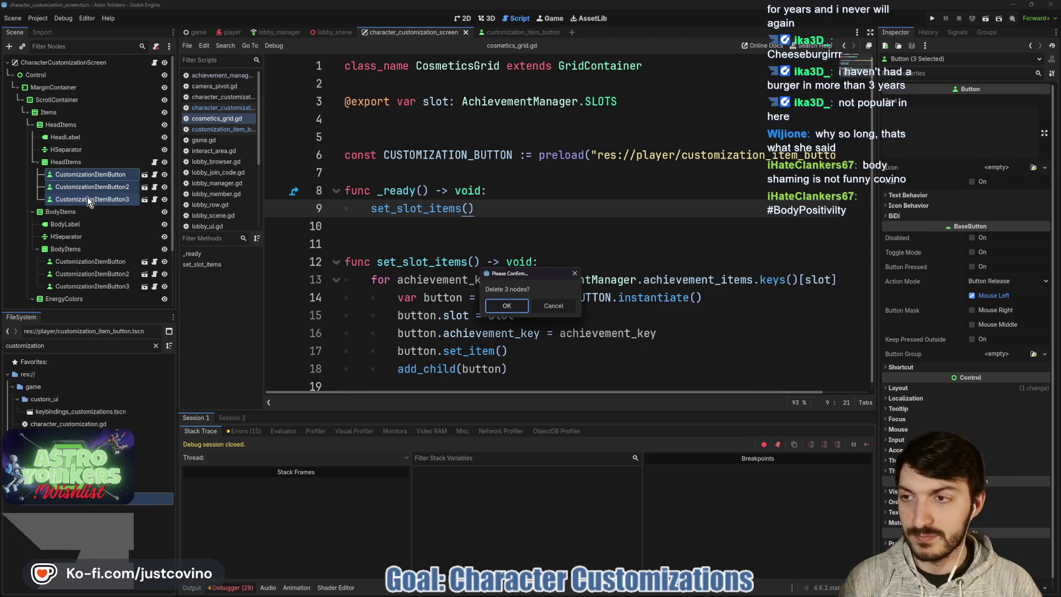
pyautogui.click(500, 303)
pyautogui.click(468, 223)
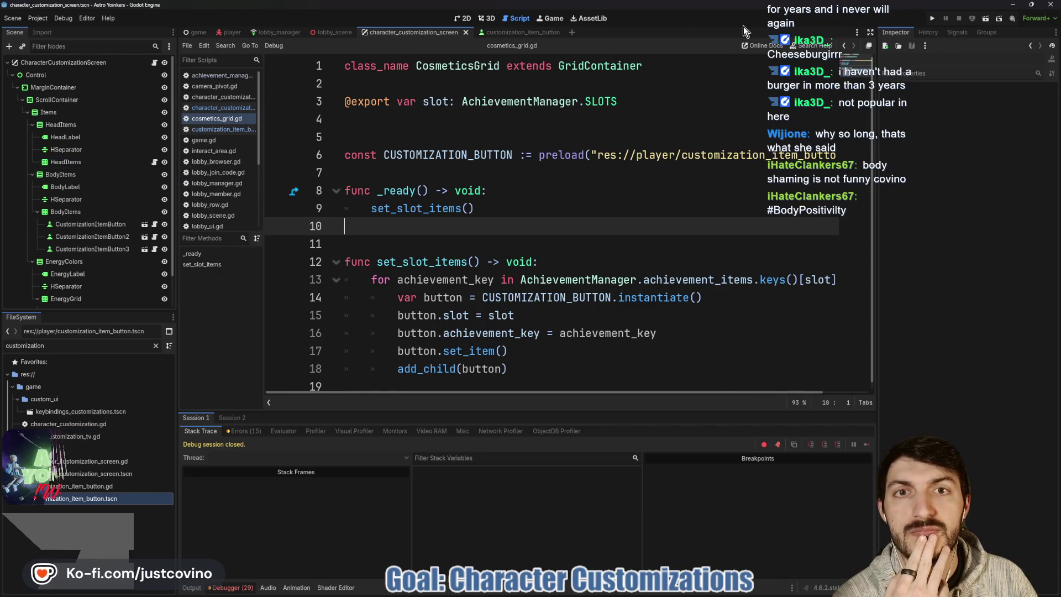
pyautogui.click(509, 33)
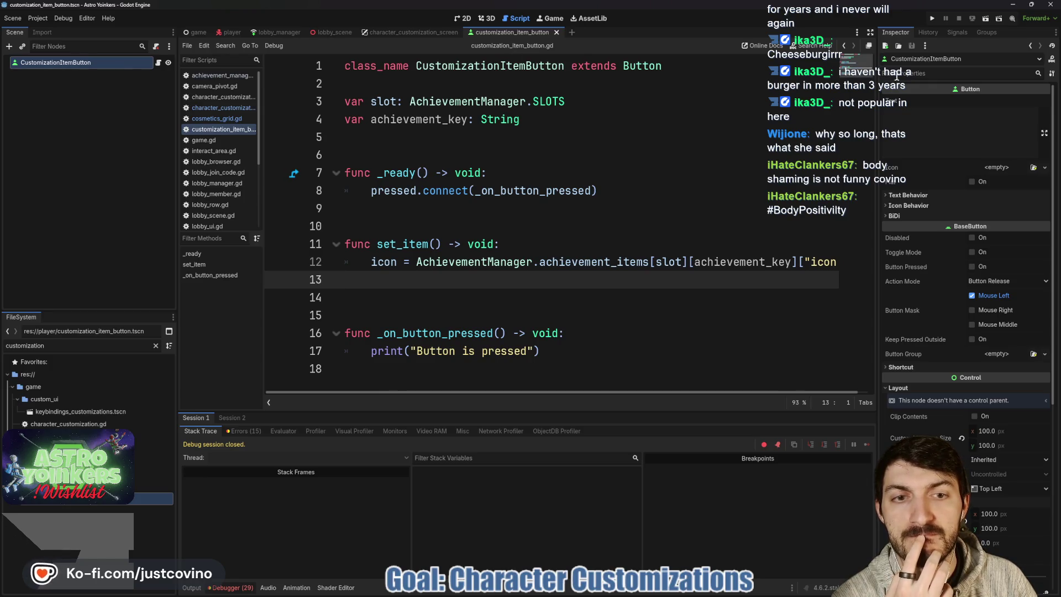
pyautogui.click(933, 16)
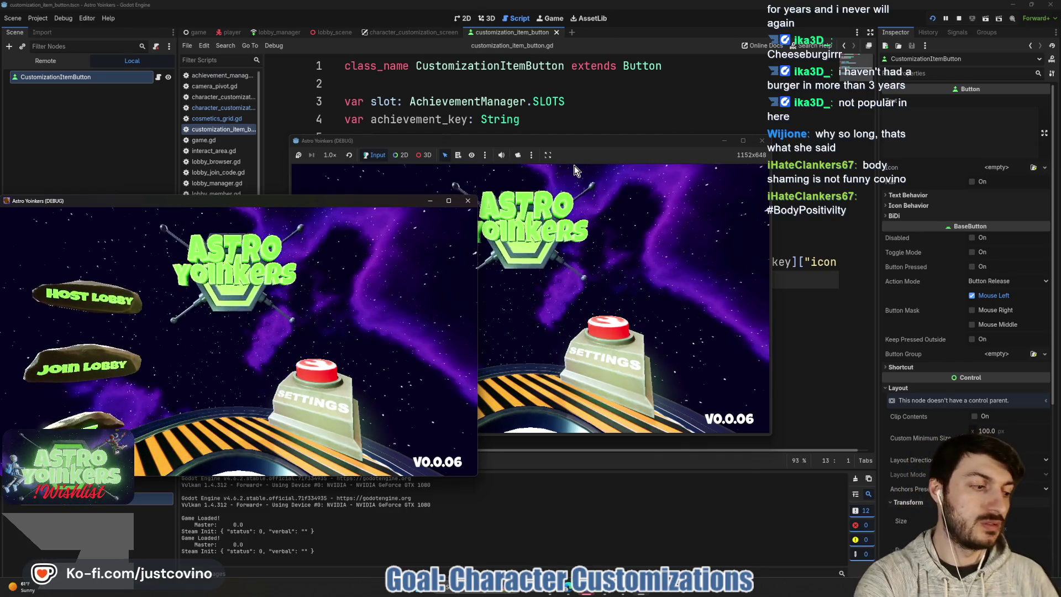
# Step: Host a private lobby and walk the character with W and space toward the locker room
pyautogui.click(468, 201)
pyautogui.click(387, 266)
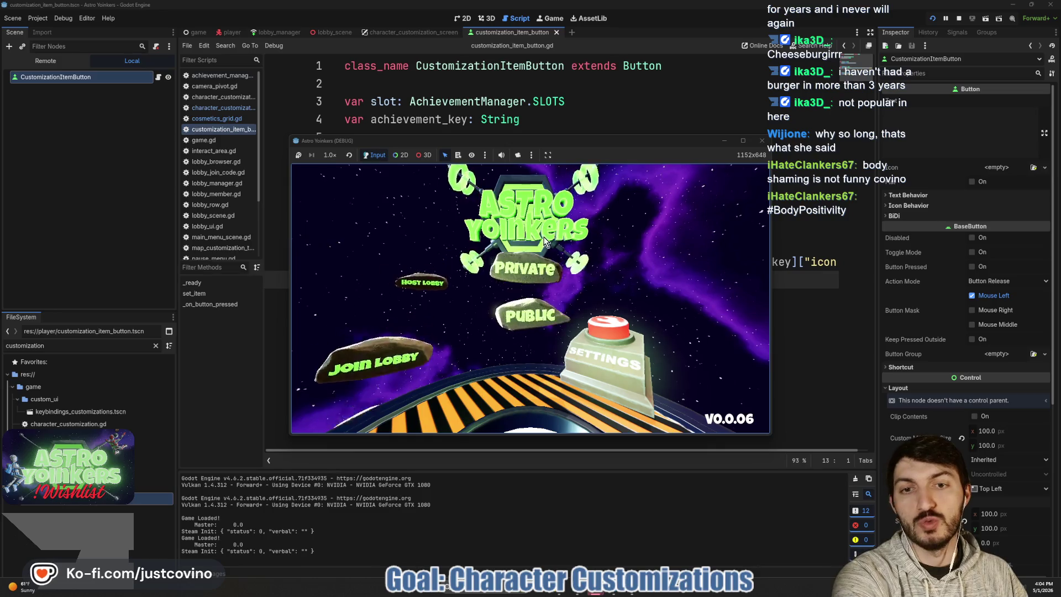
pyautogui.click(546, 248)
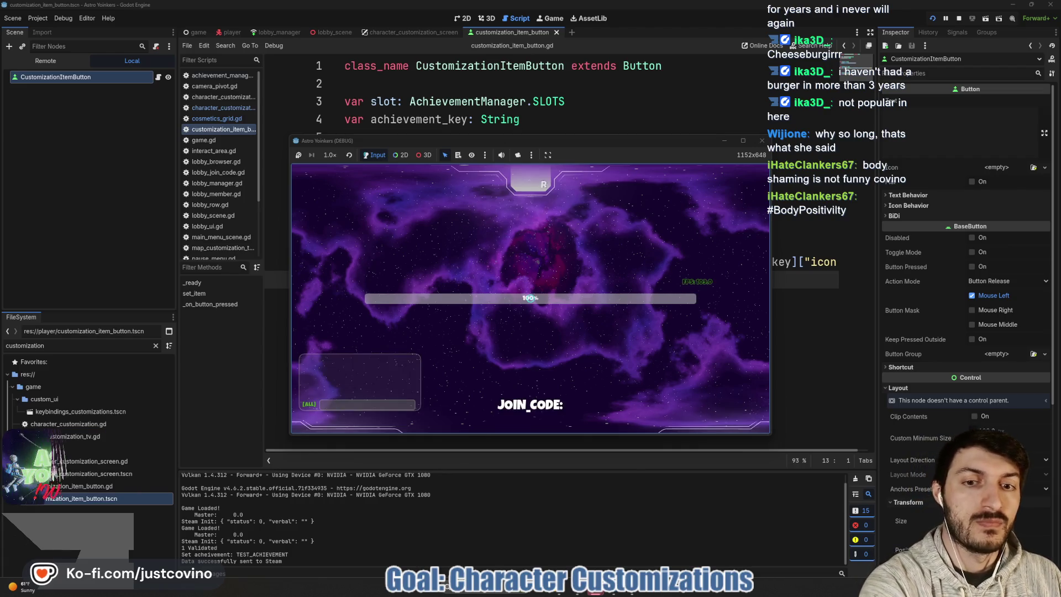
pyautogui.press('w')
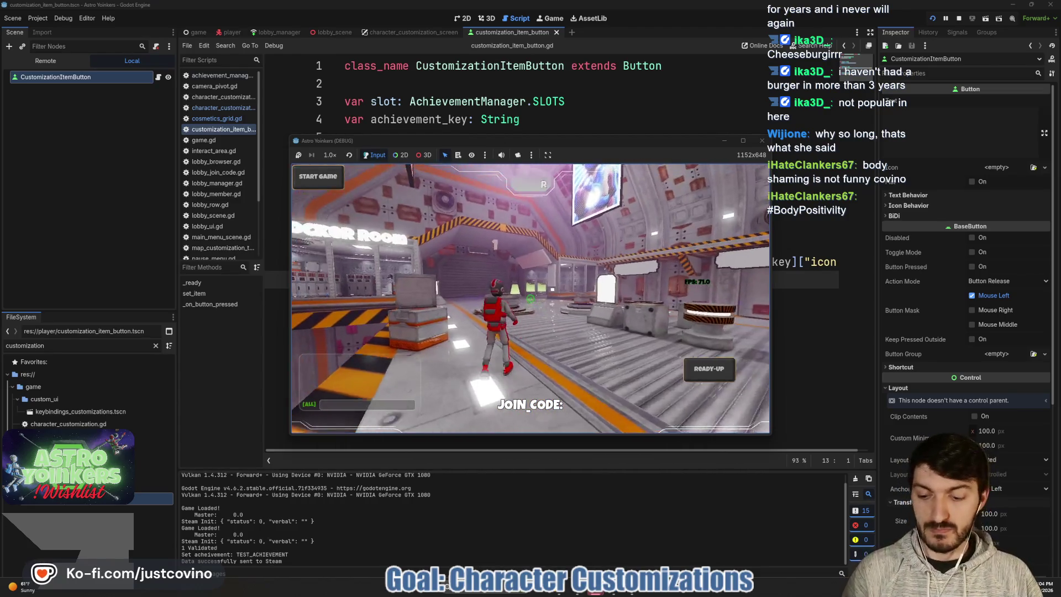
pyautogui.press('space')
# Step: Walk the character to the locker room and open the customization screen, triggering the grab_focus error
pyautogui.press('w')
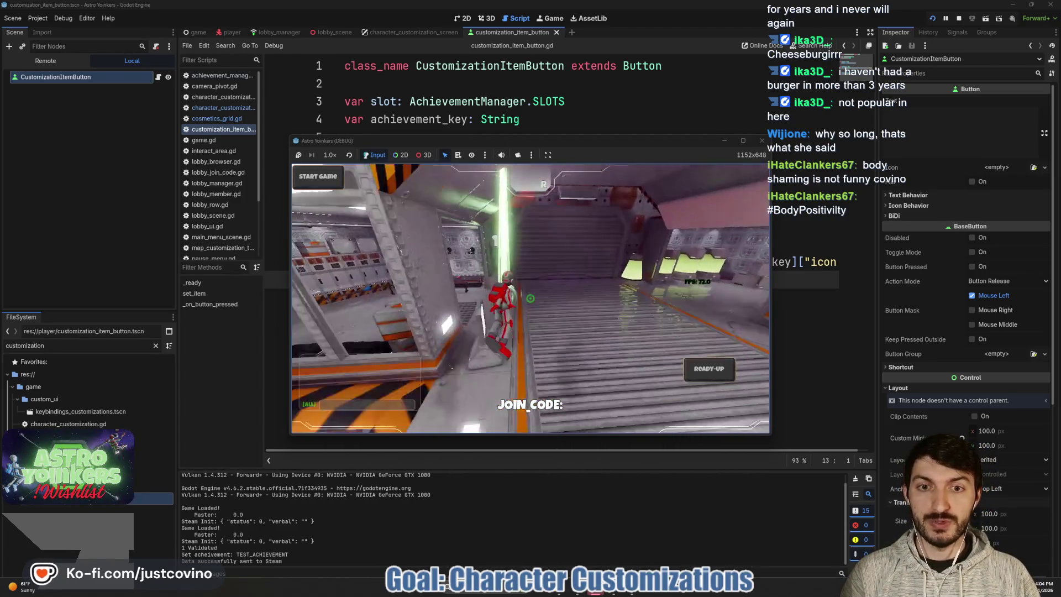
pyautogui.press('w')
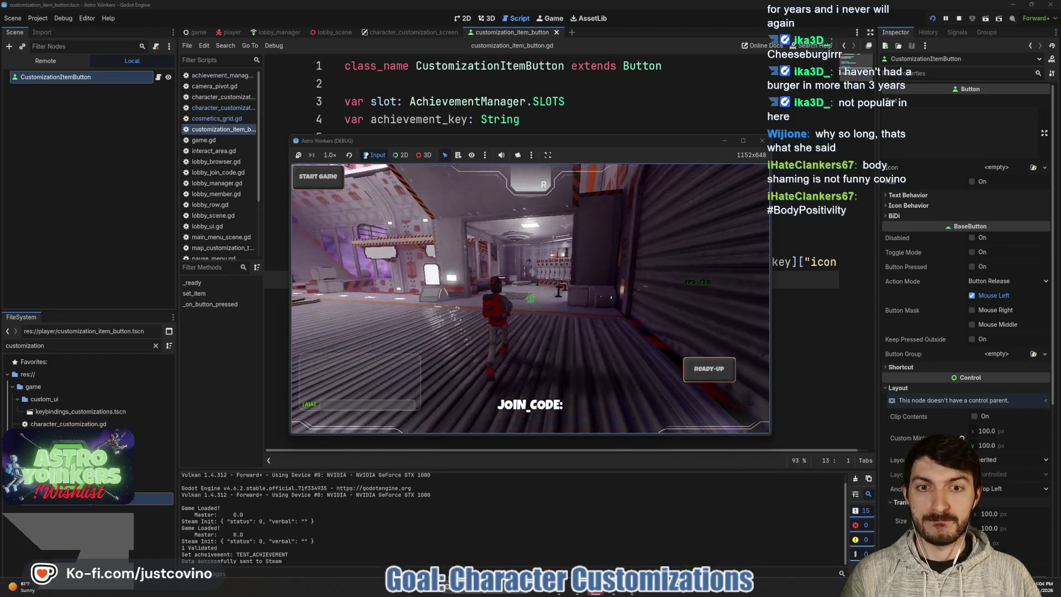
pyautogui.press('w')
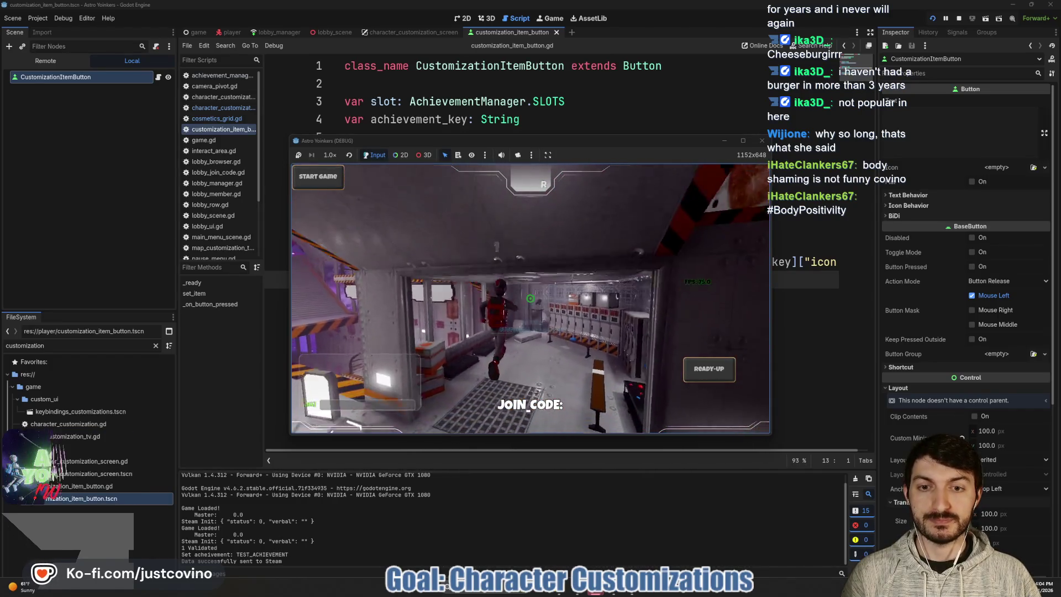
pyautogui.press('e')
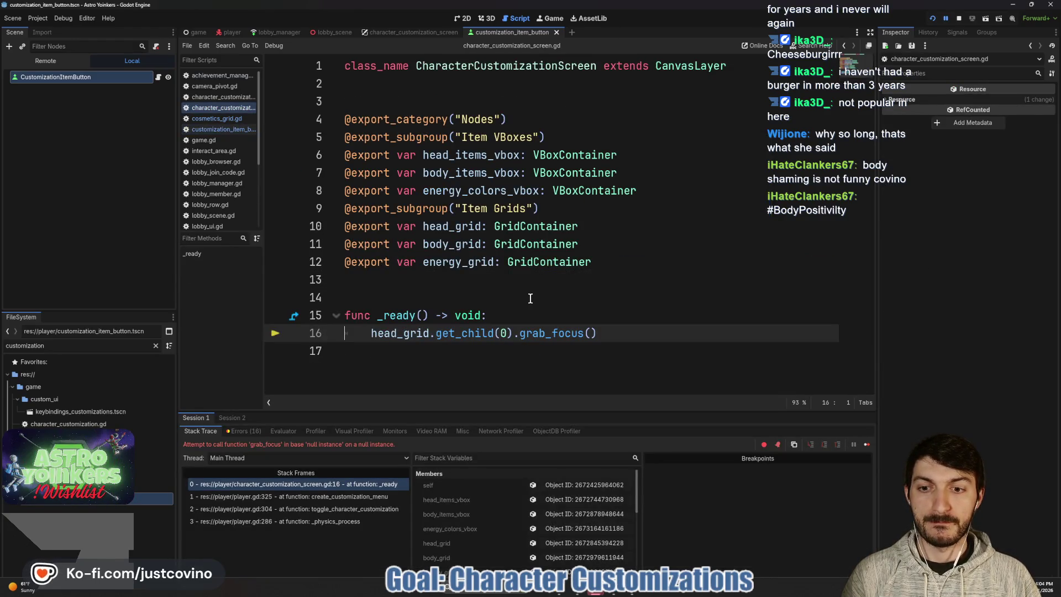
# Step: Stop debugging, delete the _ready function from character_customization_screen.gd, and rerun with F5
pyautogui.click(629, 333)
pyautogui.click(959, 18)
pyautogui.hotkey('shift', 'Up')
pyautogui.hotkey('shift', 'Home')
pyautogui.press('BackSpace')
pyautogui.press('BackSpace')
pyautogui.press('BackSpace')
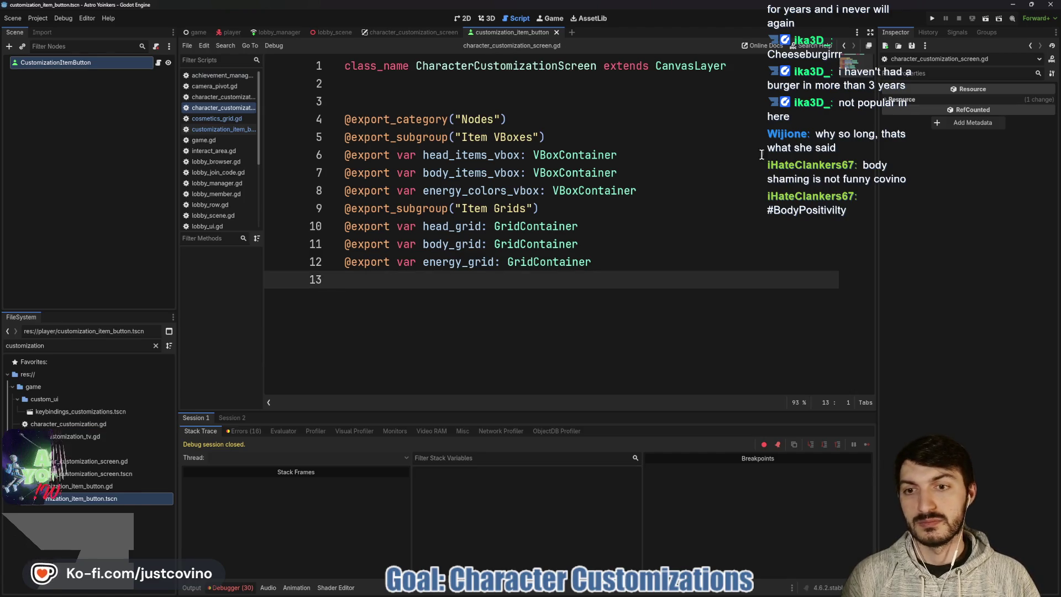
pyautogui.press('F5')
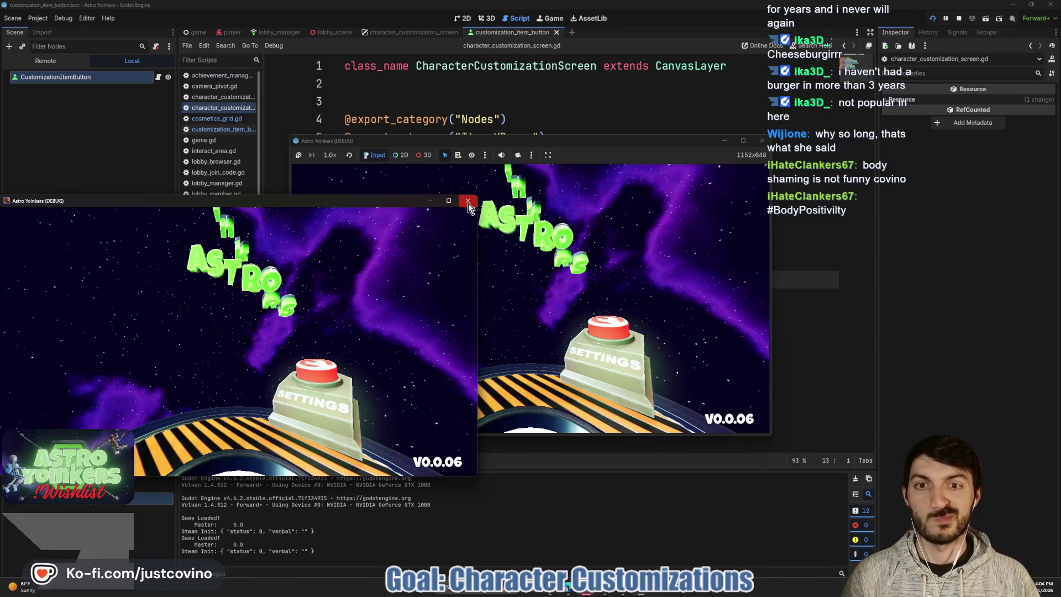
# Step: Host a lobby, walk the character to the locker room, and open the customization screen
pyautogui.click(468, 202)
pyautogui.click(383, 250)
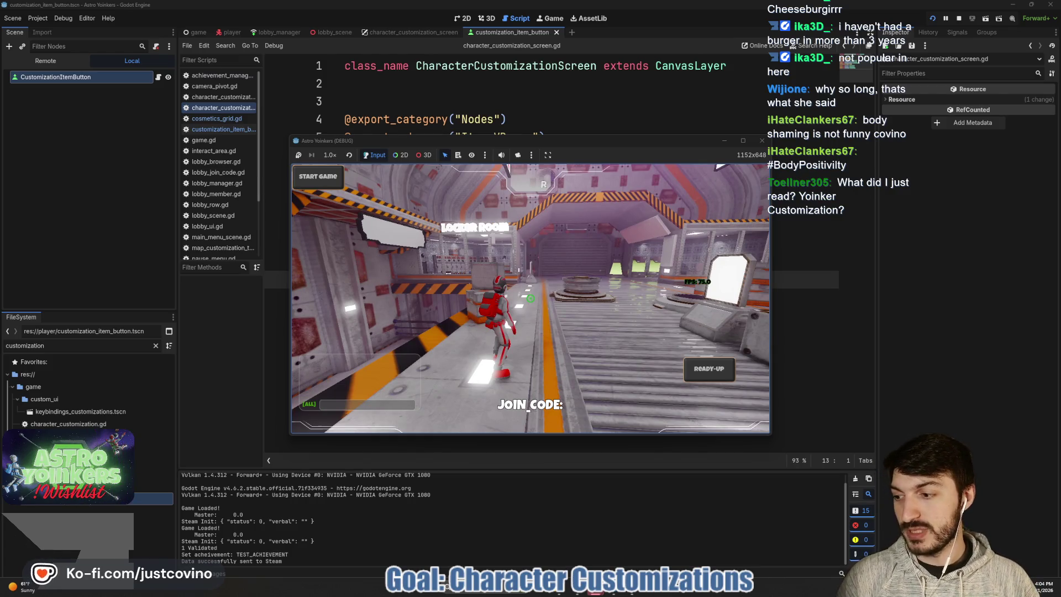
pyautogui.press('w')
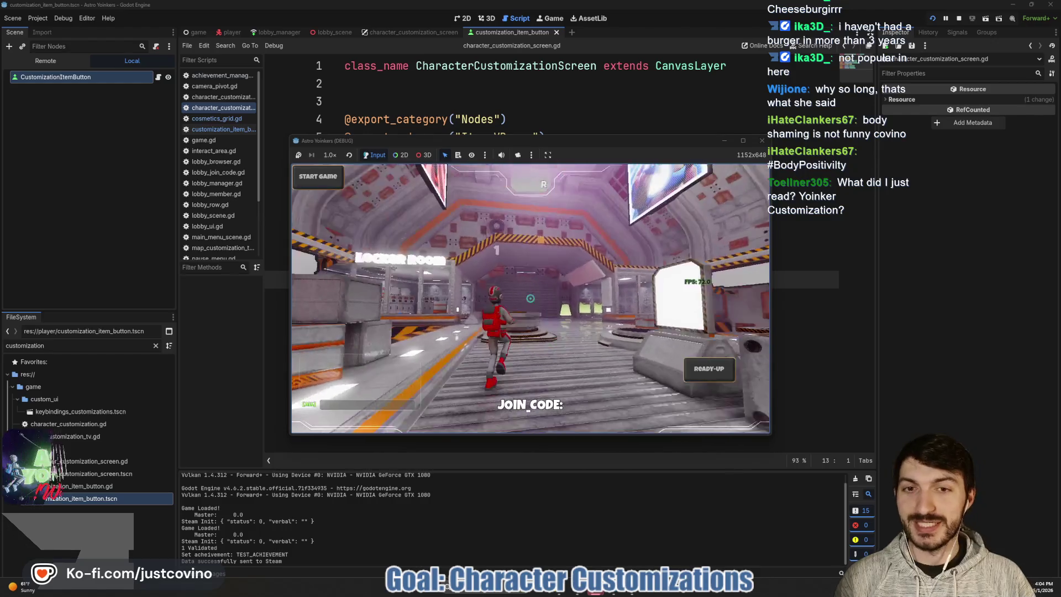
pyautogui.press('w')
pyautogui.press('w')
pyautogui.press('w')
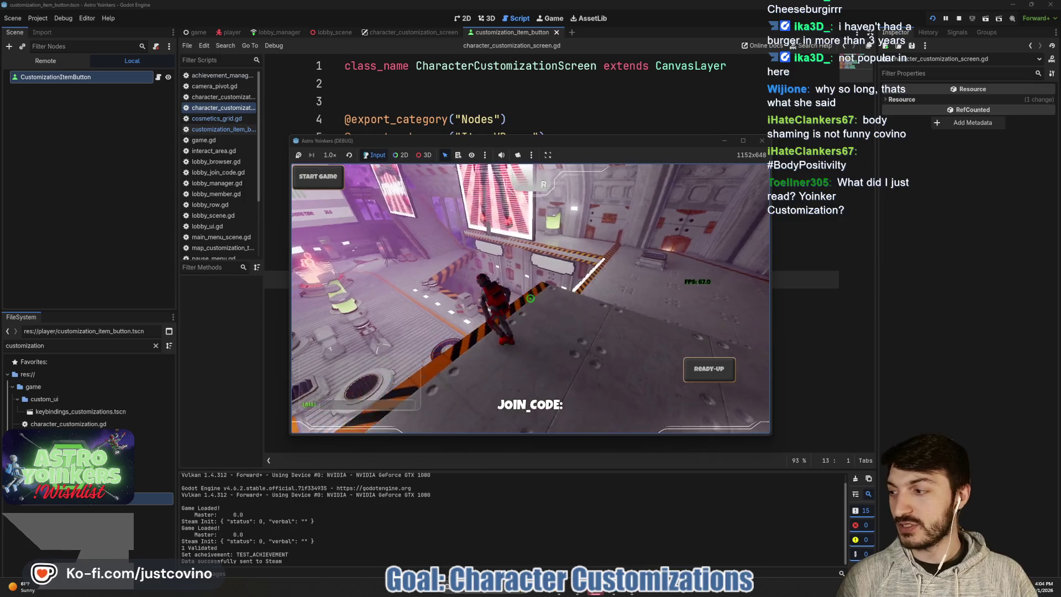
pyautogui.press('w')
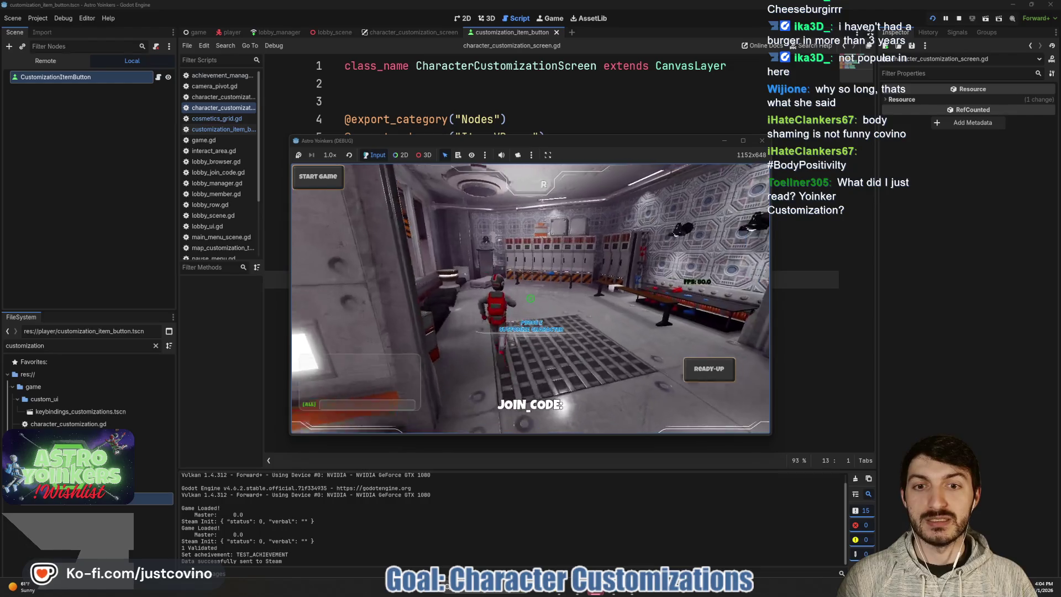
pyautogui.press('f')
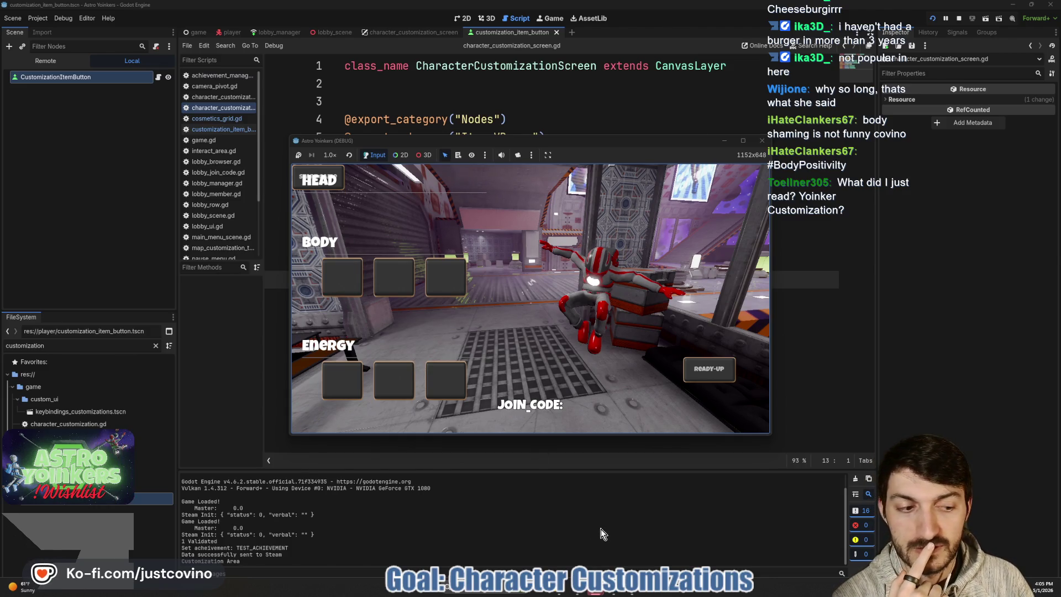
# Step: Press two cosmetic slot buttons to log 'Button is pressed', then close the game
pyautogui.moveTo(602, 586)
pyautogui.moveTo(640, 544)
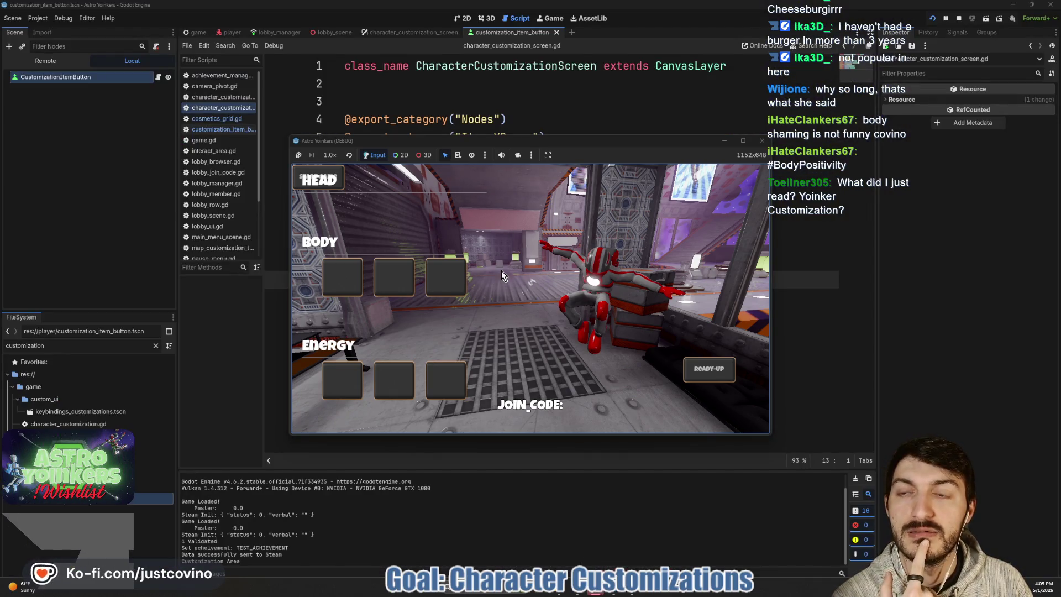
pyautogui.click(343, 271)
pyautogui.click(394, 279)
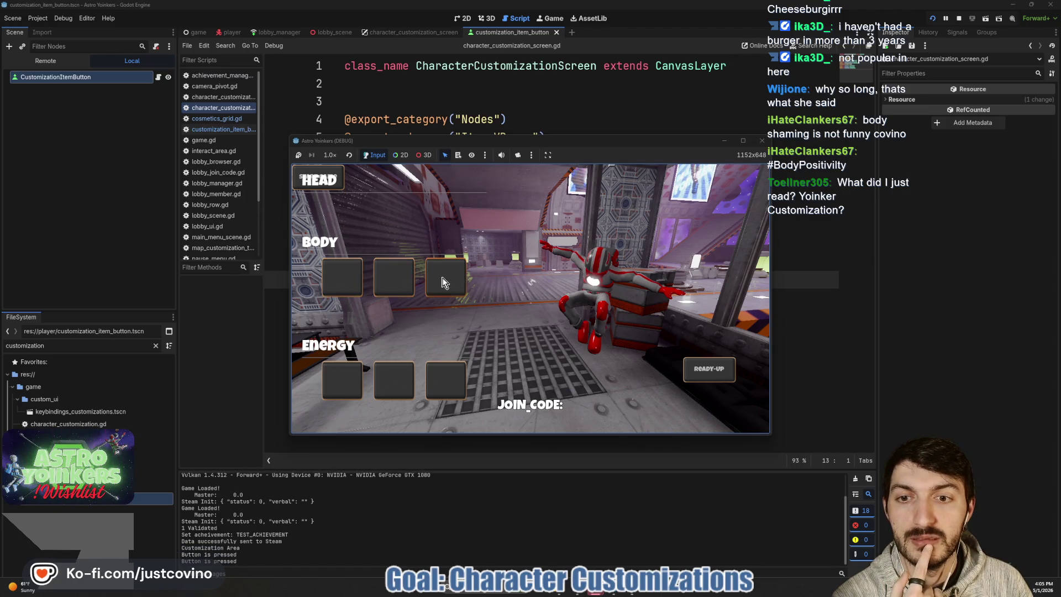
pyautogui.click(762, 140)
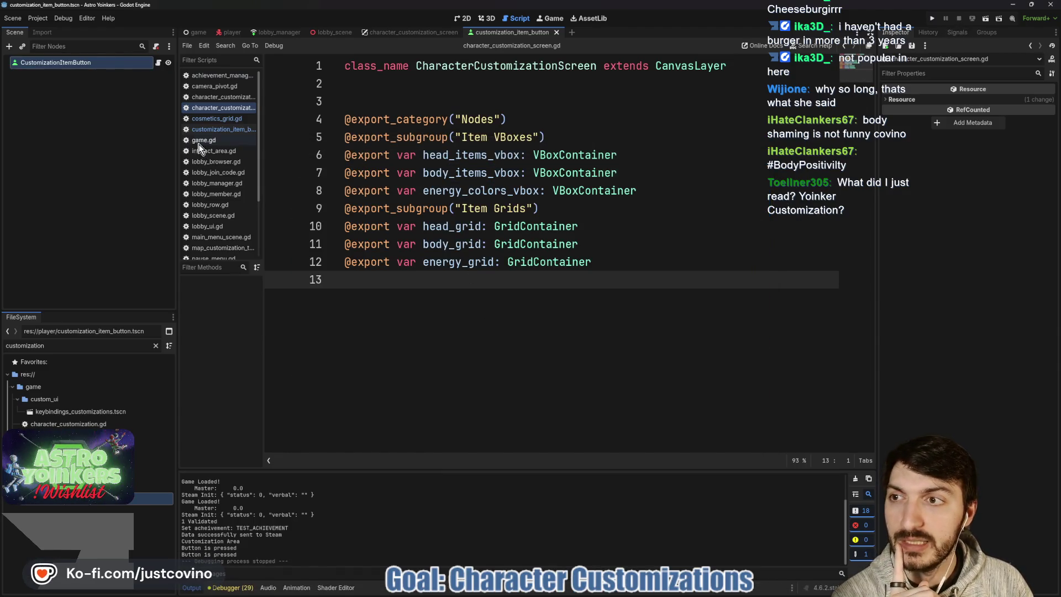
# Step: Switch to the character_customization_screen scene and open cosmetics_grid.gd from the HeadItems node
pyautogui.click(406, 32)
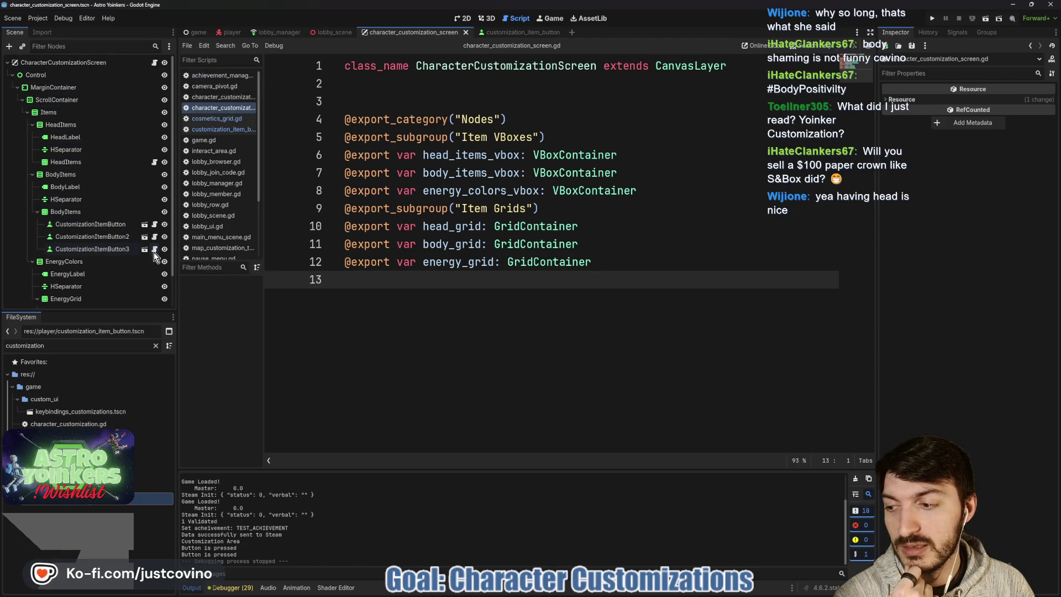
pyautogui.click(155, 162)
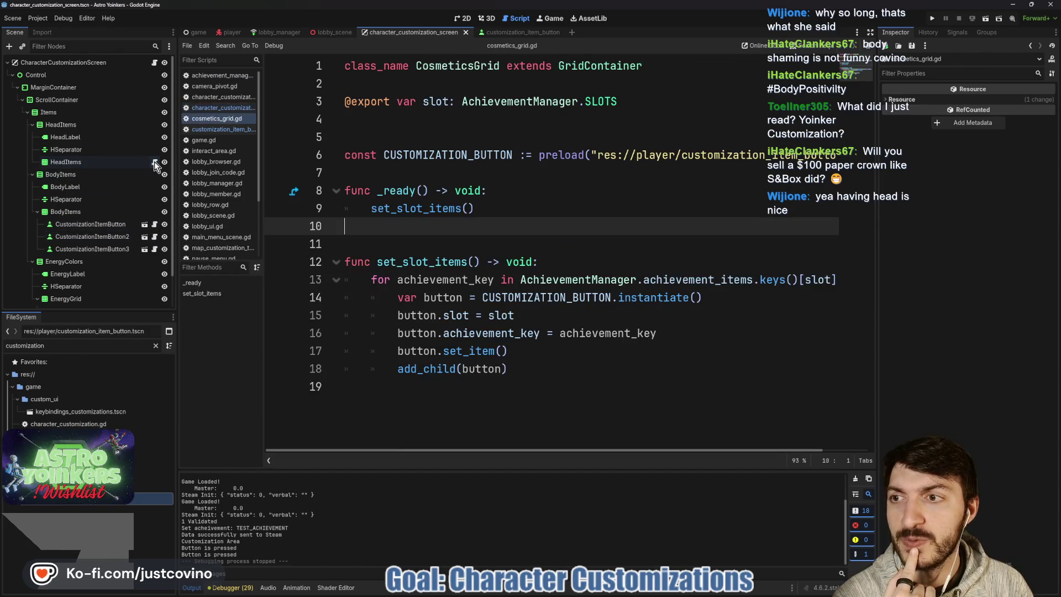
pyautogui.click(552, 368)
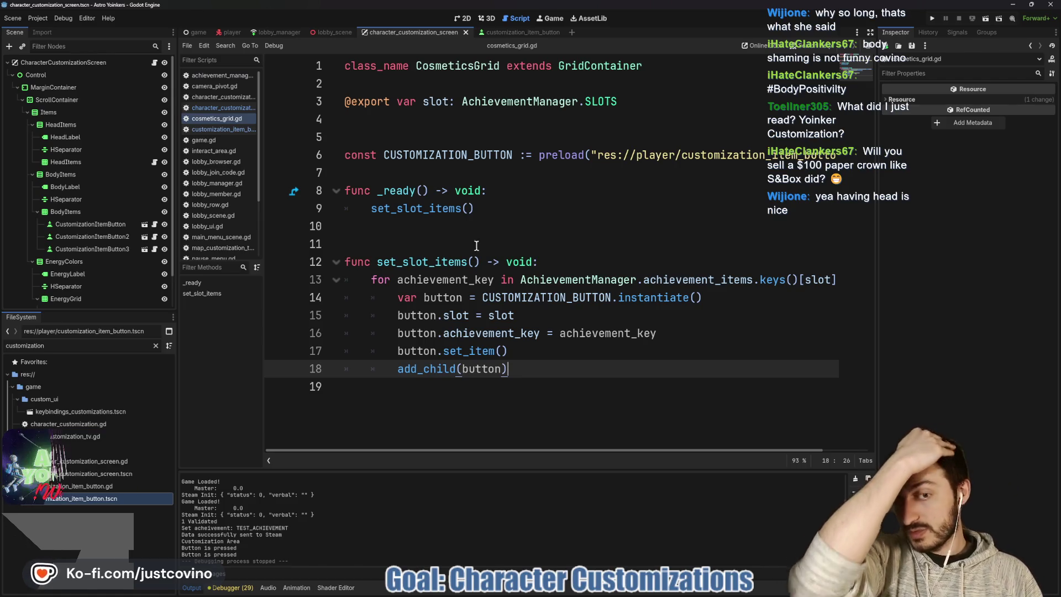
# Step: Add print("Setting Items") at the top of set_slot_items and save
pyautogui.click(550, 261)
pyautogui.press('Return')
pyautogui.write('int("Se')
pyautogui.write('tting Items')
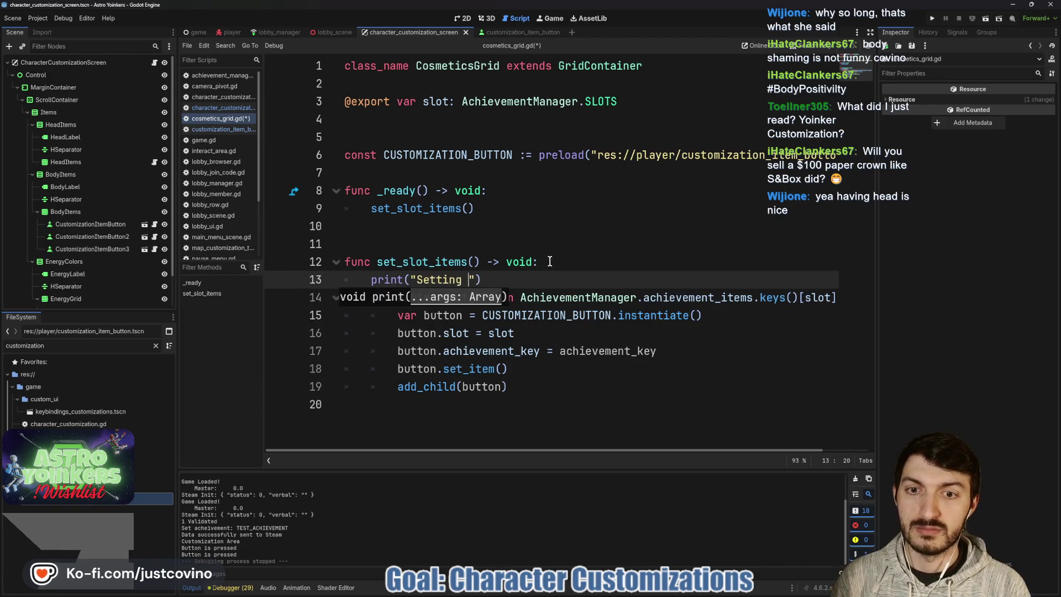
pyautogui.hotkey('ctrl', 's')
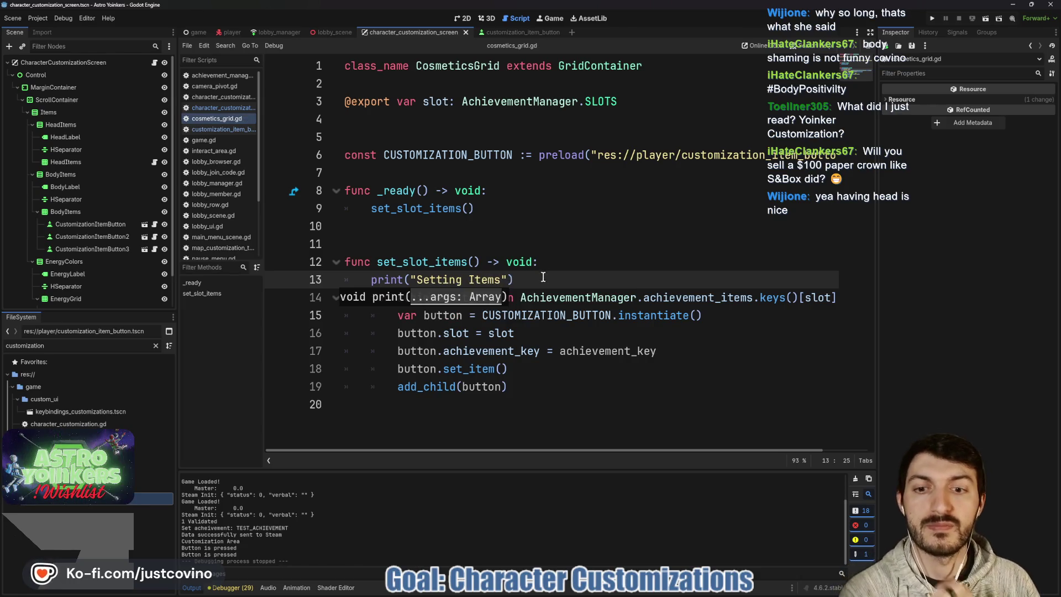
pyautogui.click(549, 280)
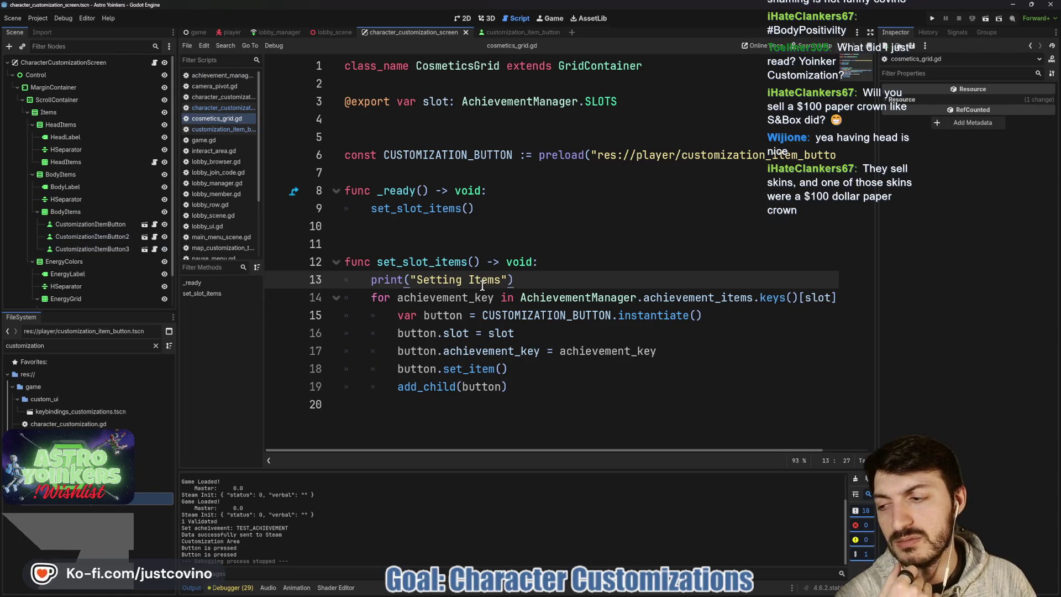
pyautogui.click(435, 233)
pyautogui.click(375, 174)
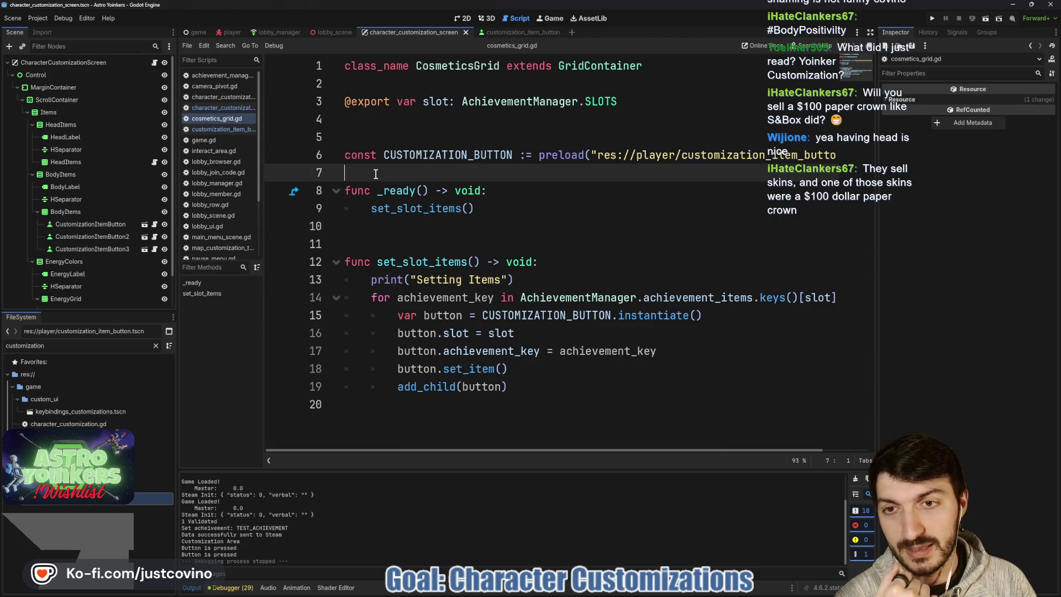
pyautogui.press('Return')
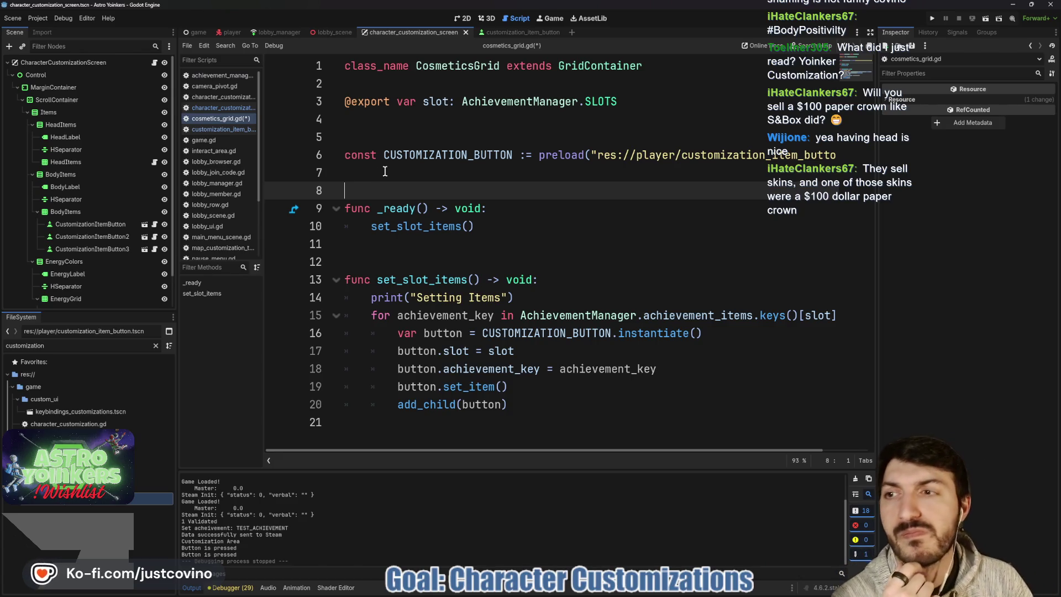
# Step: Confirm HeadItems' Slot is still Head in the Inspector and save the script
pyautogui.click(72, 177)
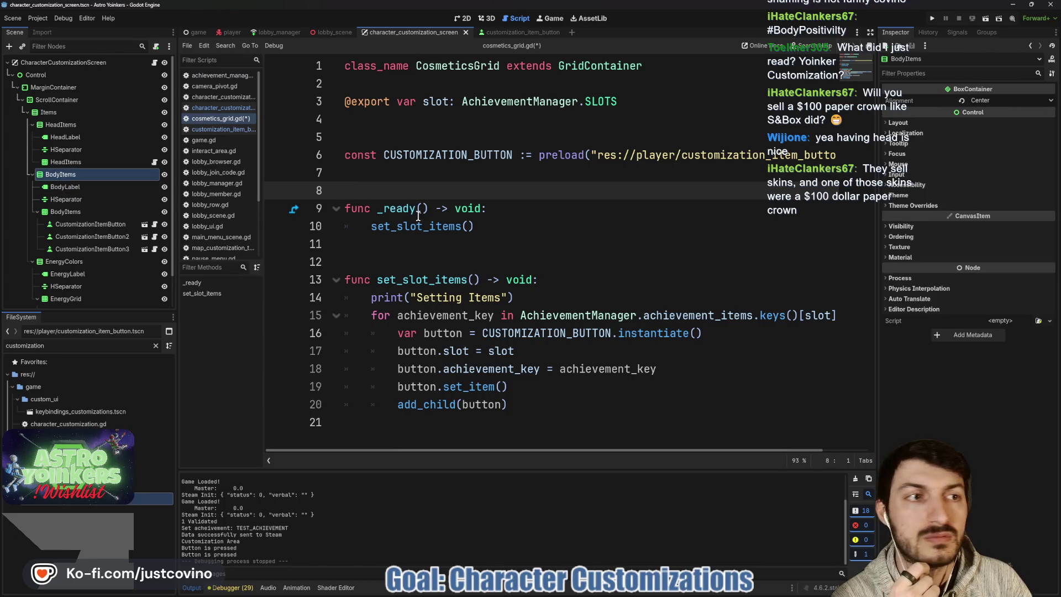
pyautogui.click(66, 161)
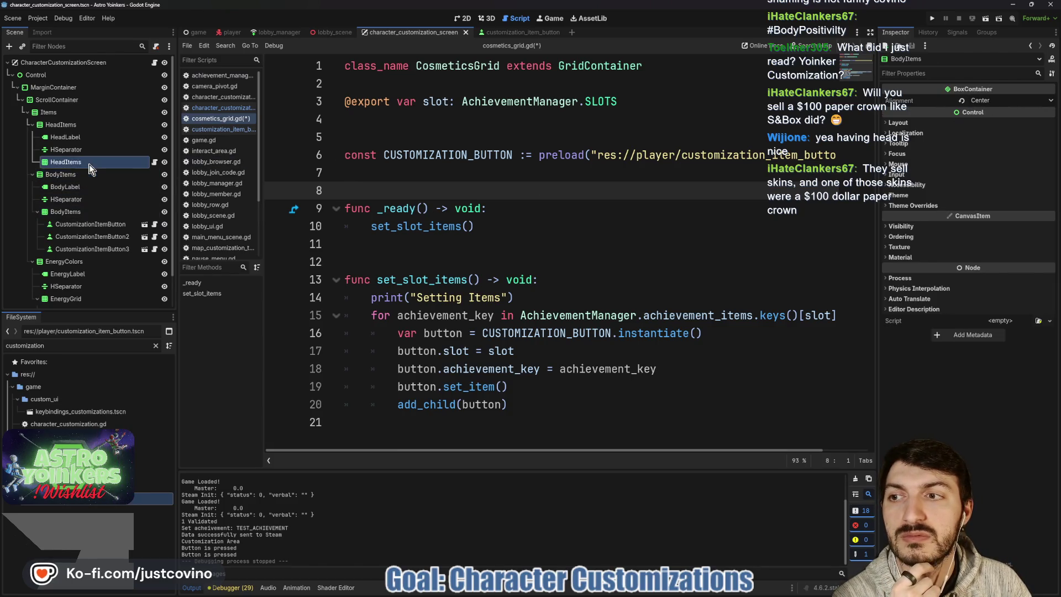
pyautogui.click(994, 100)
pyautogui.click(986, 113)
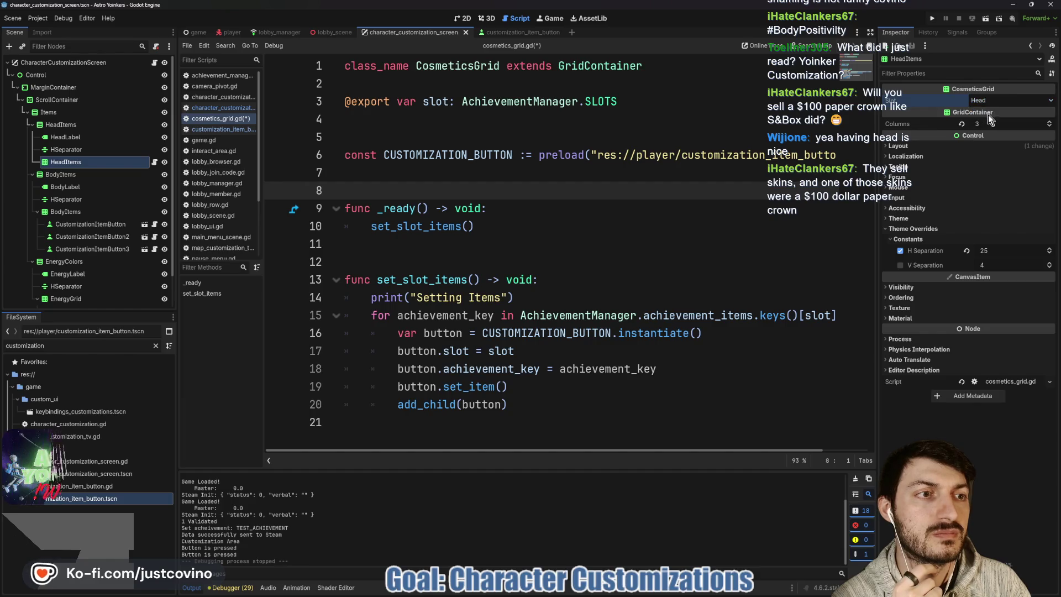
pyautogui.hotkey('ctrl', 's')
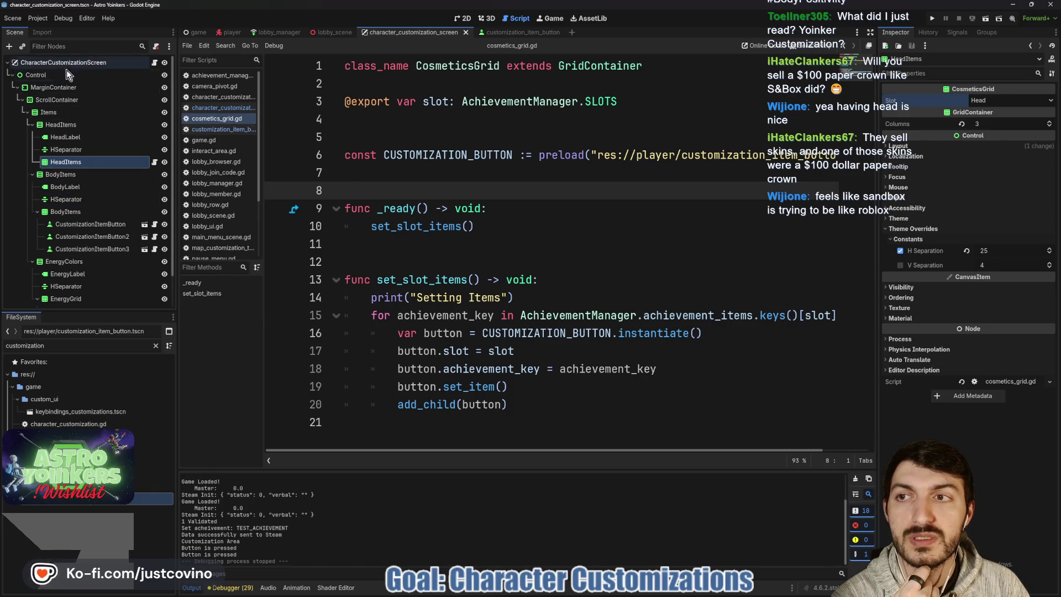
# Step: Delete the _ready function from cosmetics_grid.gd
pyautogui.moveTo(506, 228); pyautogui.dragTo(315, 205)
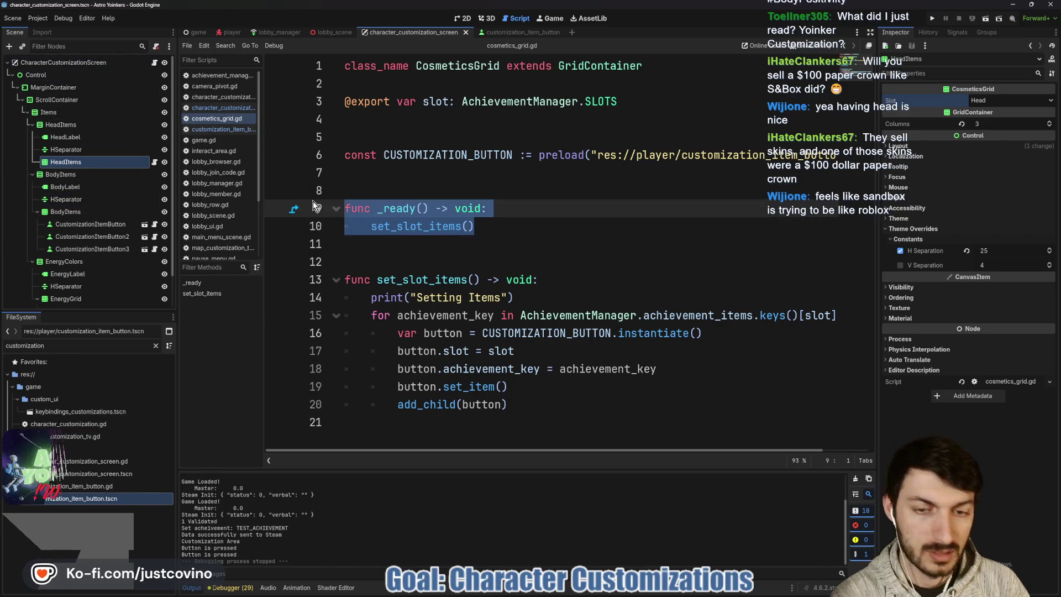
pyautogui.press('BackSpace')
pyautogui.press('BackSpace')
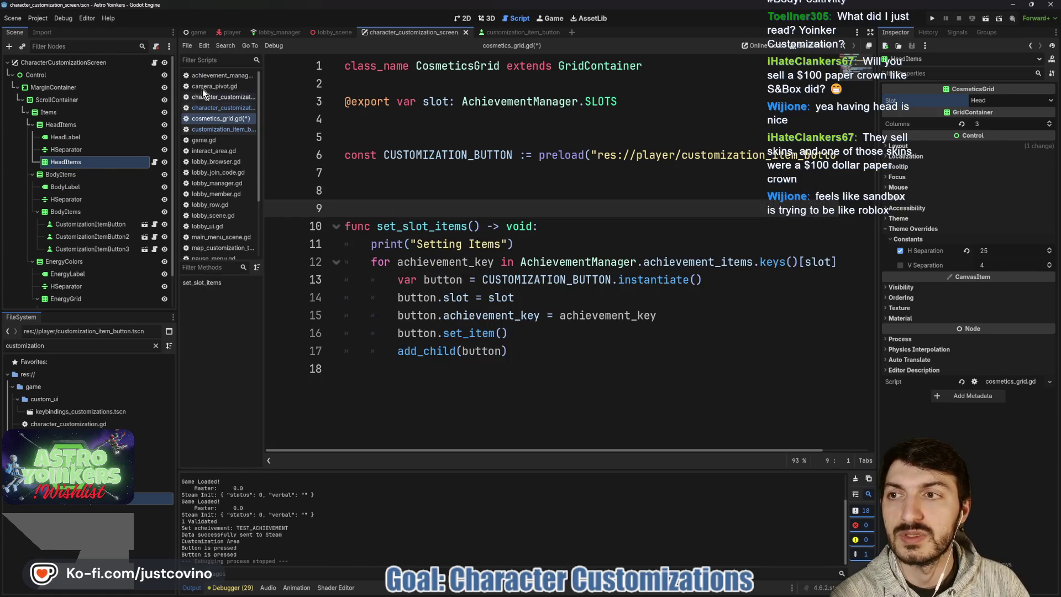
pyautogui.click(221, 108)
# Step: Add a _ready function calling head_grid.set_slot_items() and save
pyautogui.press('Return')
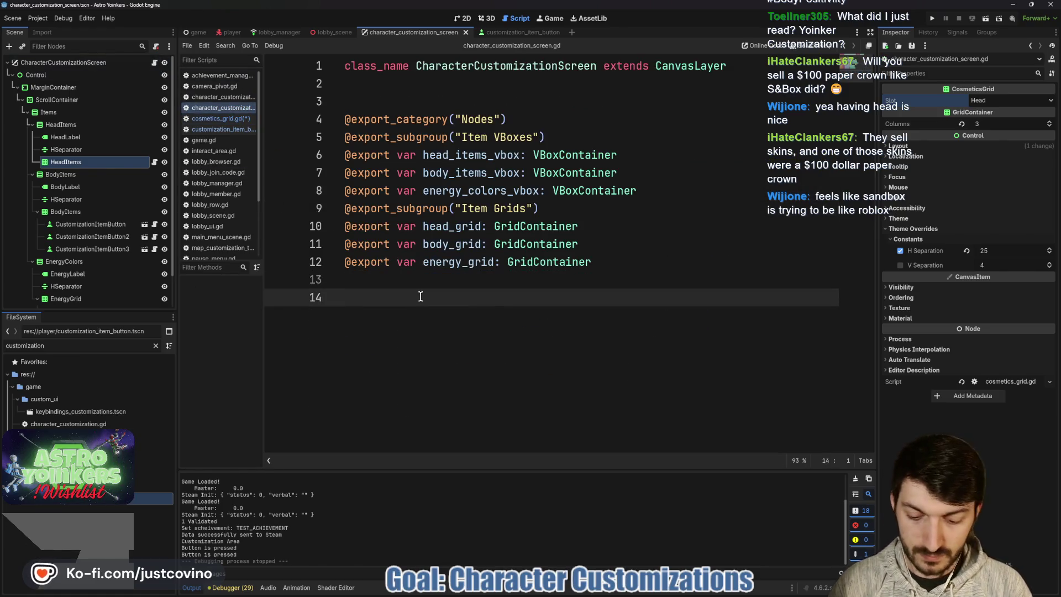
pyautogui.write('func _r')
pyautogui.press('Return')
pyautogui.press('Return')
pyautogui.write('head')
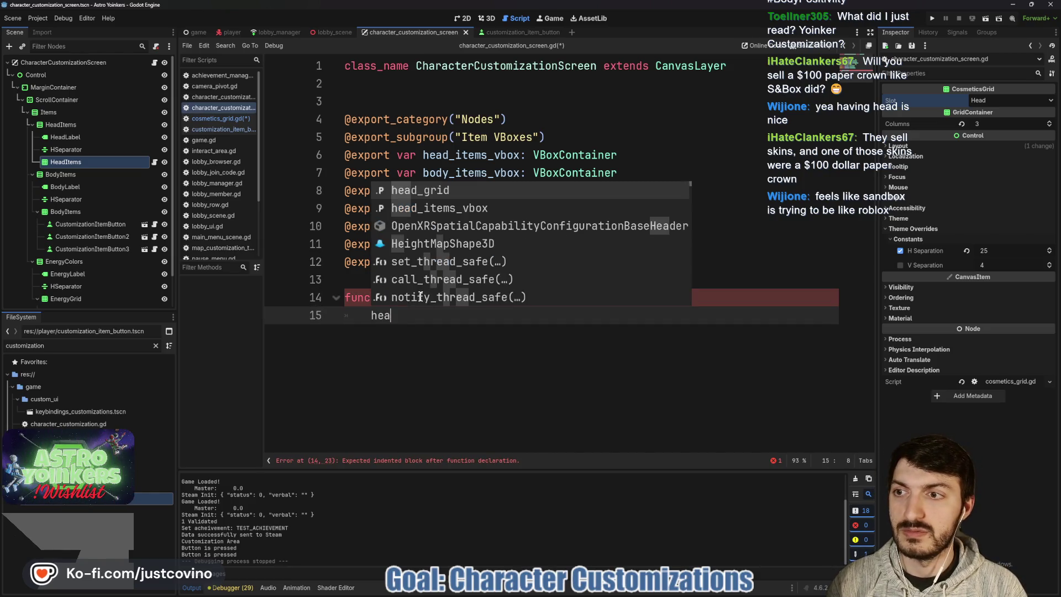
pyautogui.press('Return')
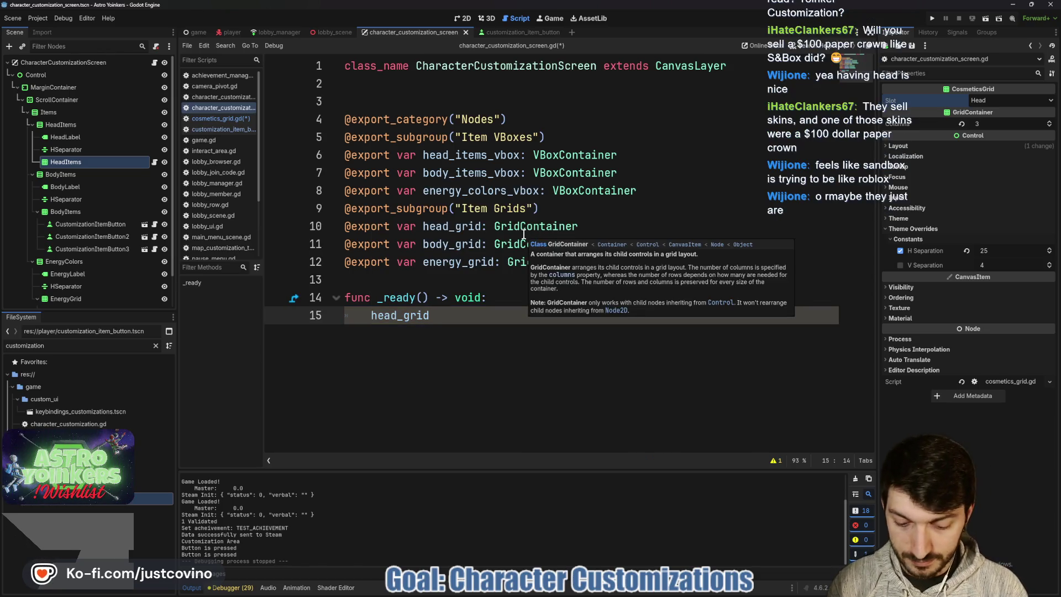
pyautogui.write('.set_slot_item')
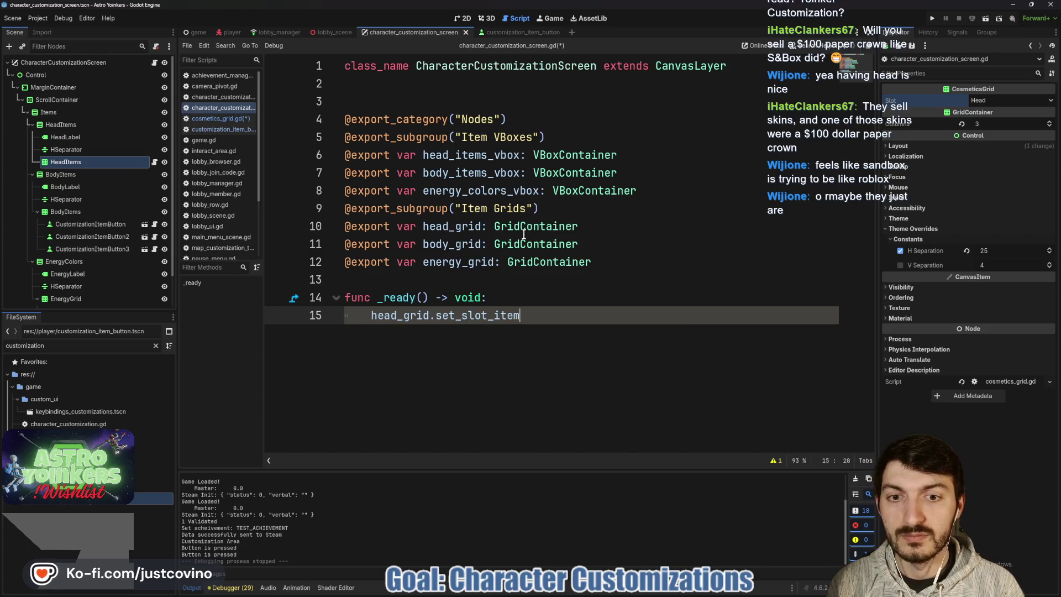
pyautogui.write('s')
pyautogui.press('Return')
pyautogui.hotkey('ctrl', 's')
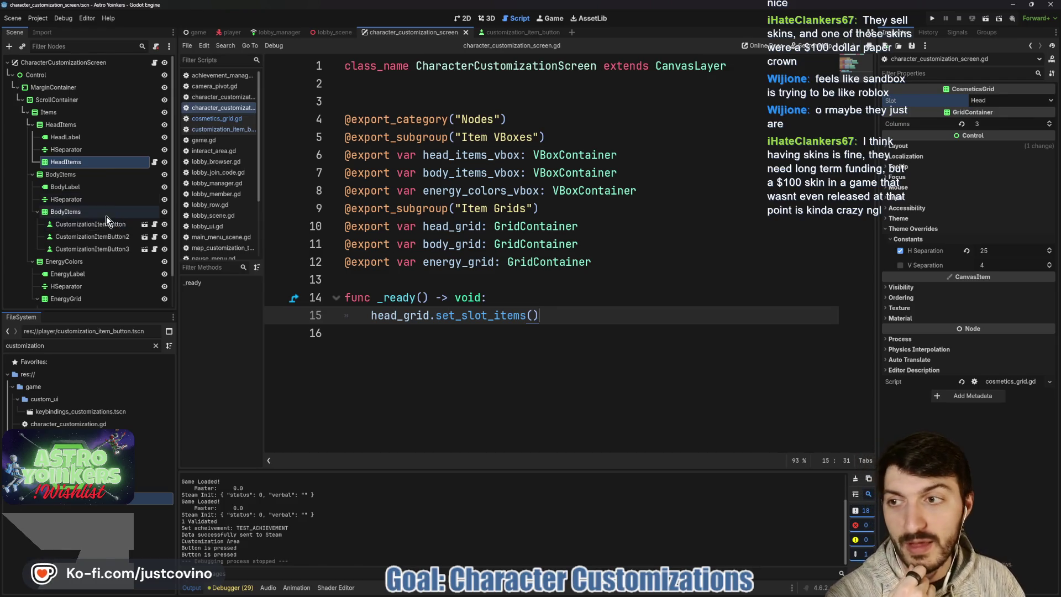
# Step: Check the HeadItems script, then add a blank line before _ready in the screen script
pyautogui.click(156, 163)
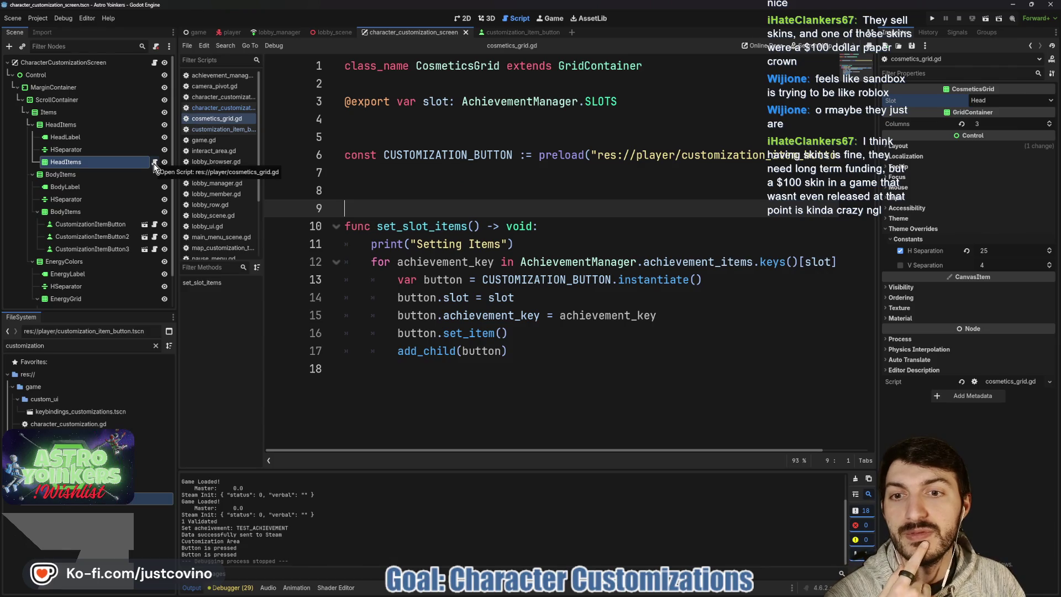
pyautogui.click(185, 108)
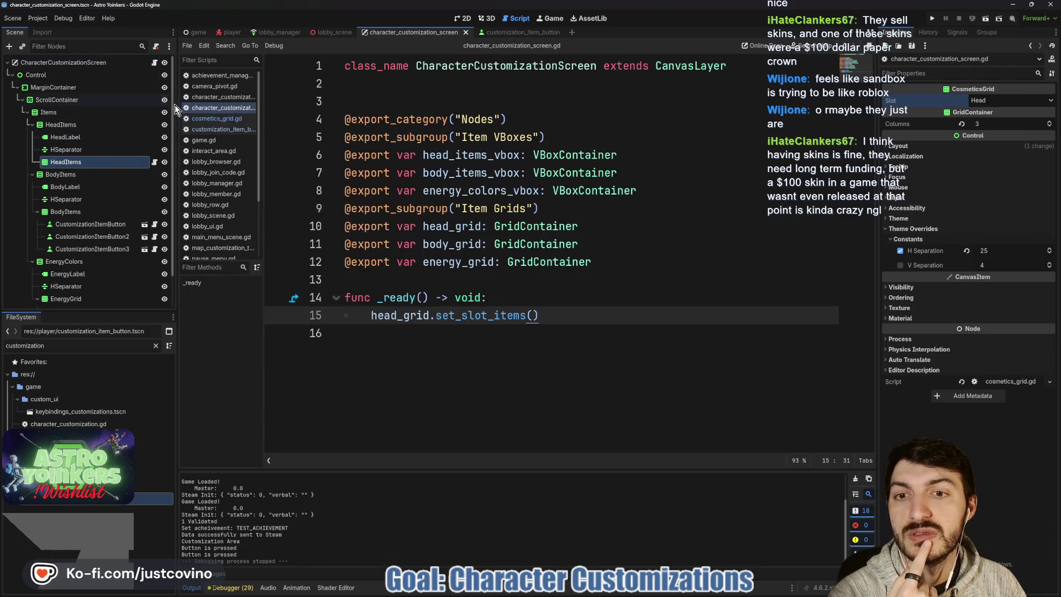
pyautogui.click(486, 277)
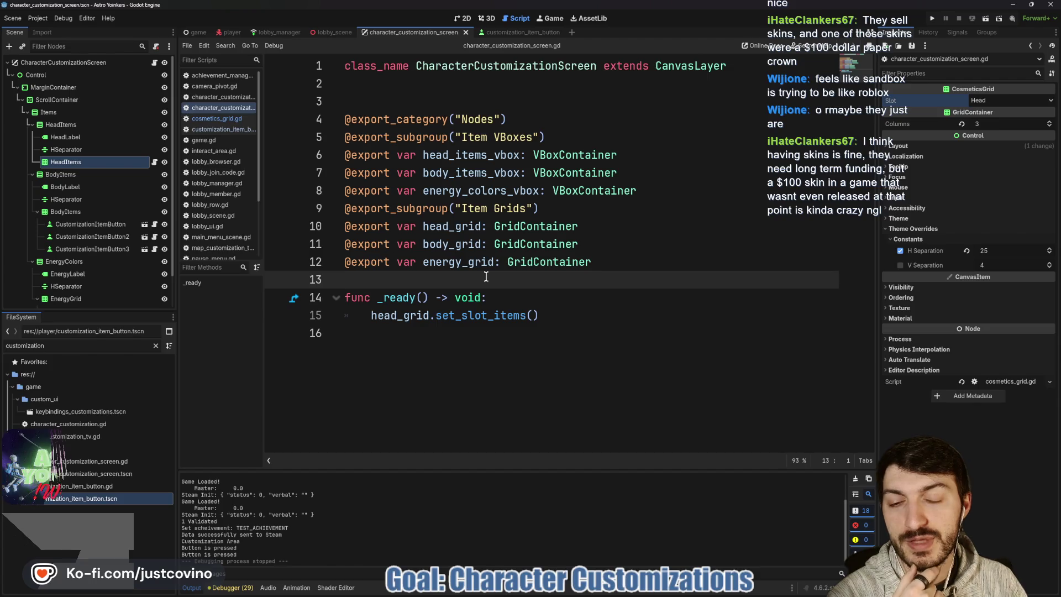
pyautogui.press('Return')
pyautogui.press('Up')
pyautogui.click(449, 290)
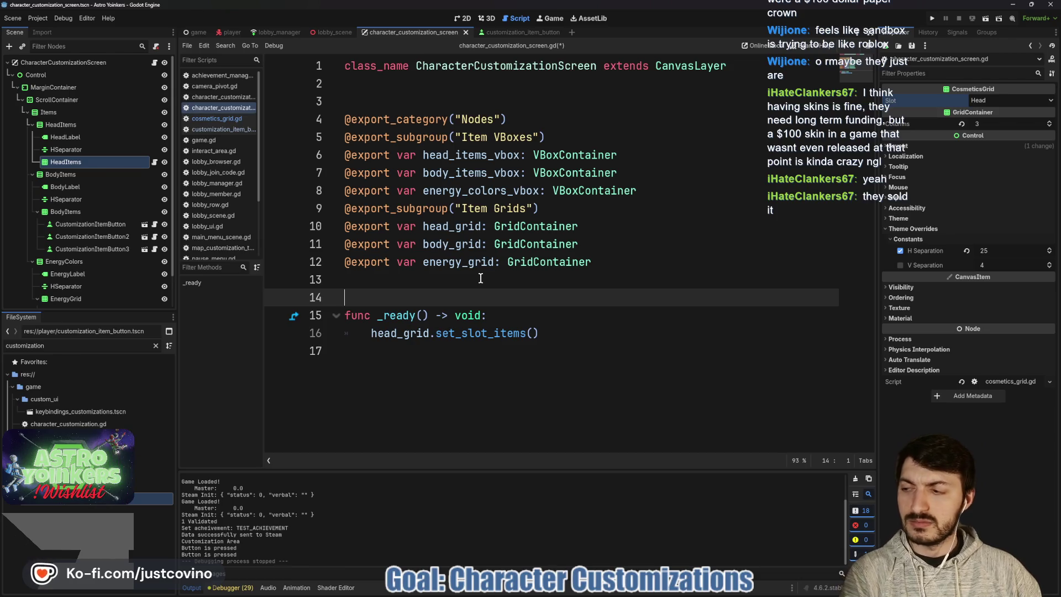
# Step: Save character_customization_screen.gd and open cosmetics_grid.gd from the HeadItems node
pyautogui.click(480, 278)
pyautogui.hotkey('ctrl', 's')
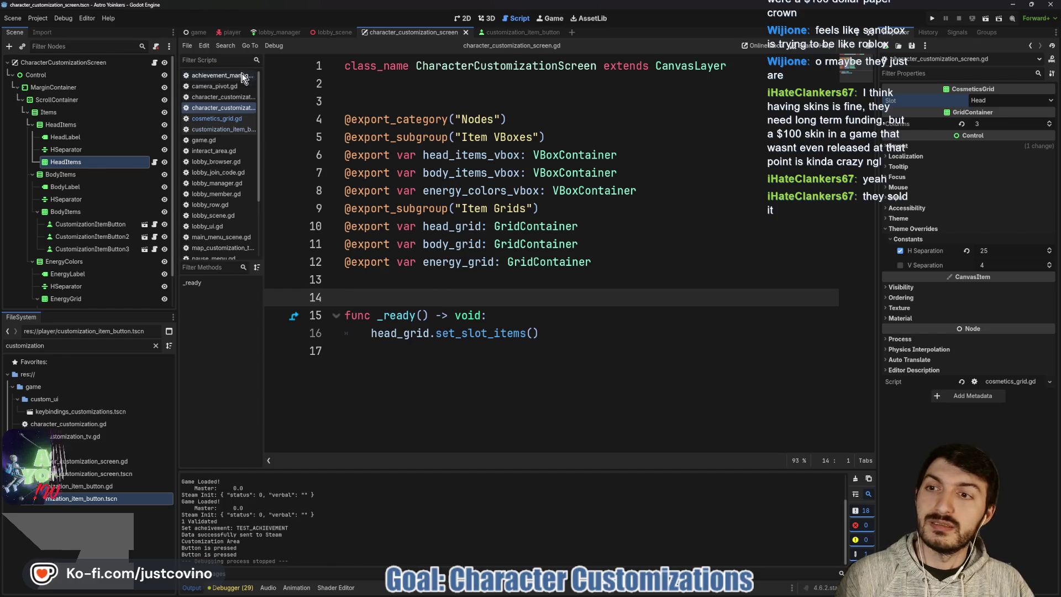
pyautogui.click(155, 162)
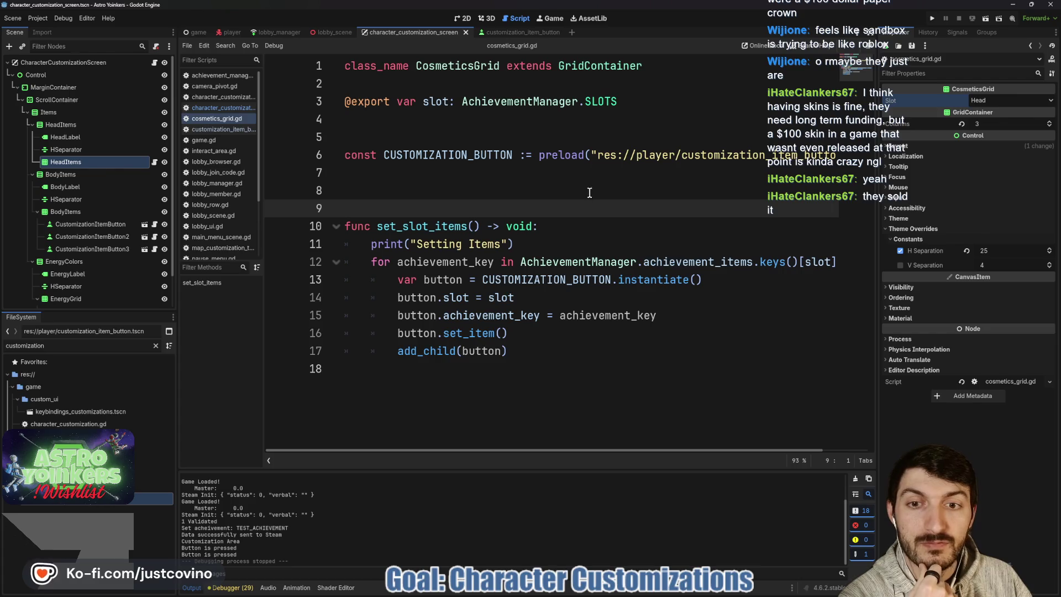
pyautogui.click(487, 21)
pyautogui.click(513, 17)
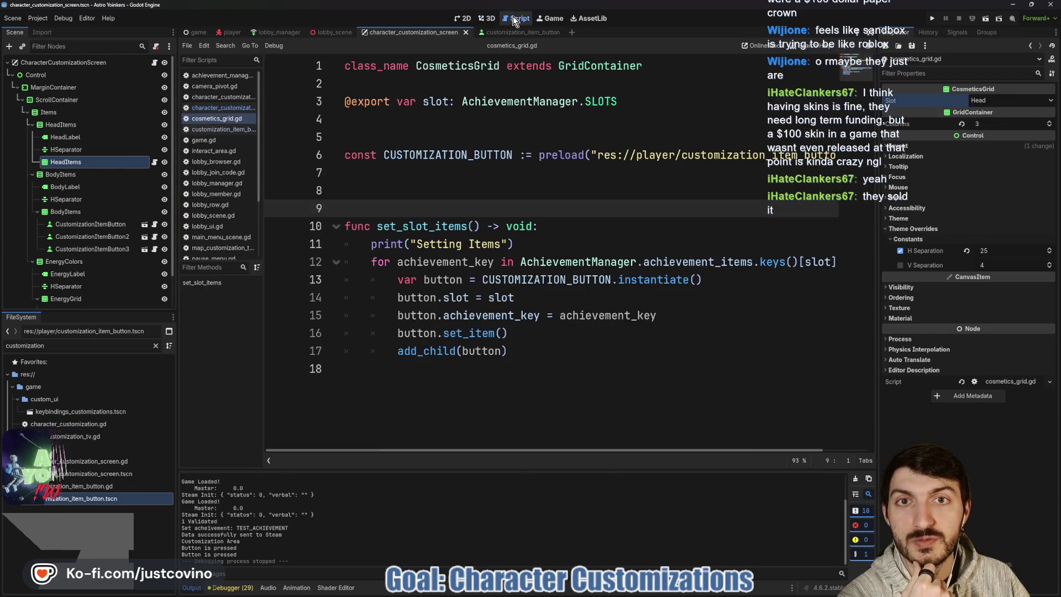
# Step: Review the 'Setting Items' print, then inspect head_grid's GridContainer export in the screen script
pyautogui.click(451, 243)
pyautogui.doubleClick(451, 244)
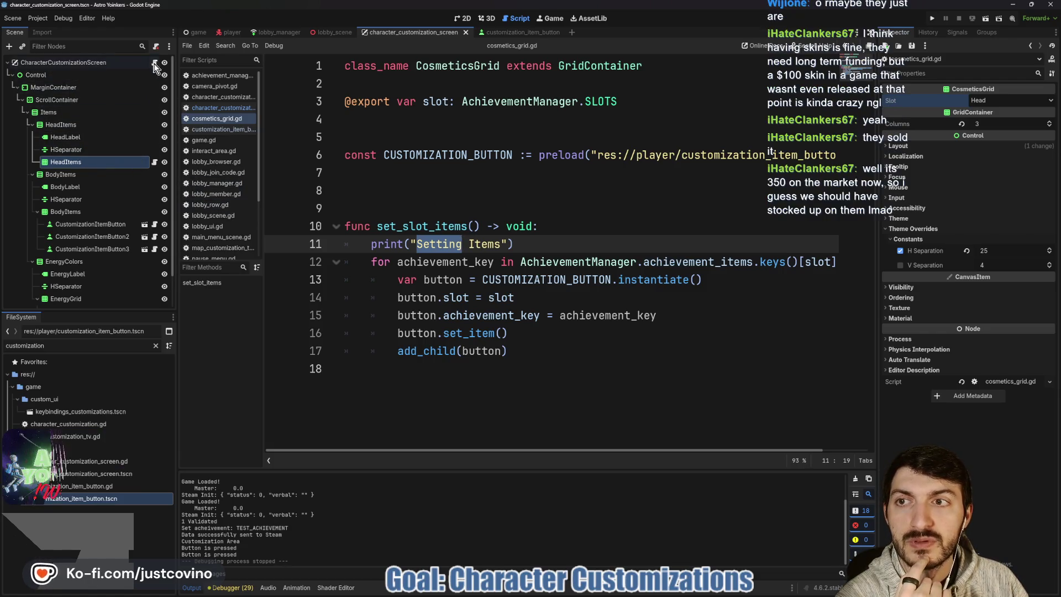
pyautogui.click(224, 107)
pyautogui.moveTo(578, 226); pyautogui.dragTo(500, 226)
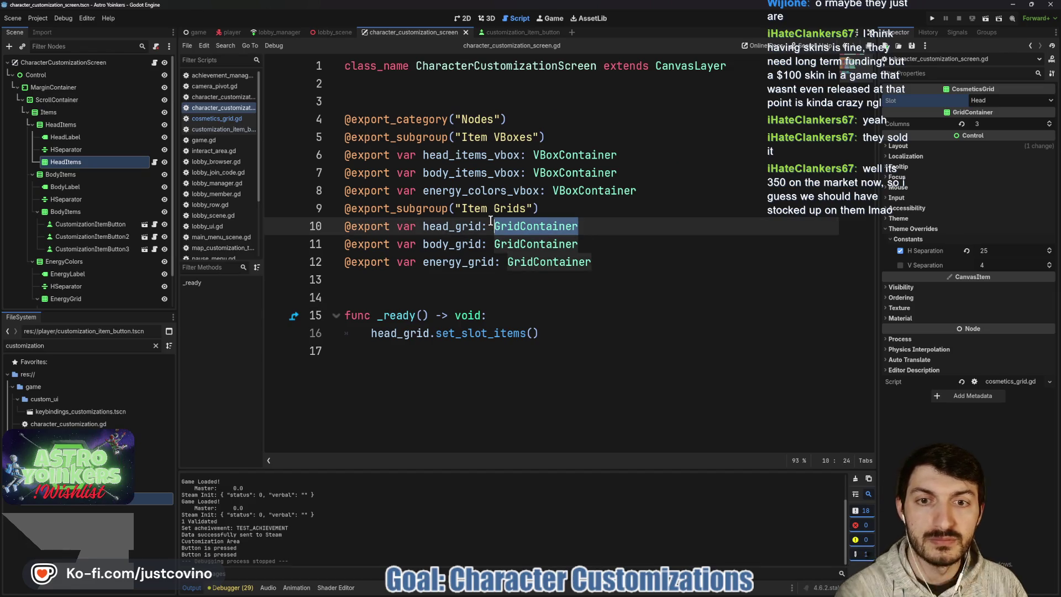